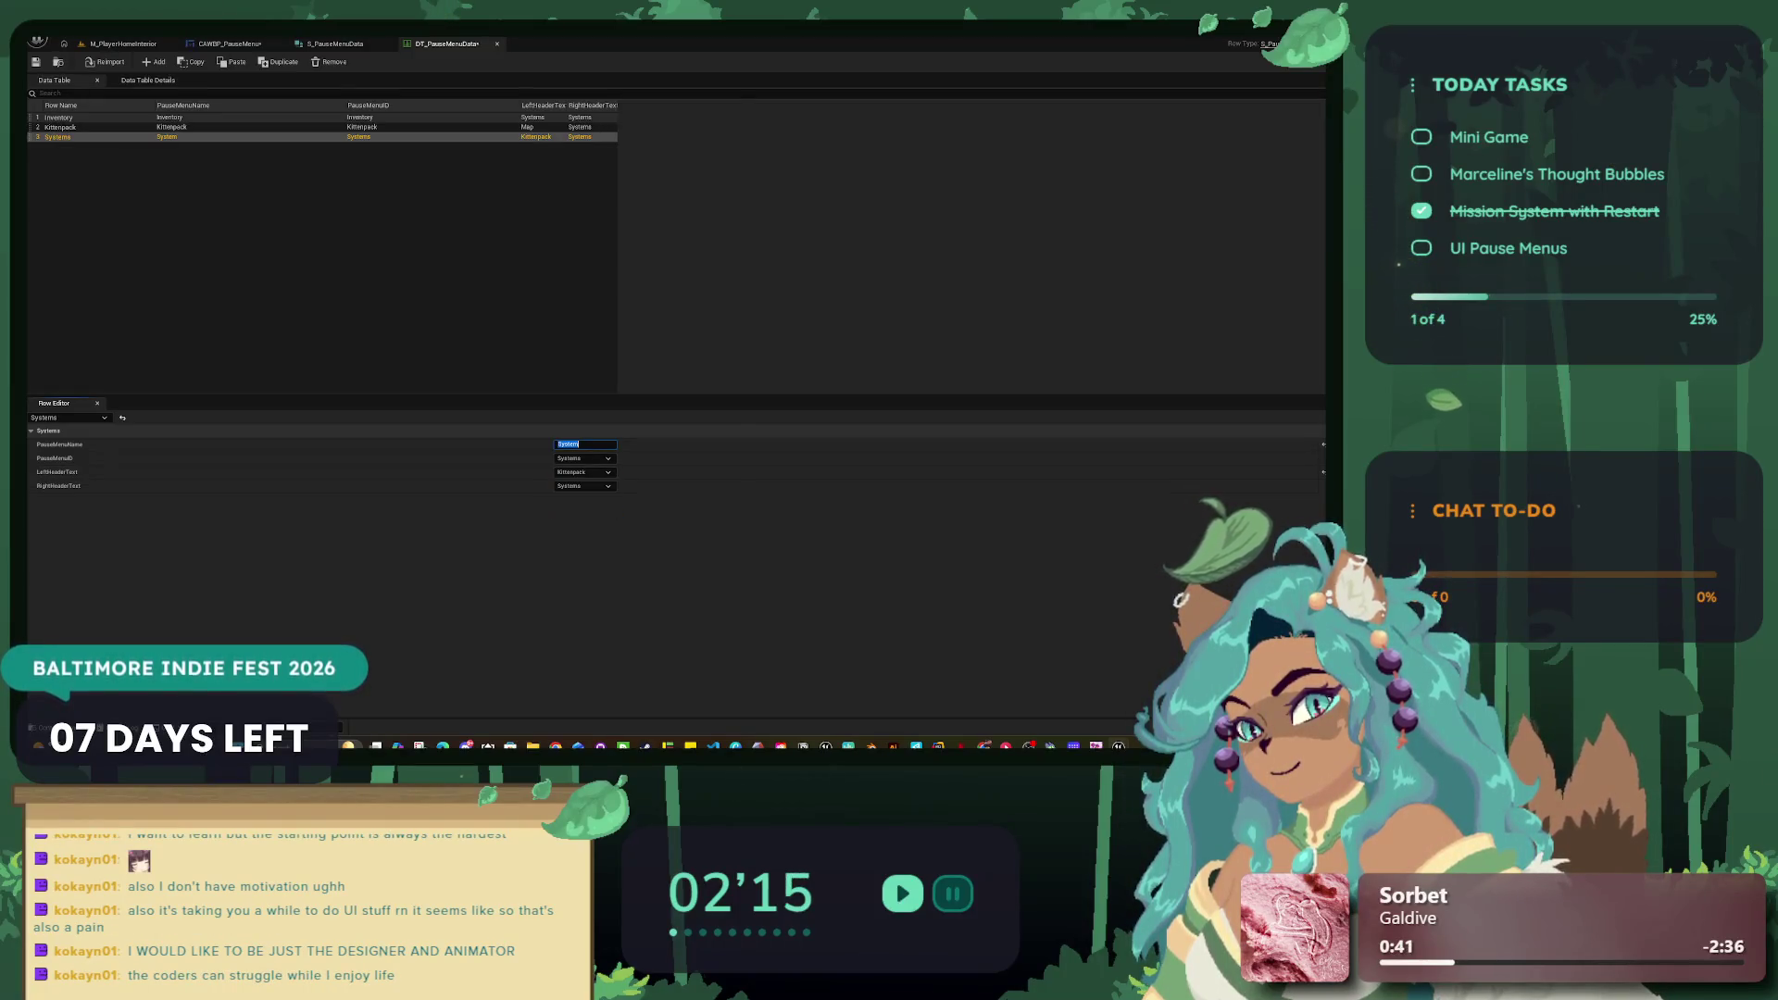
Step: Set the Systems row's left header text to Inventory, then go to the S_PauseMenuData structure
left_click(583, 472)
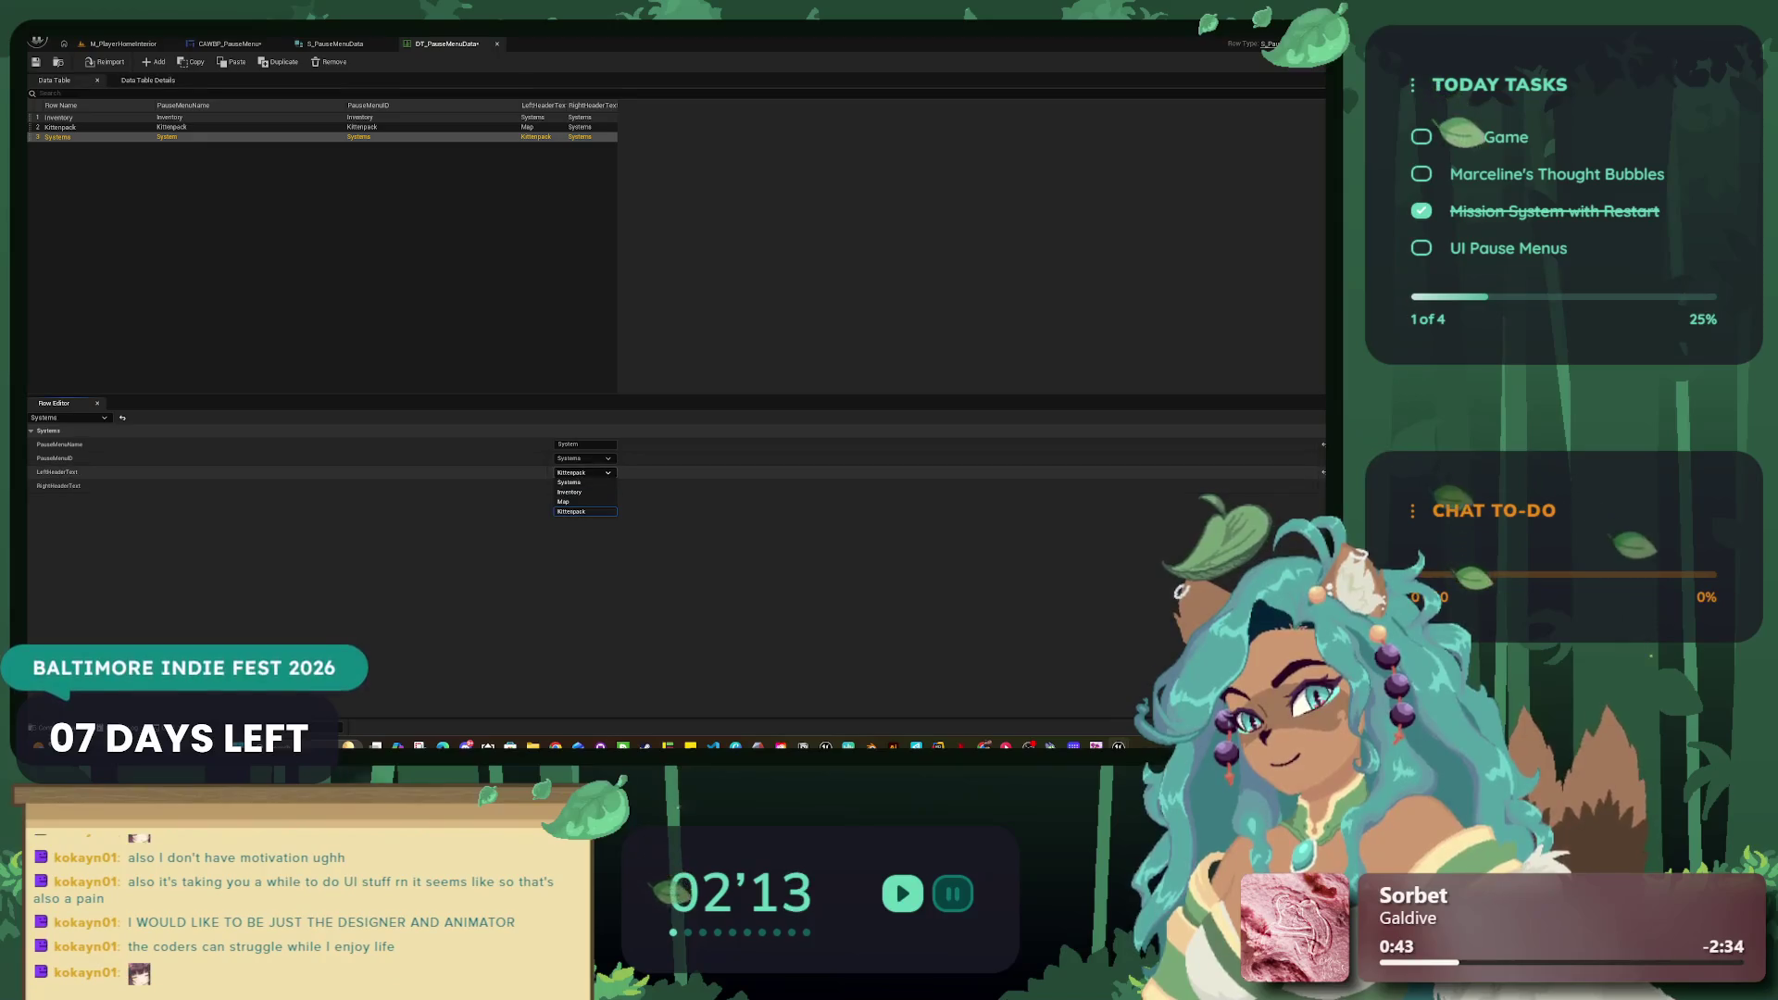
left_click(569, 492)
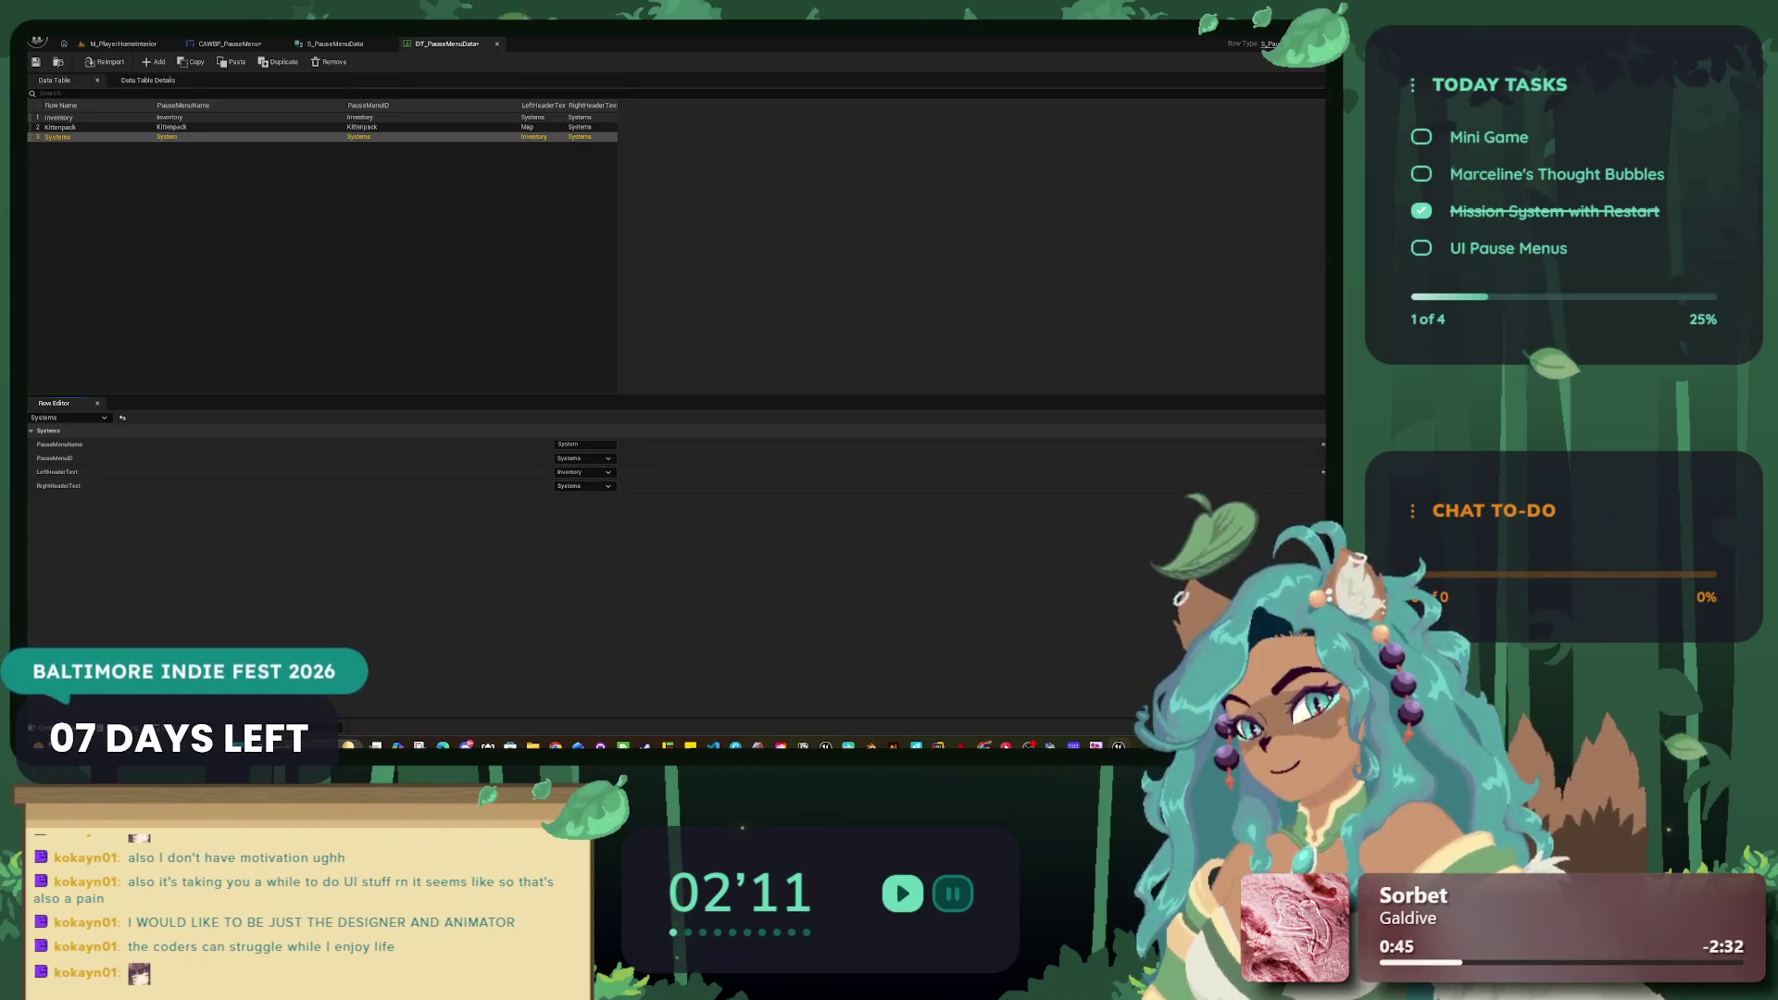
left_click(335, 44)
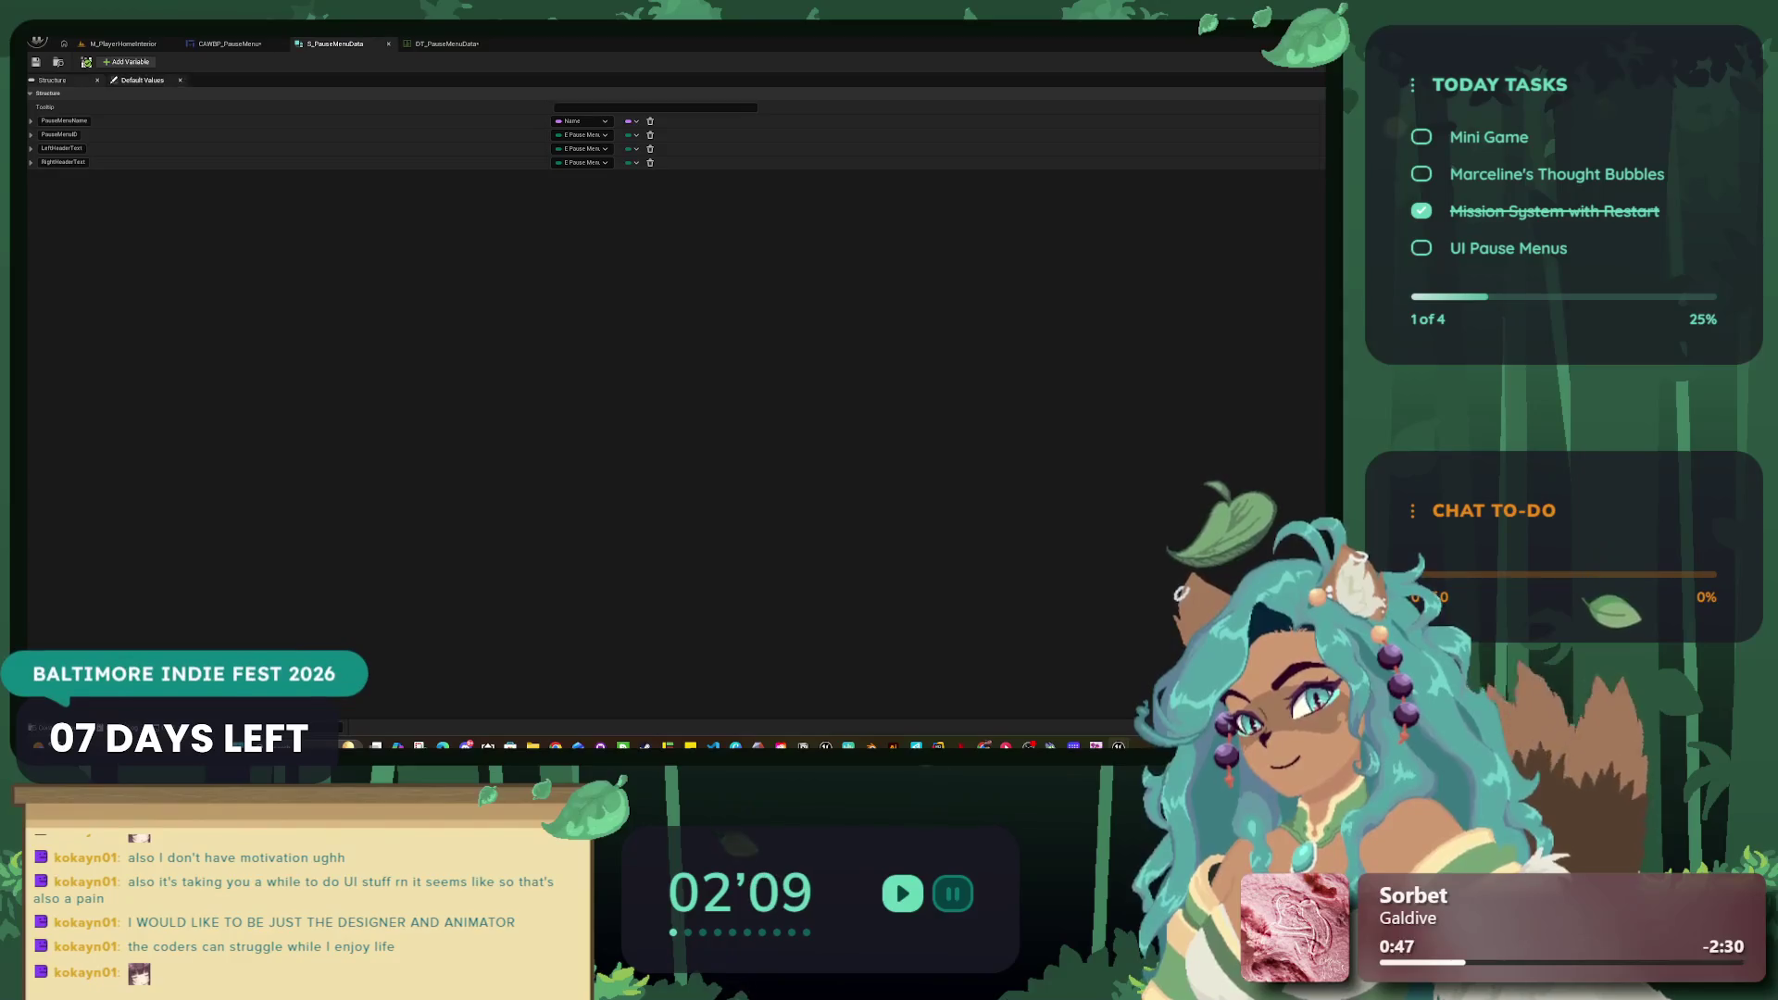
Step: Add a Boolean member named HasKittenpack? to the structure, then start another new member
left_click(127, 61)
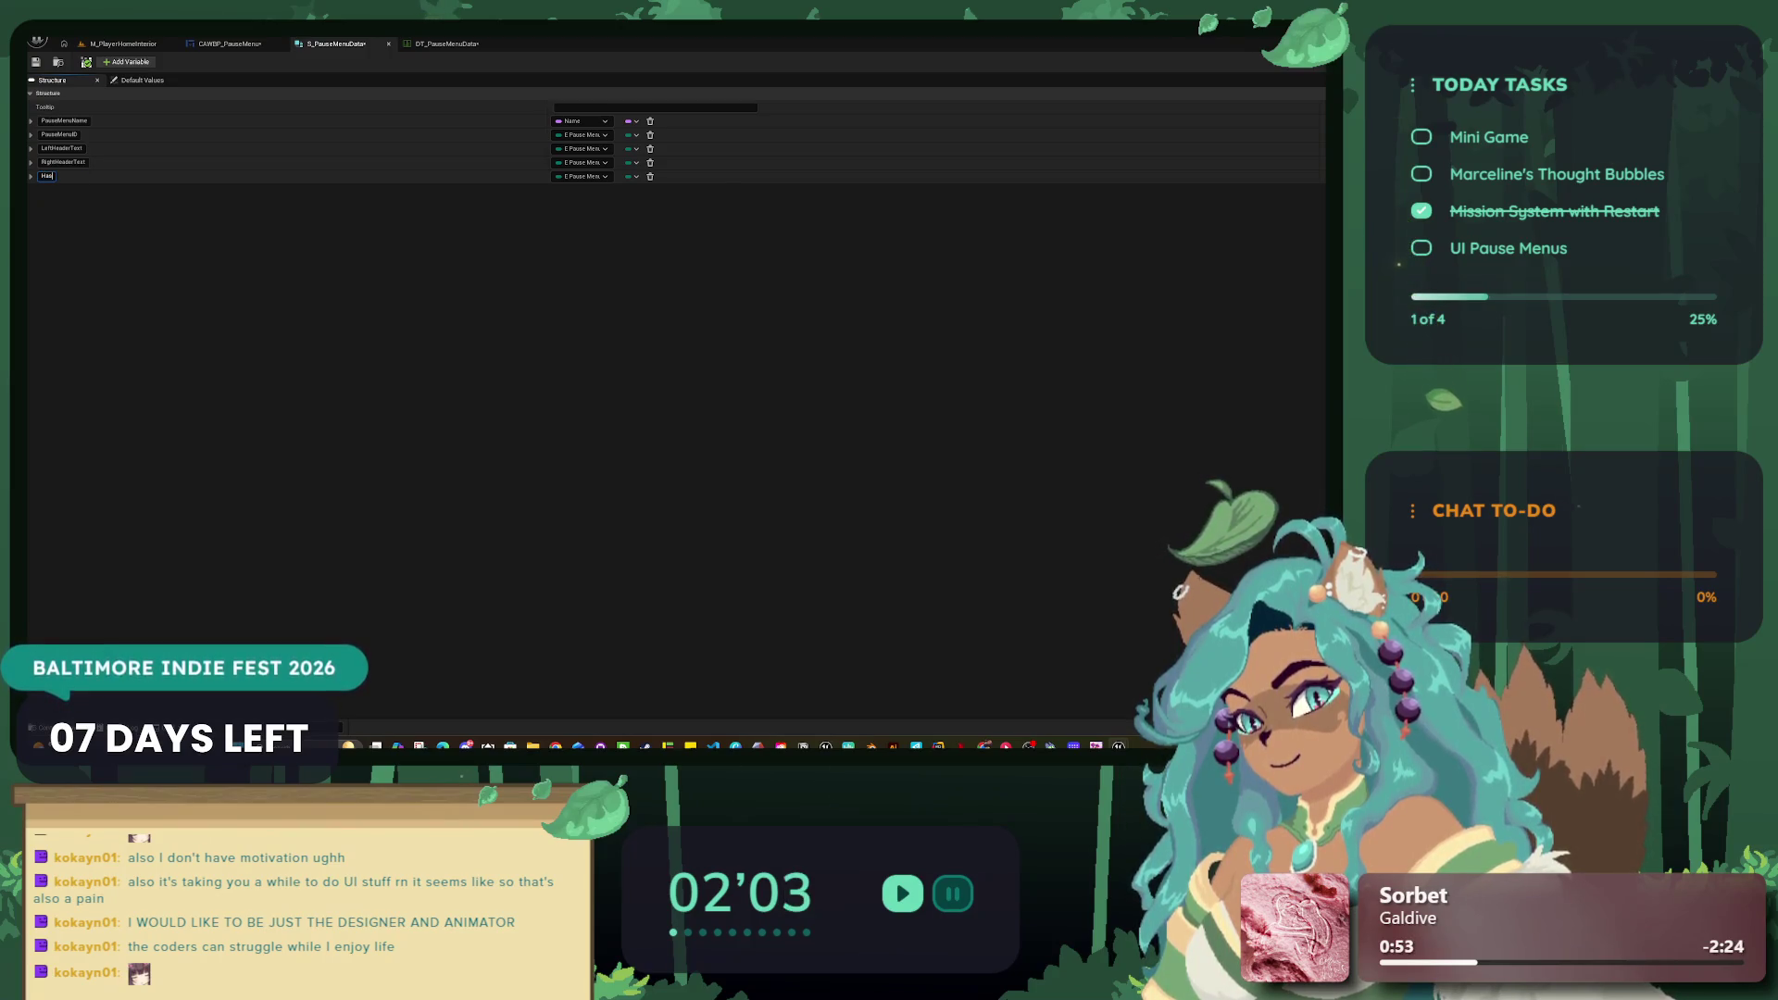
type("Backpac")
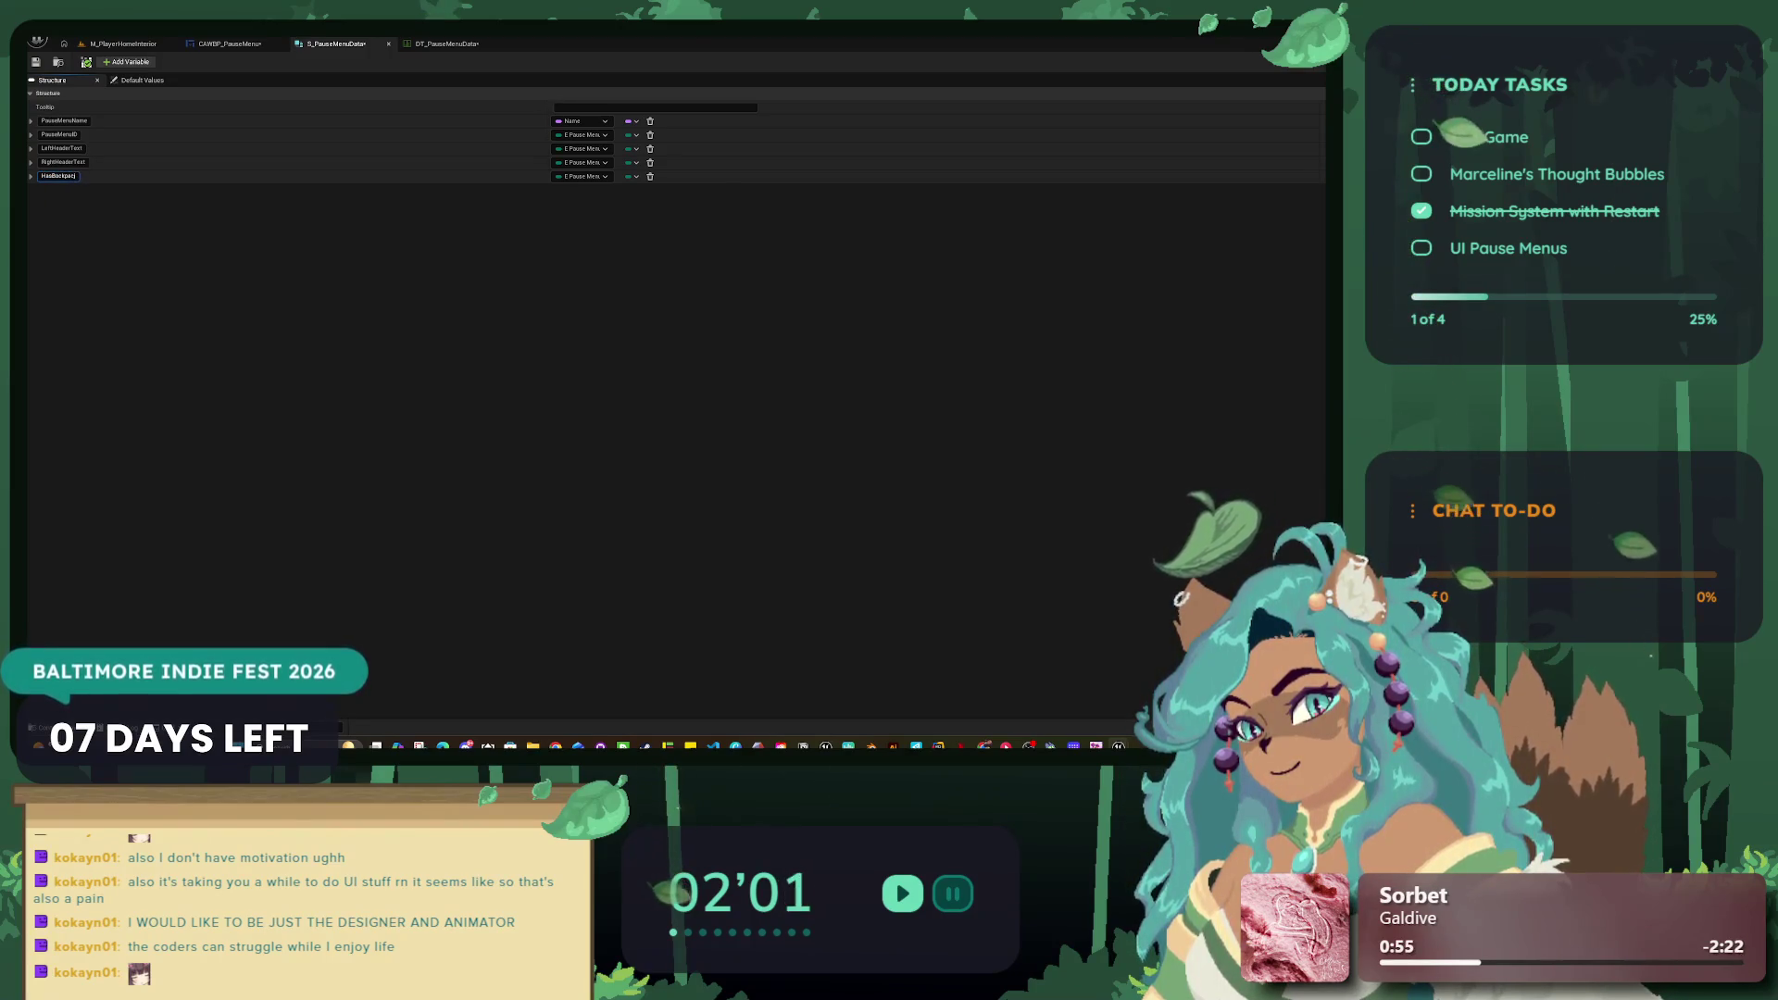
type("k")
type("k")
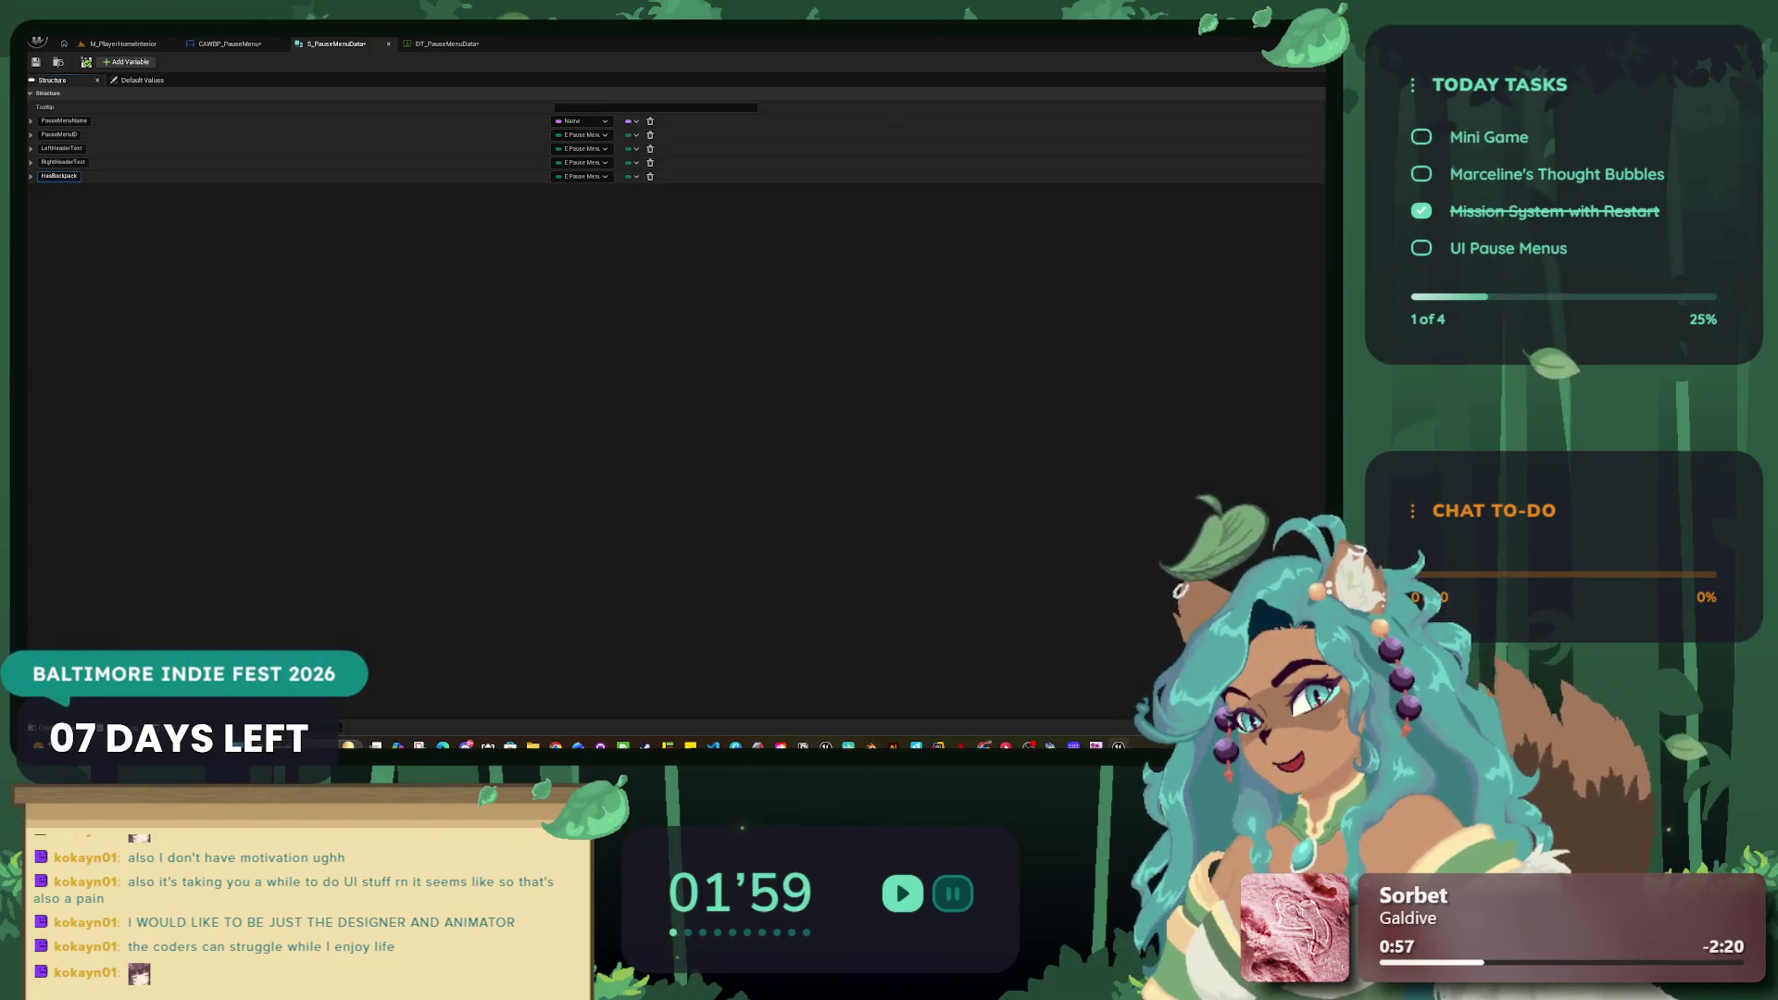
key("Return")
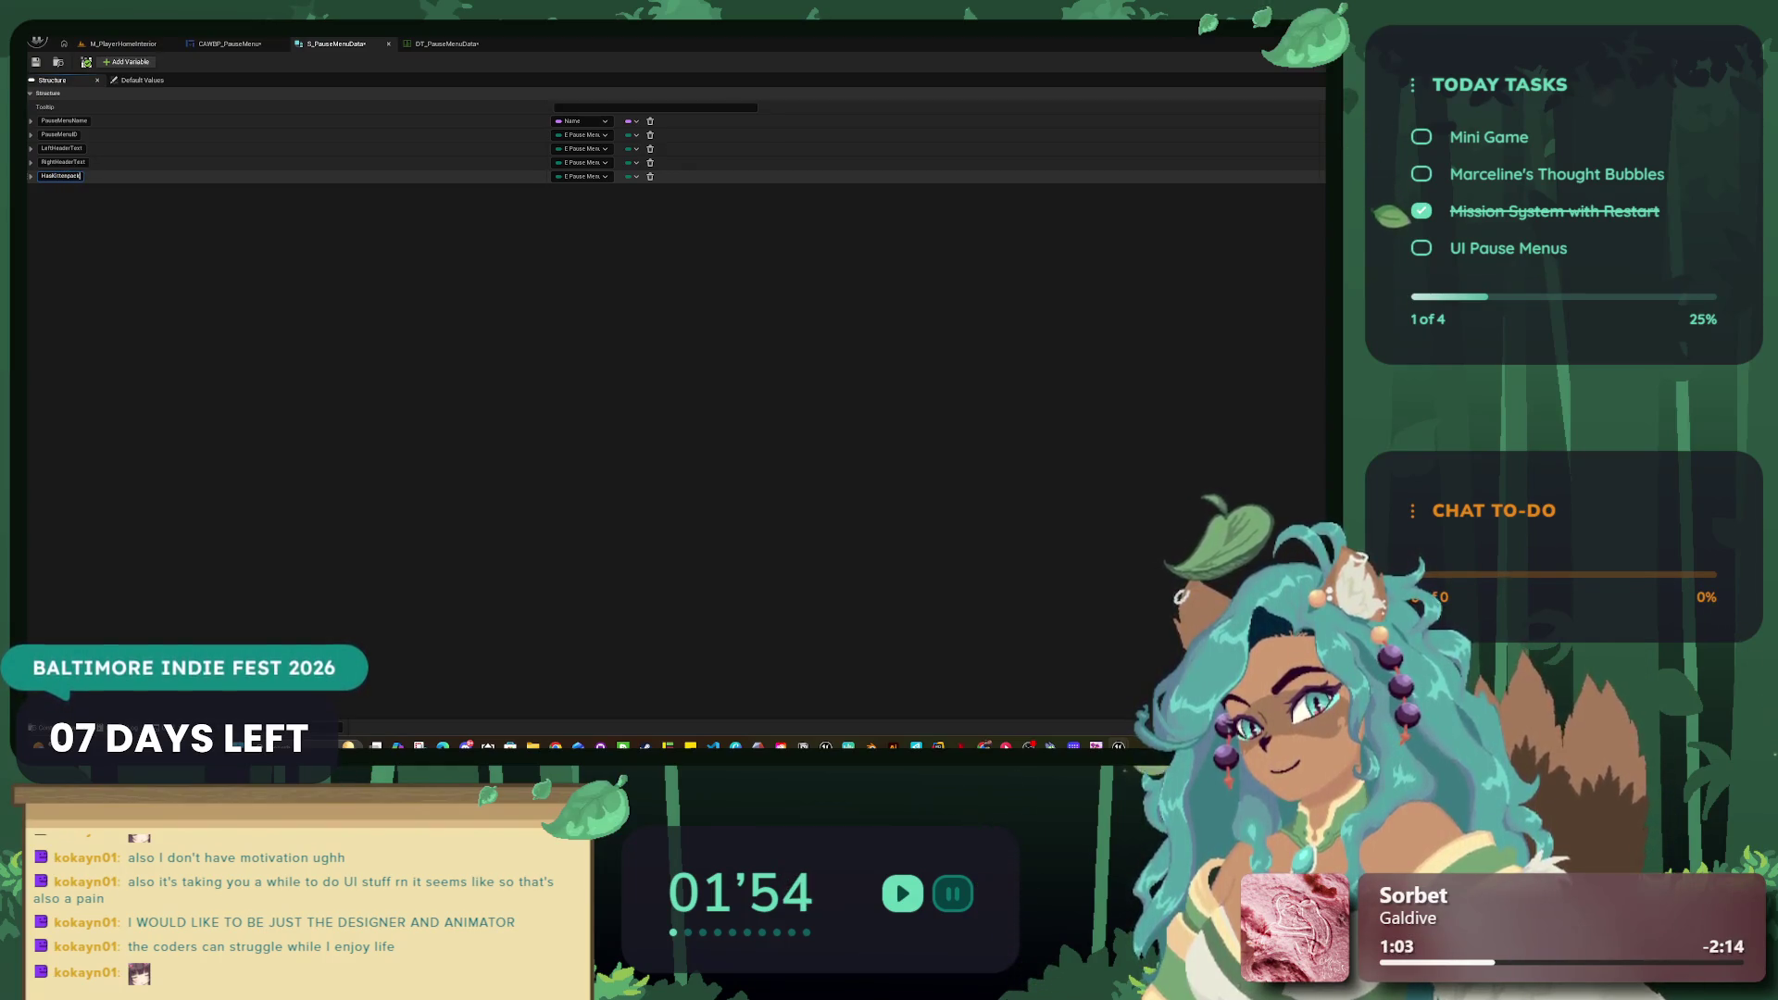
left_click(581, 176)
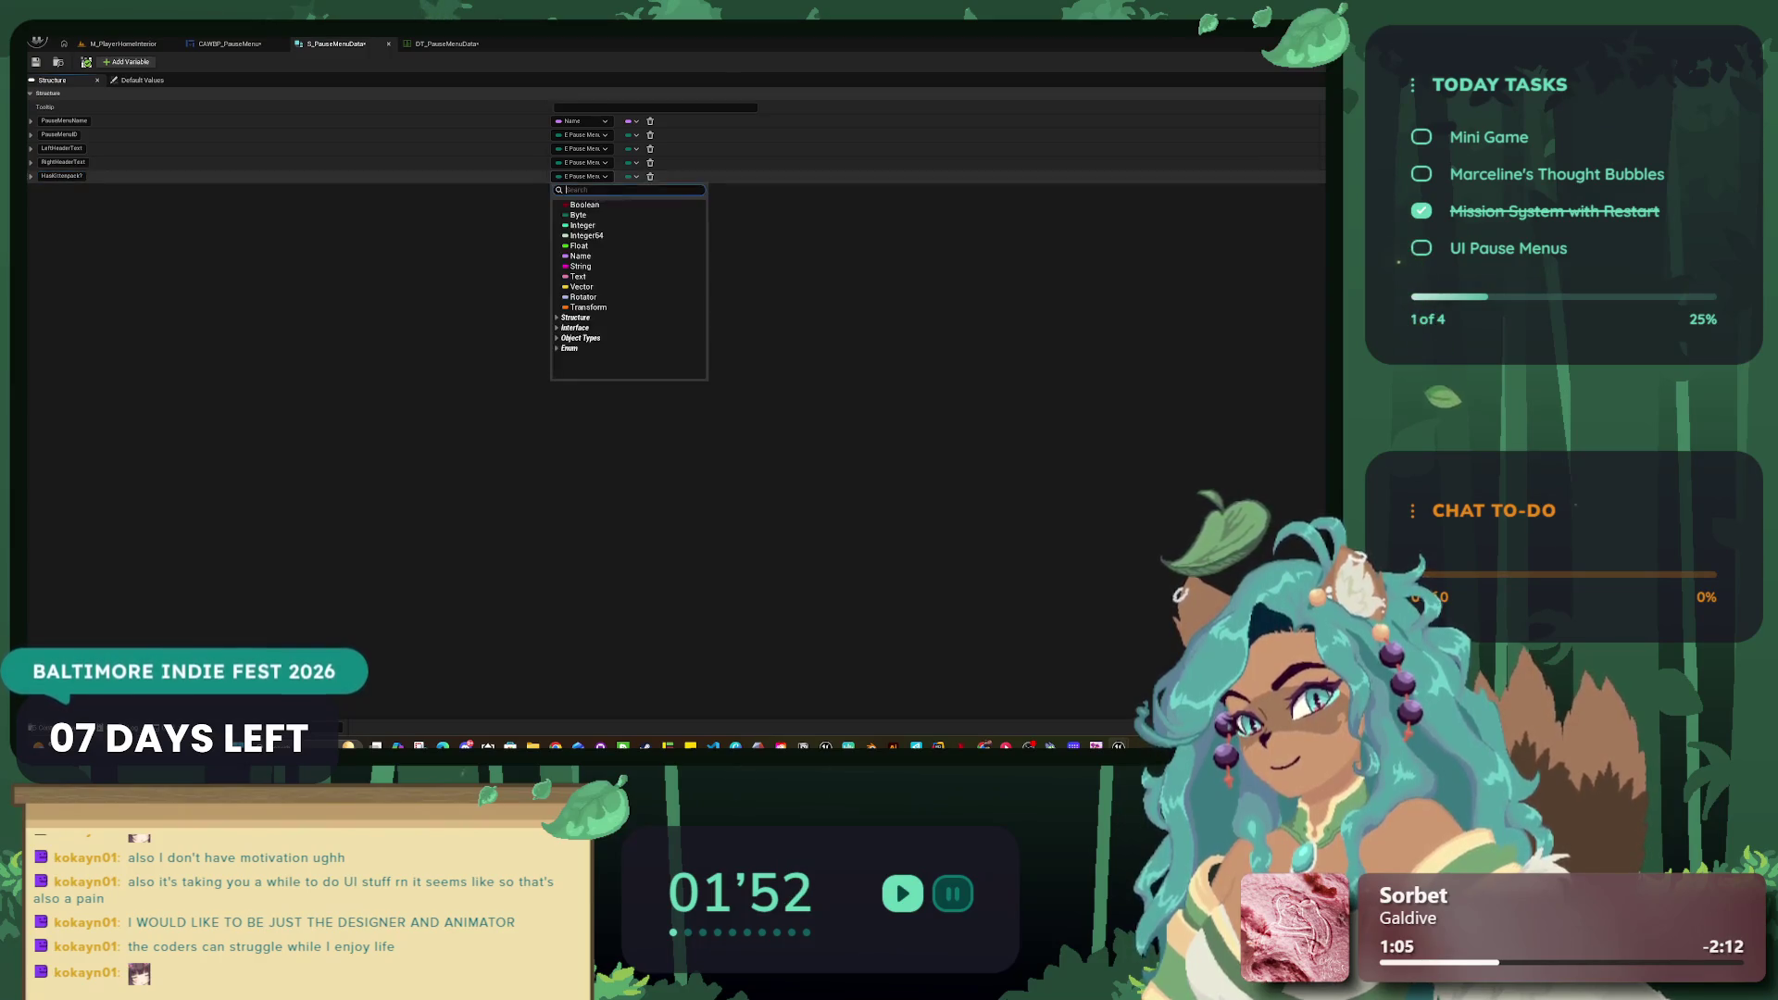
left_click(584, 205)
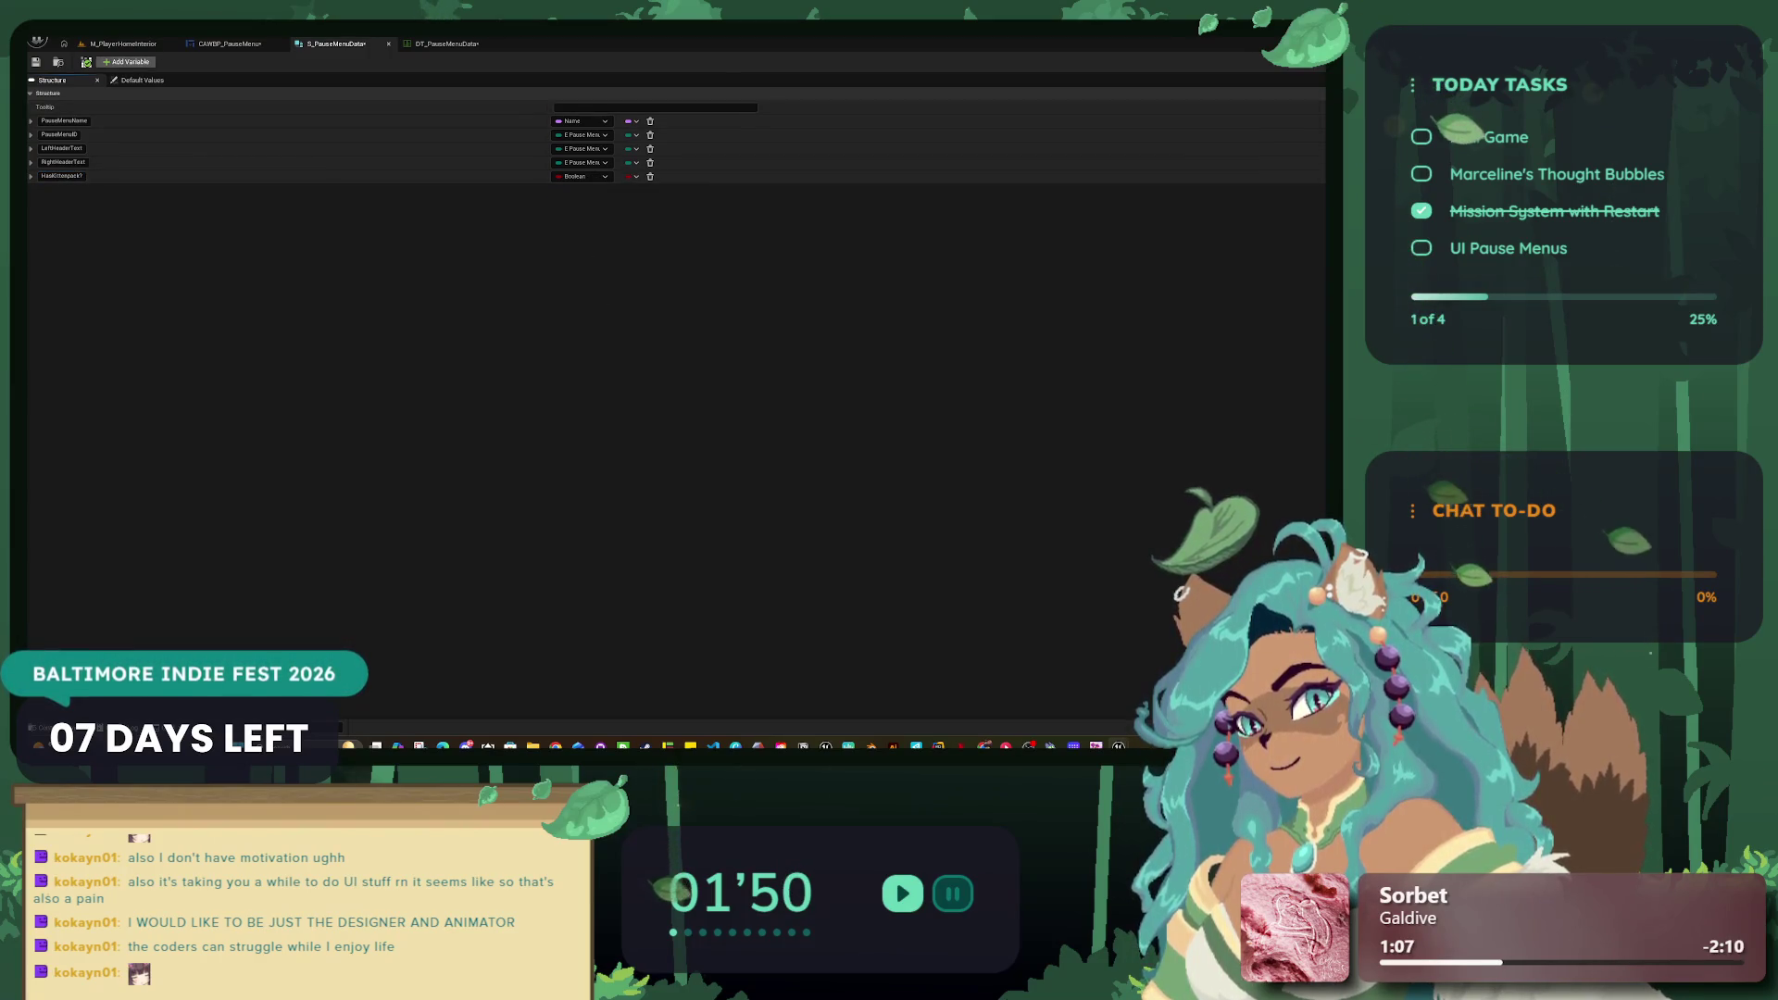
left_click(130, 62)
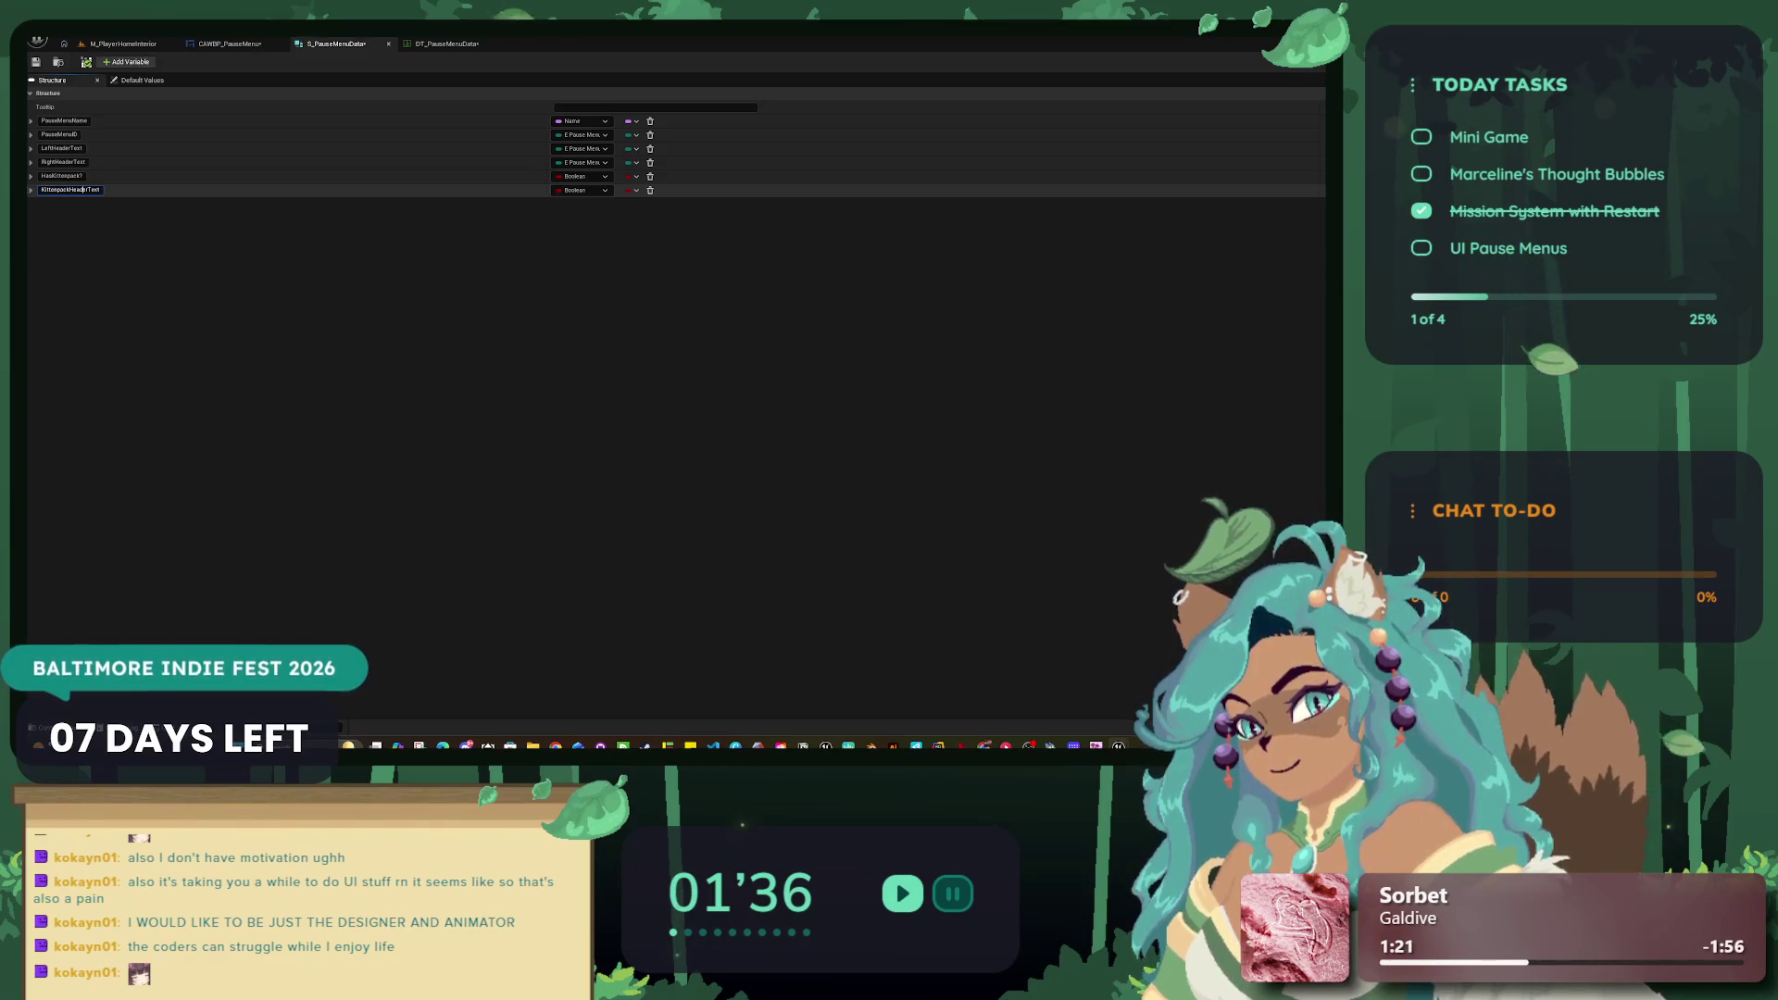
Step: Edit the header text member's name and delete the stray Boolean member
left_click(100, 190)
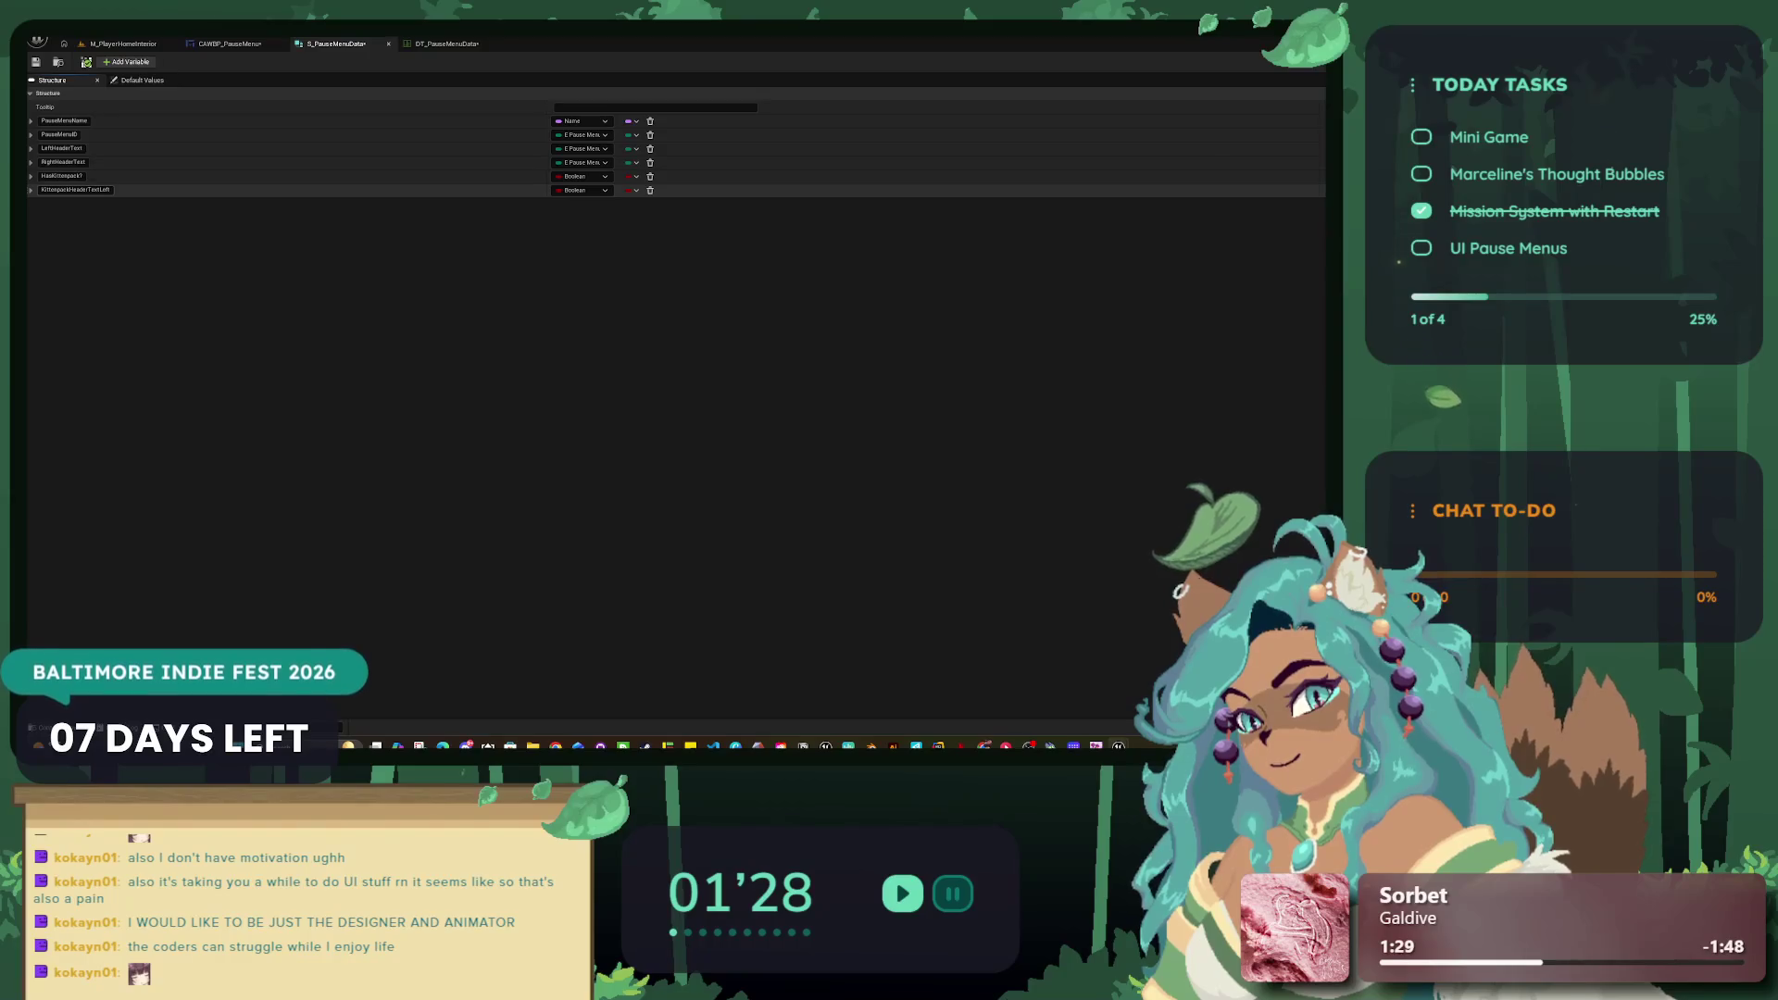
left_click(126, 61)
left_click(581, 204)
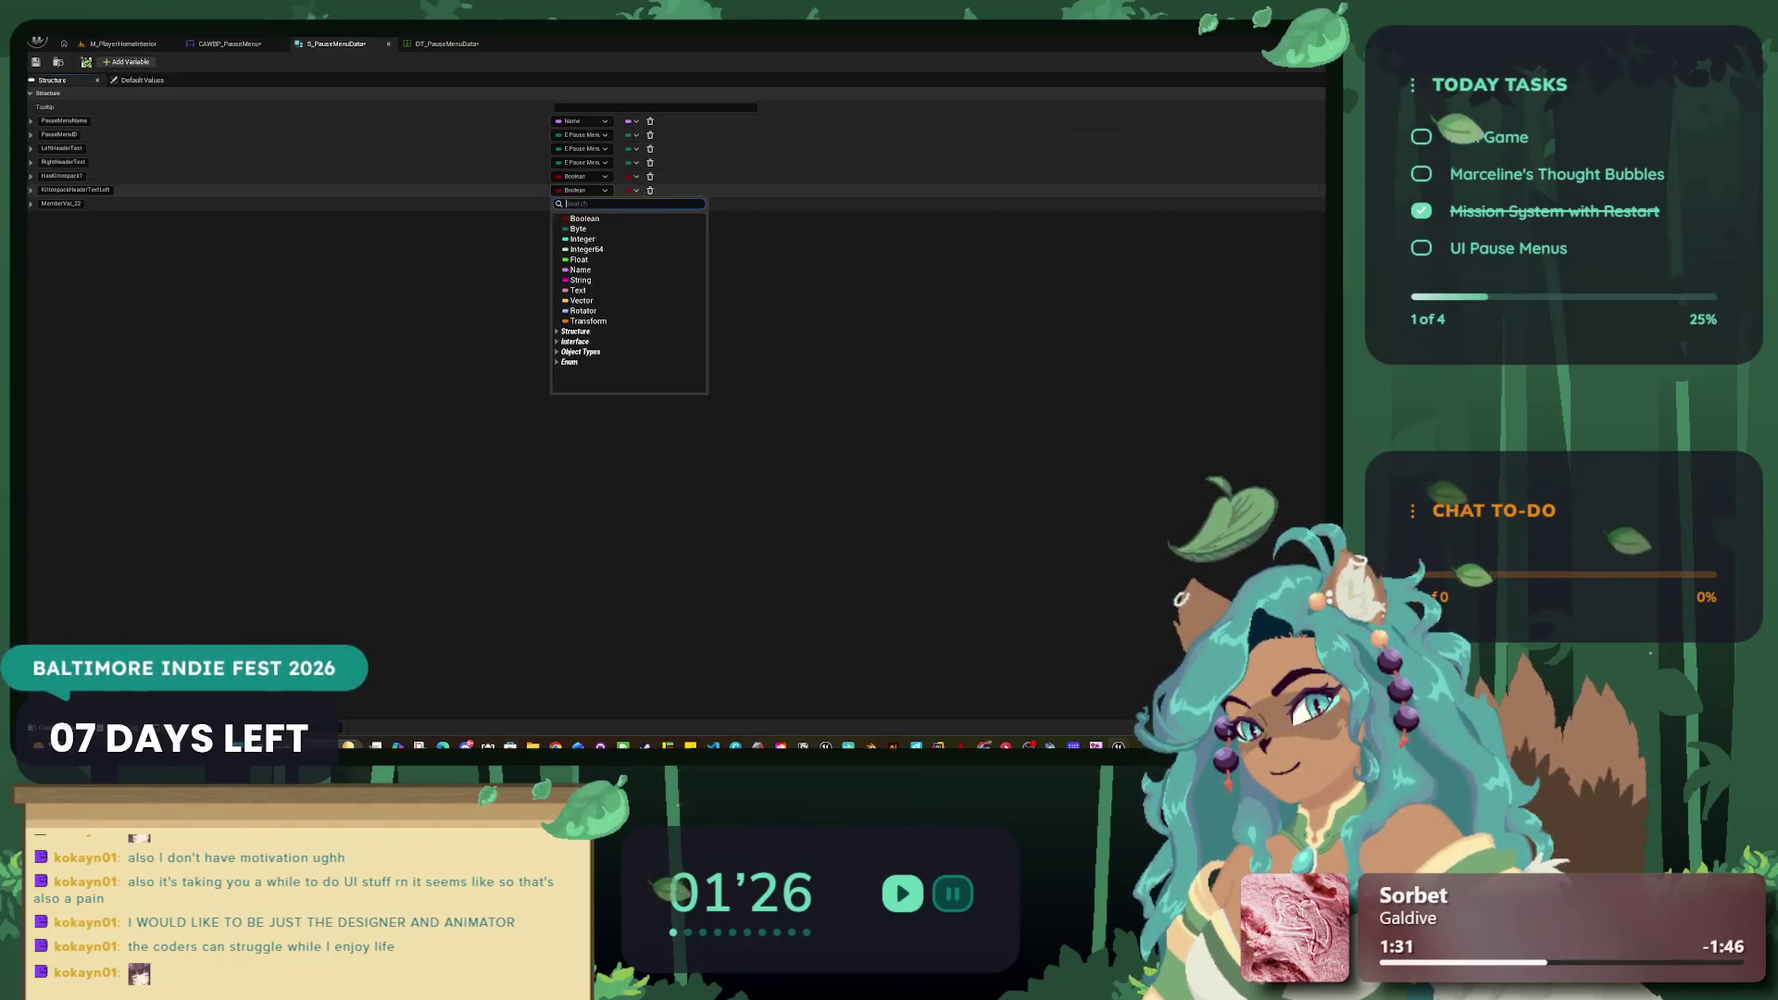
type("EPas")
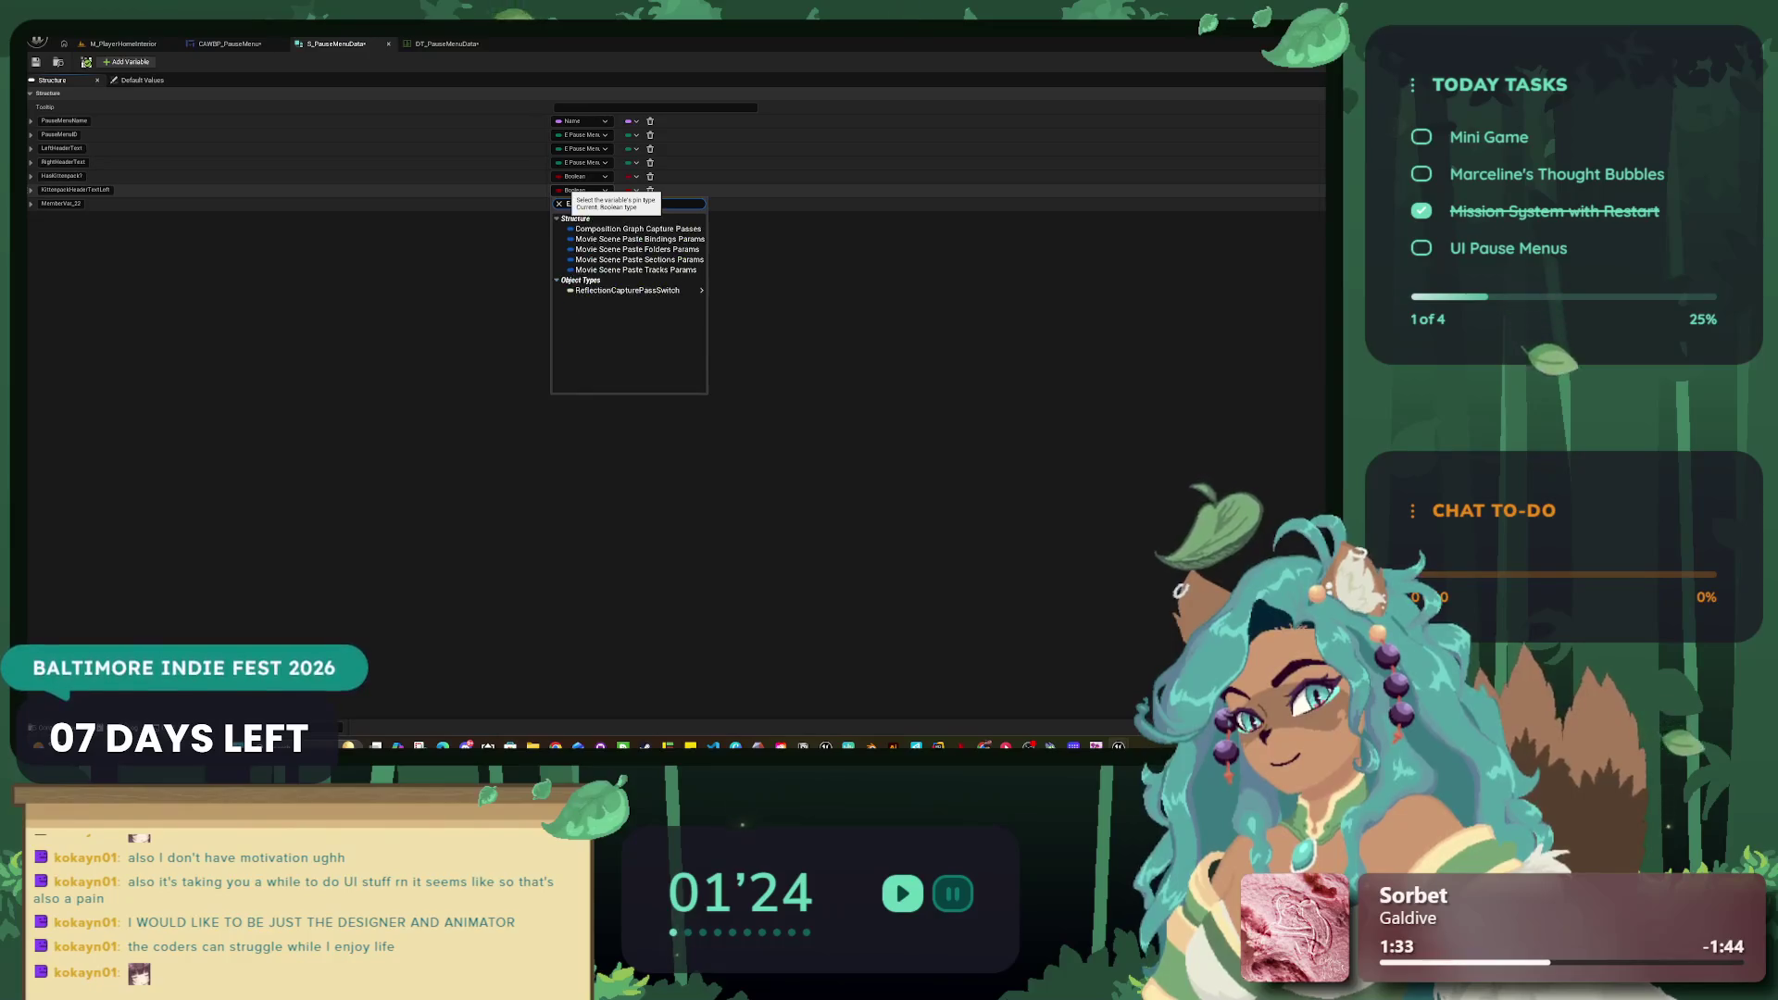
key("BackSpace")
key("BackSpace")
type("use")
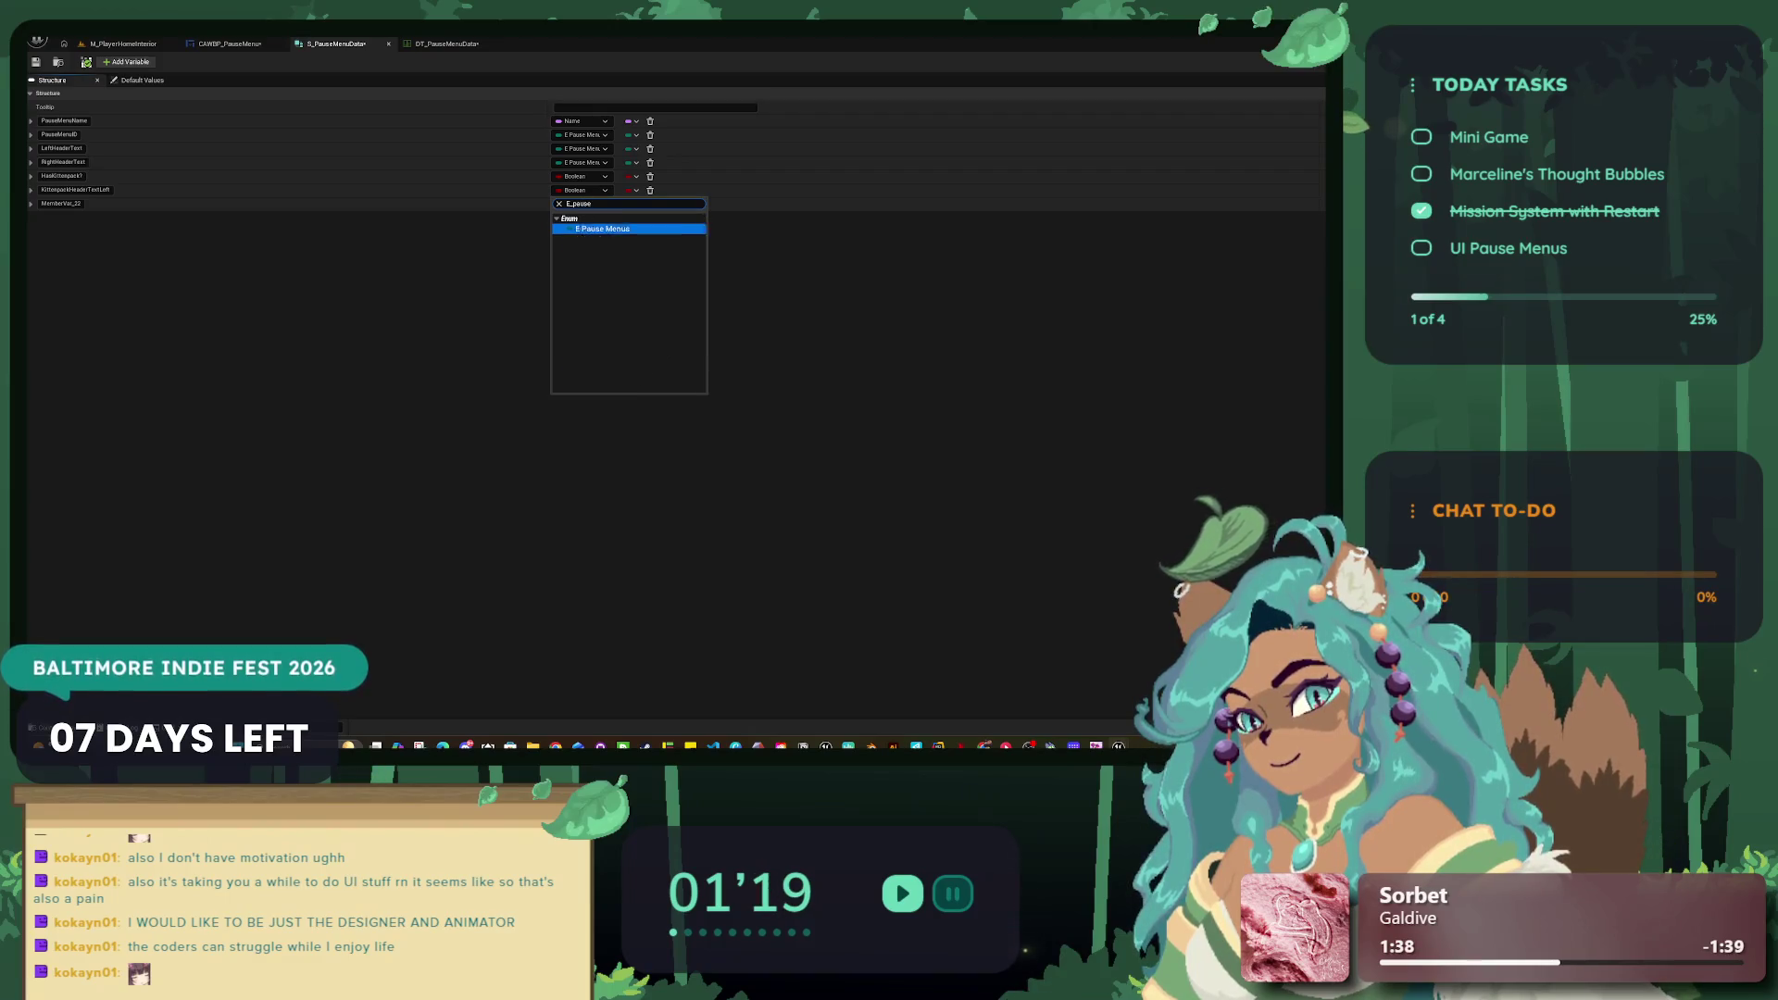
key("Escape")
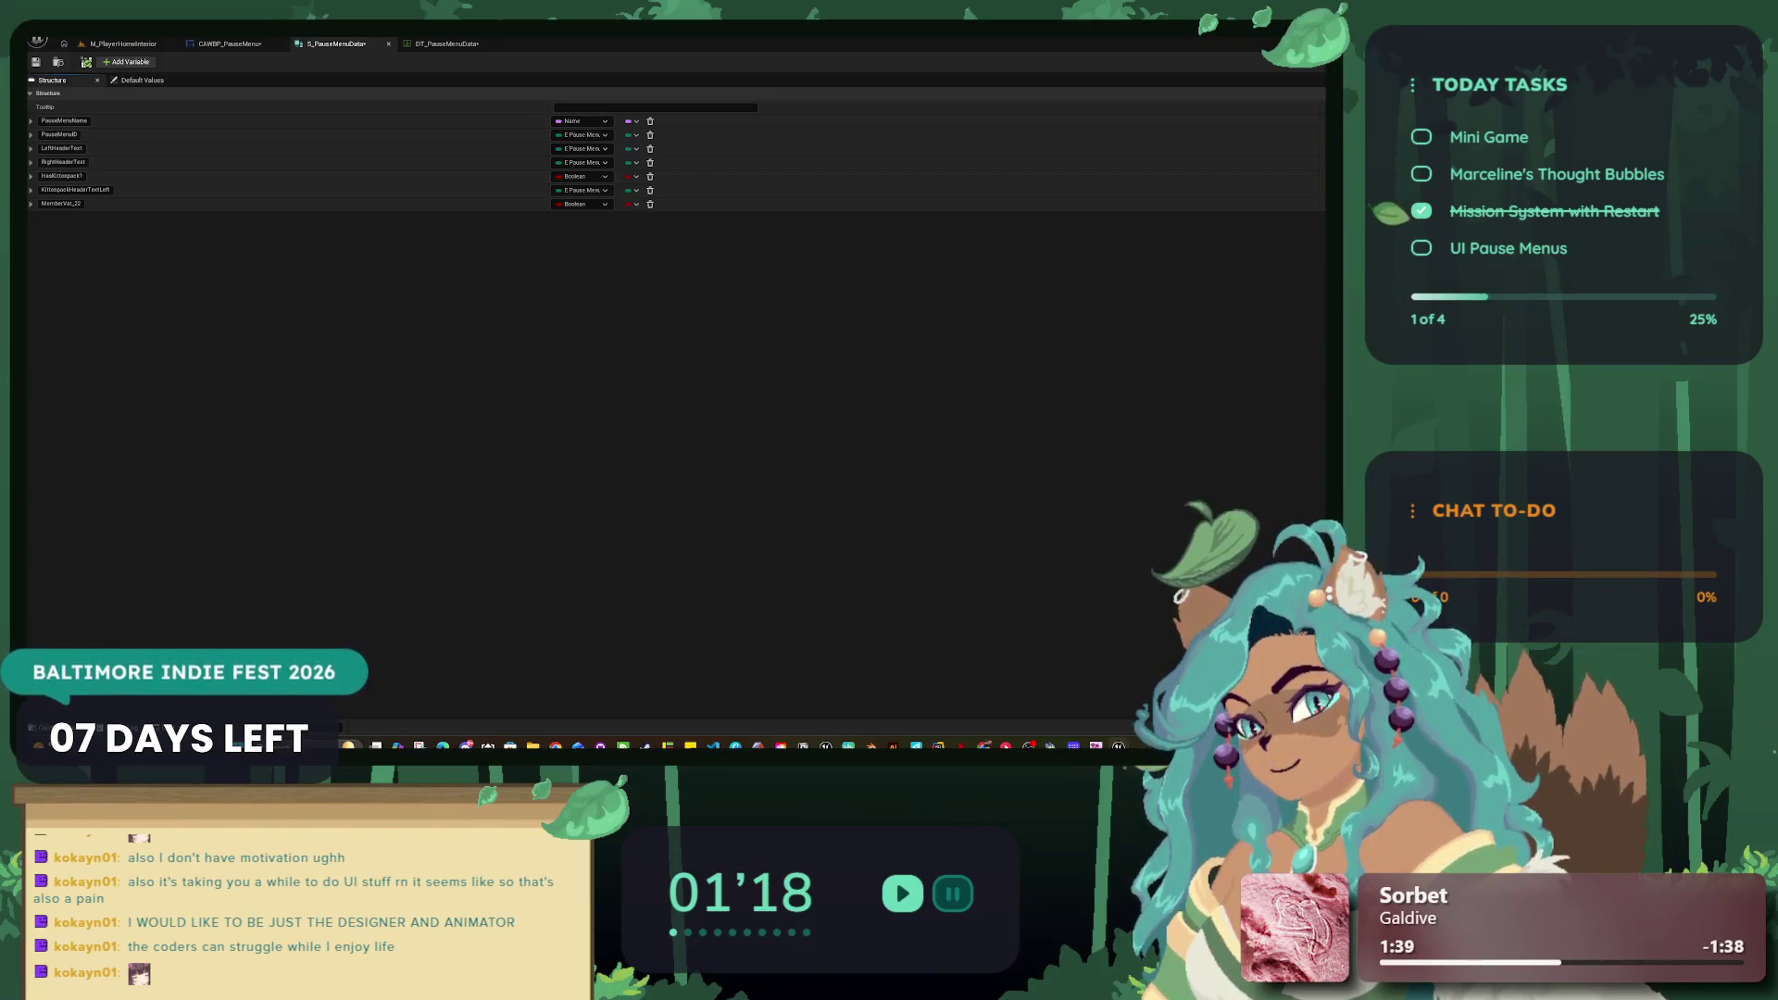
left_click(650, 203)
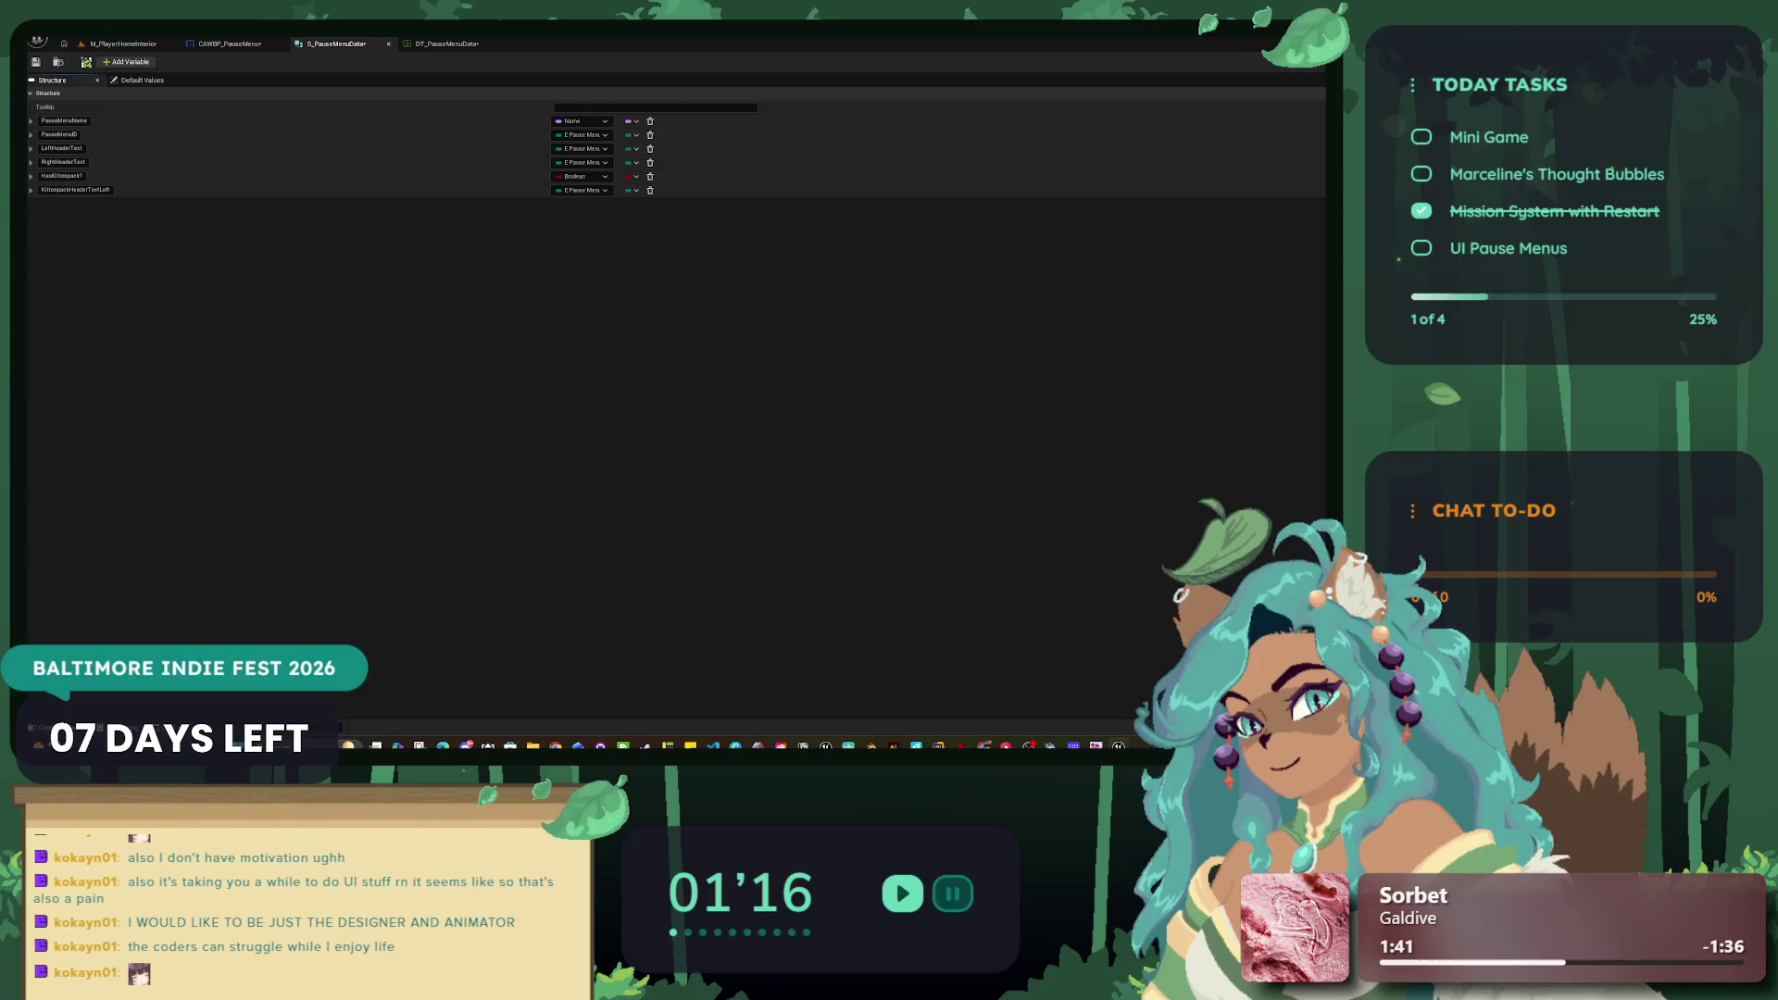
Step: Add an E Pause Menu member and name the pair KittenpackHeaderTextLeft and KittenpackHeaderTextRight
left_click(130, 61)
double_click(76, 189)
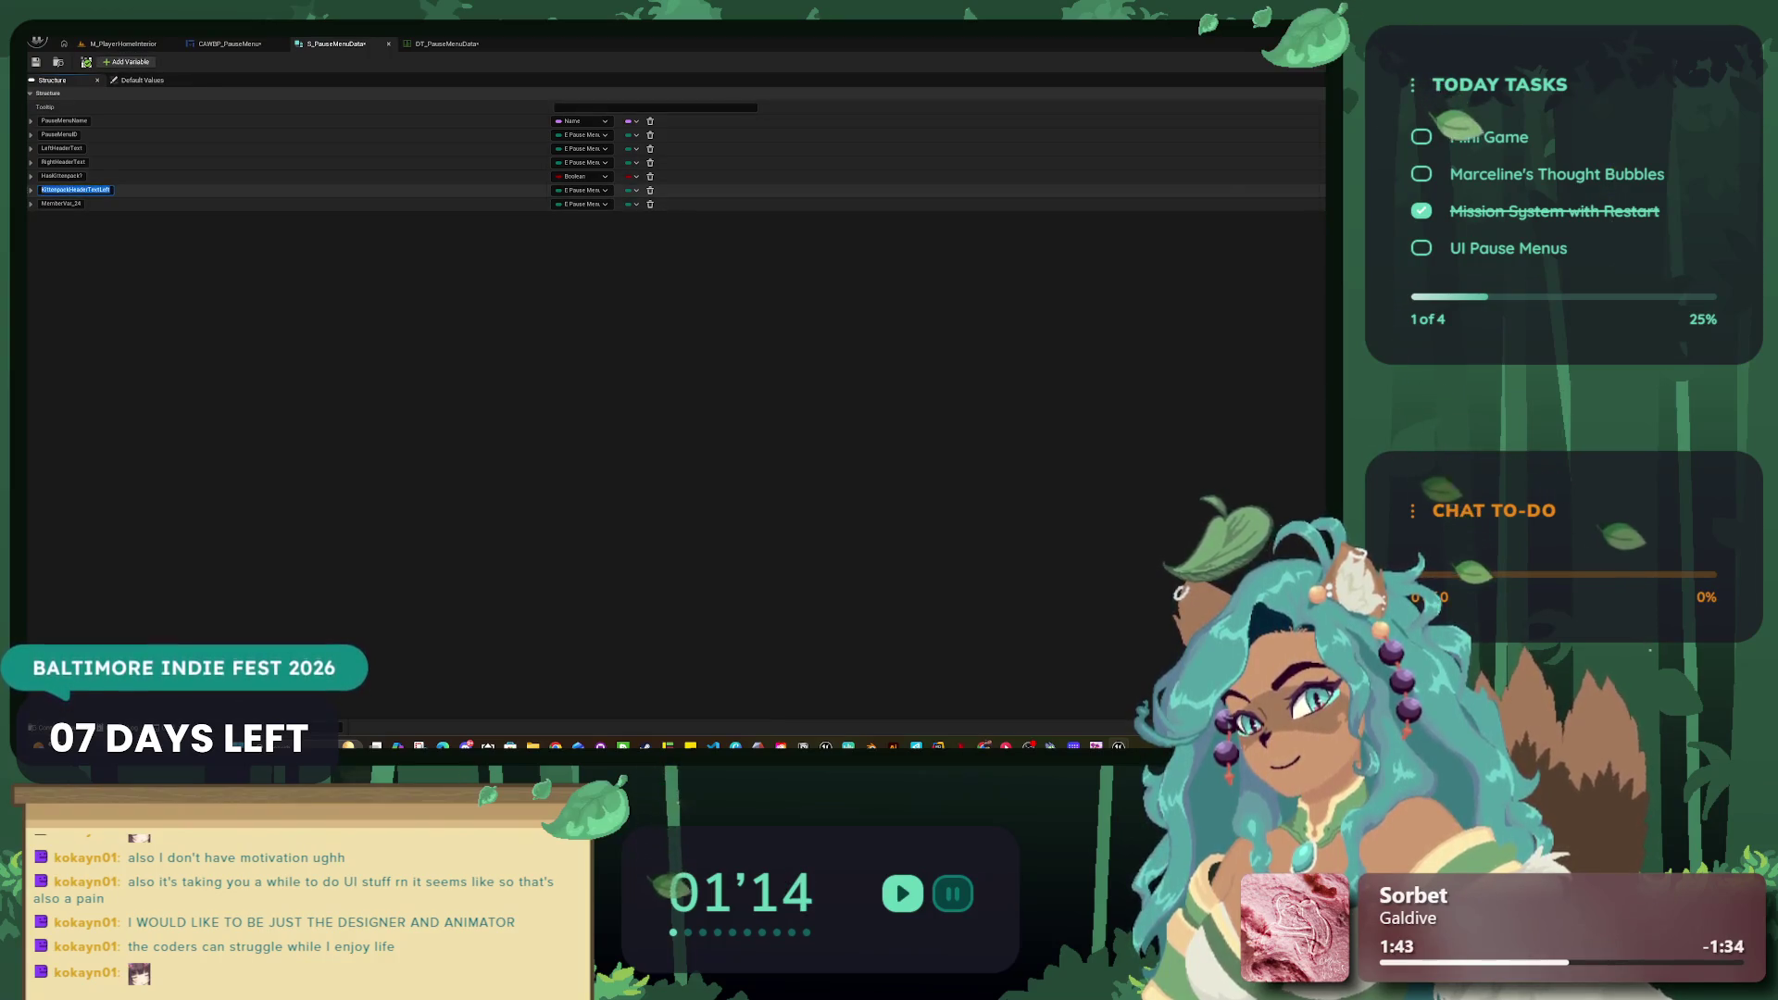
key("ctrl+c")
left_click(76, 203)
key("ctrl+v")
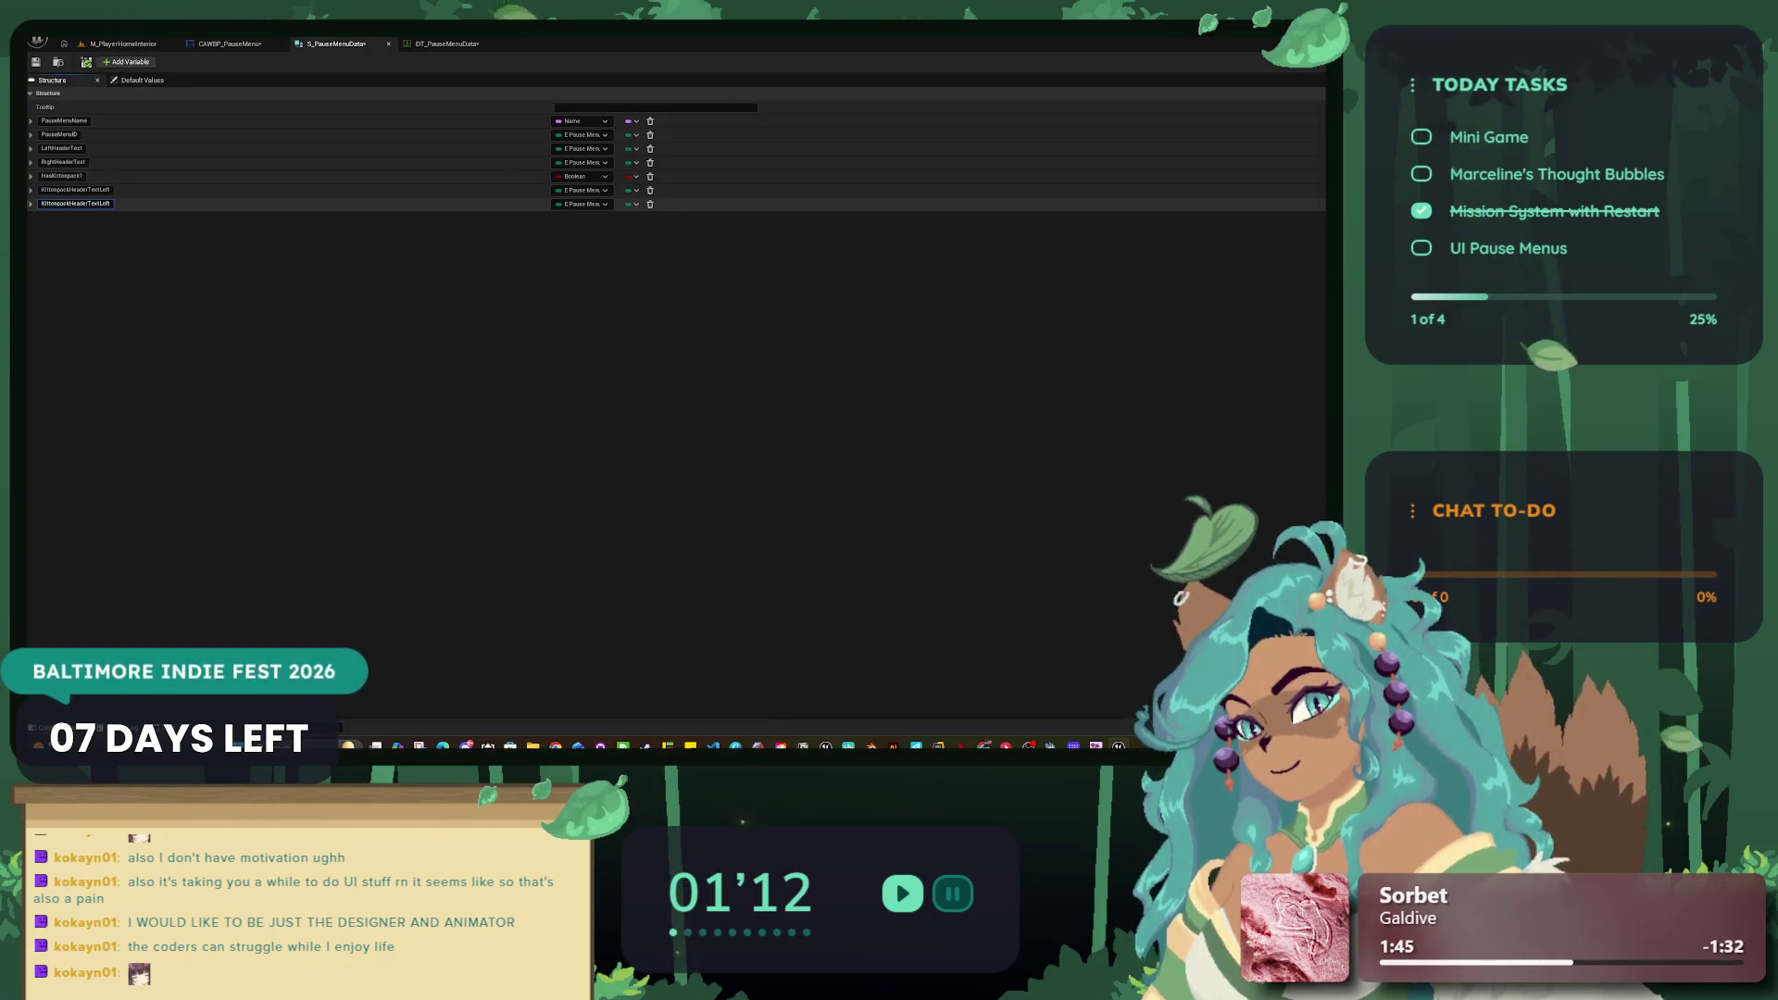
key("shift+Left")
key("shift+Left")
key("shift+Left")
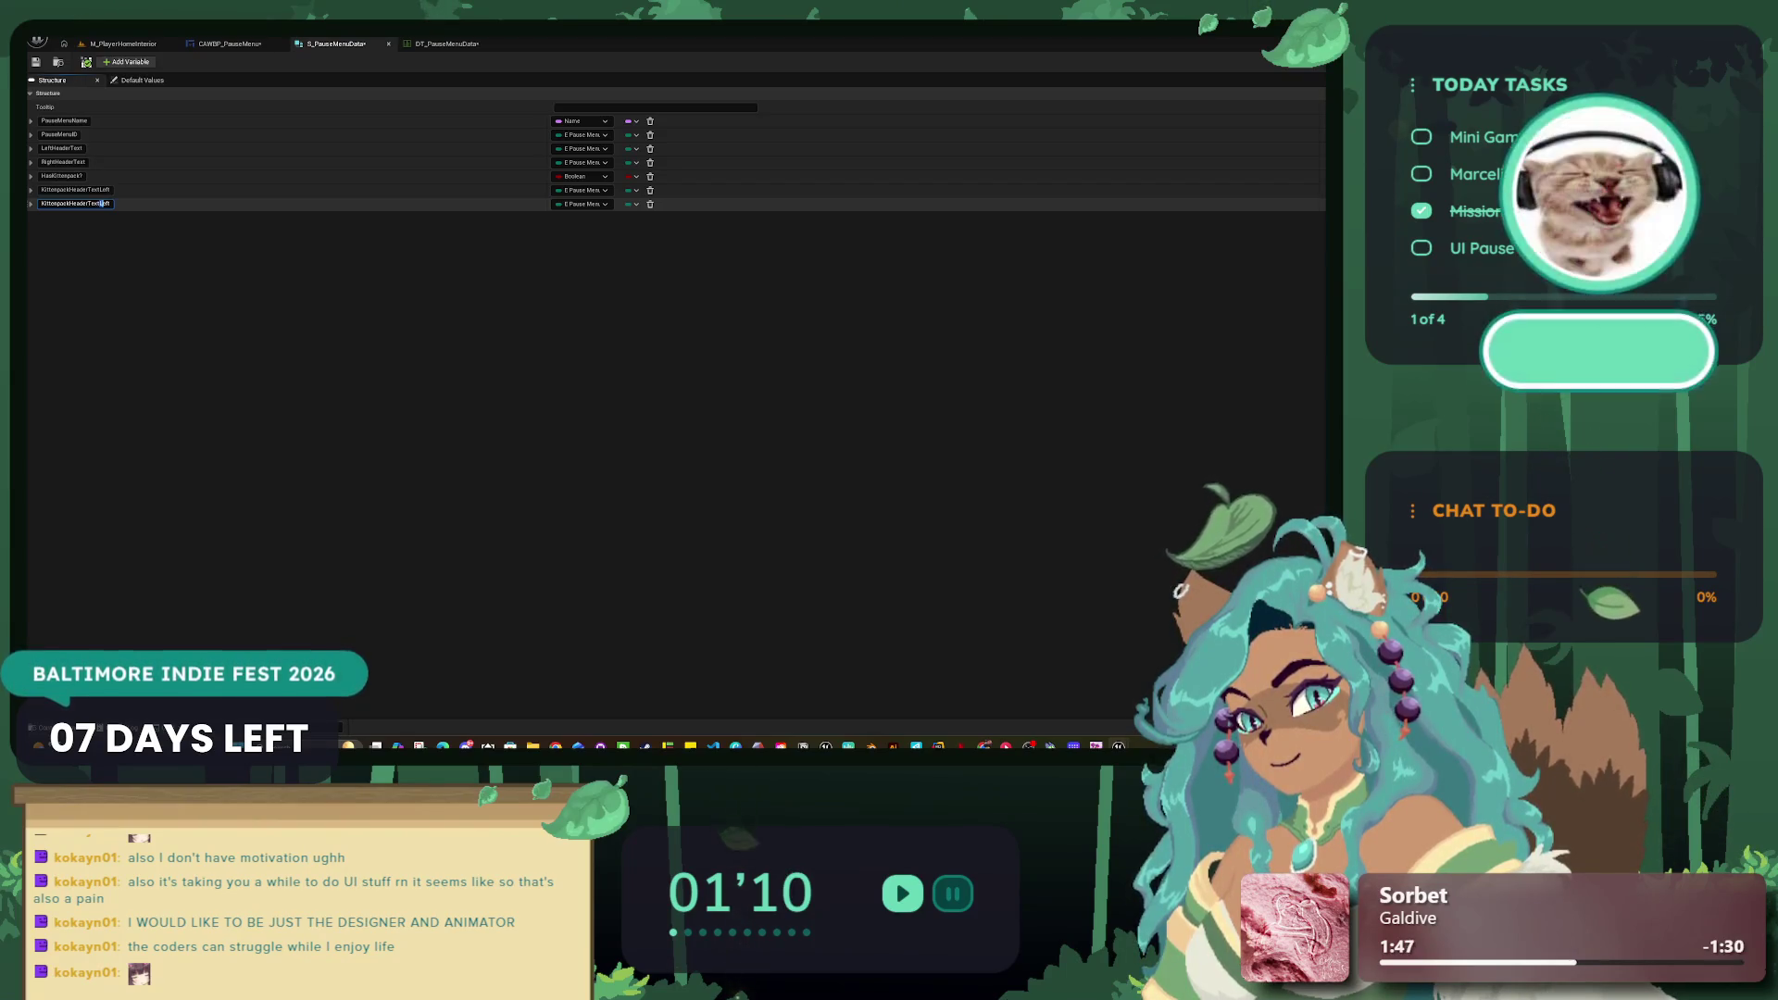
type("Righ")
key("Return")
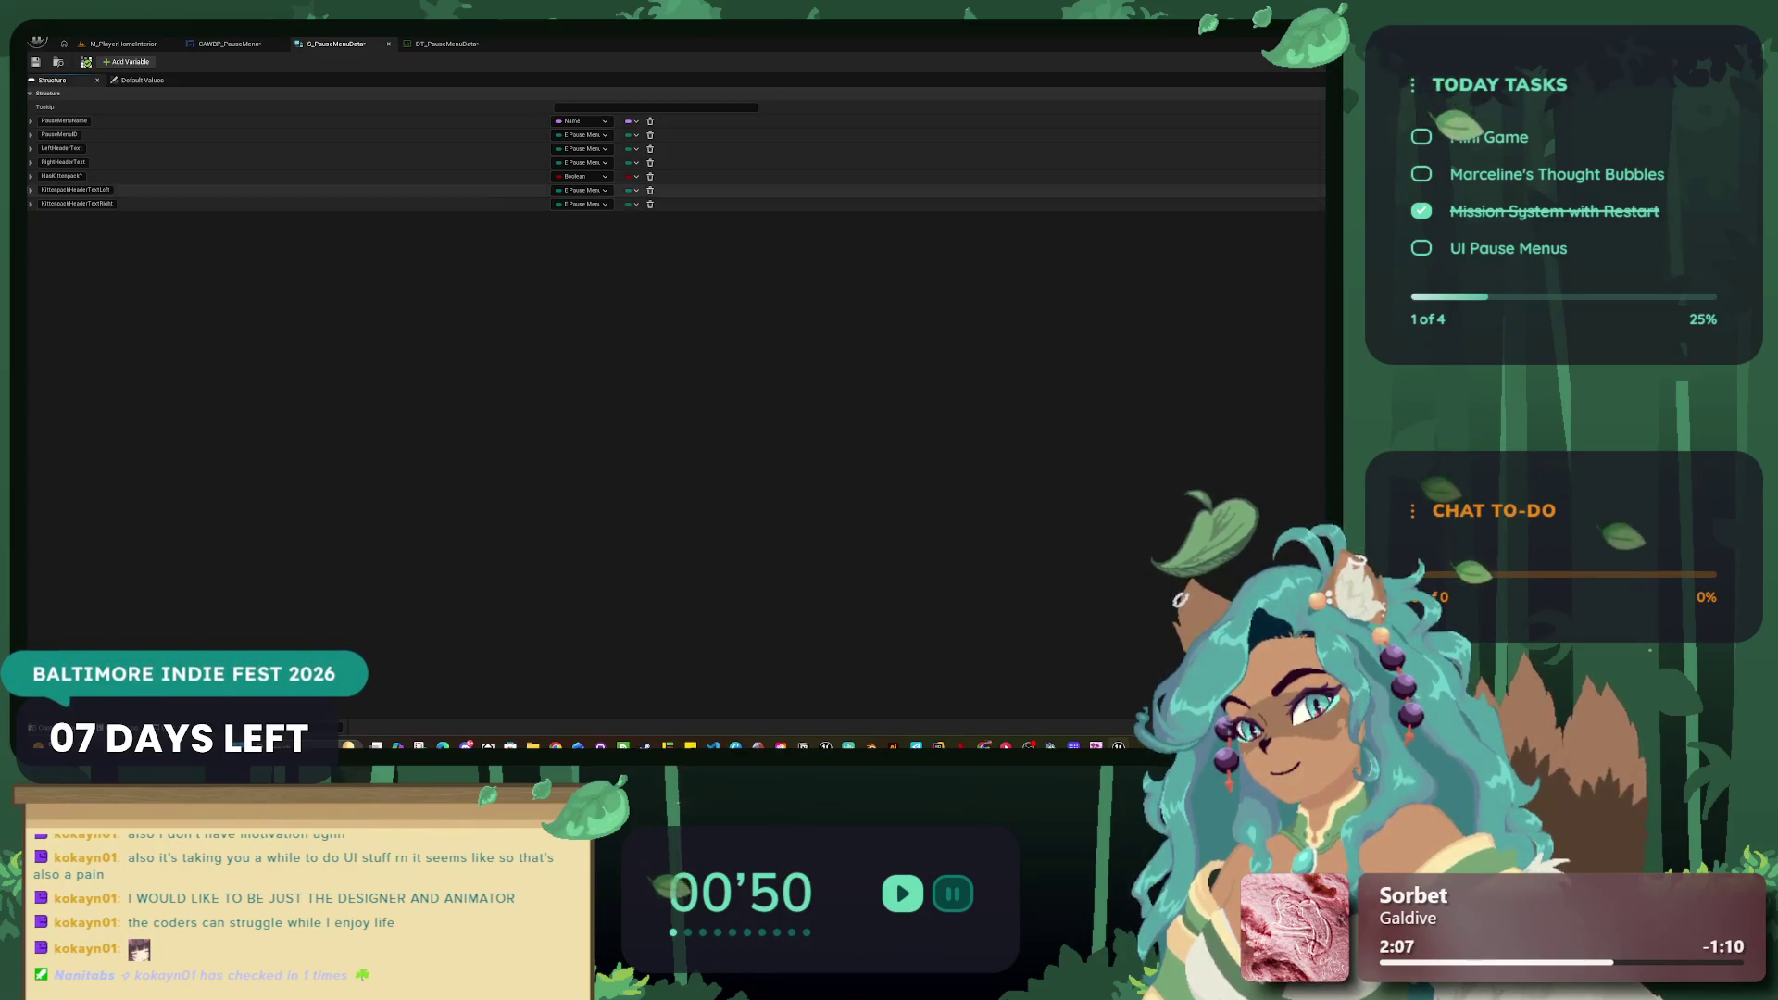
Step: In DT_PauseMenuData, tick HasKittenpack? on the Kittenpack row
left_click(447, 44)
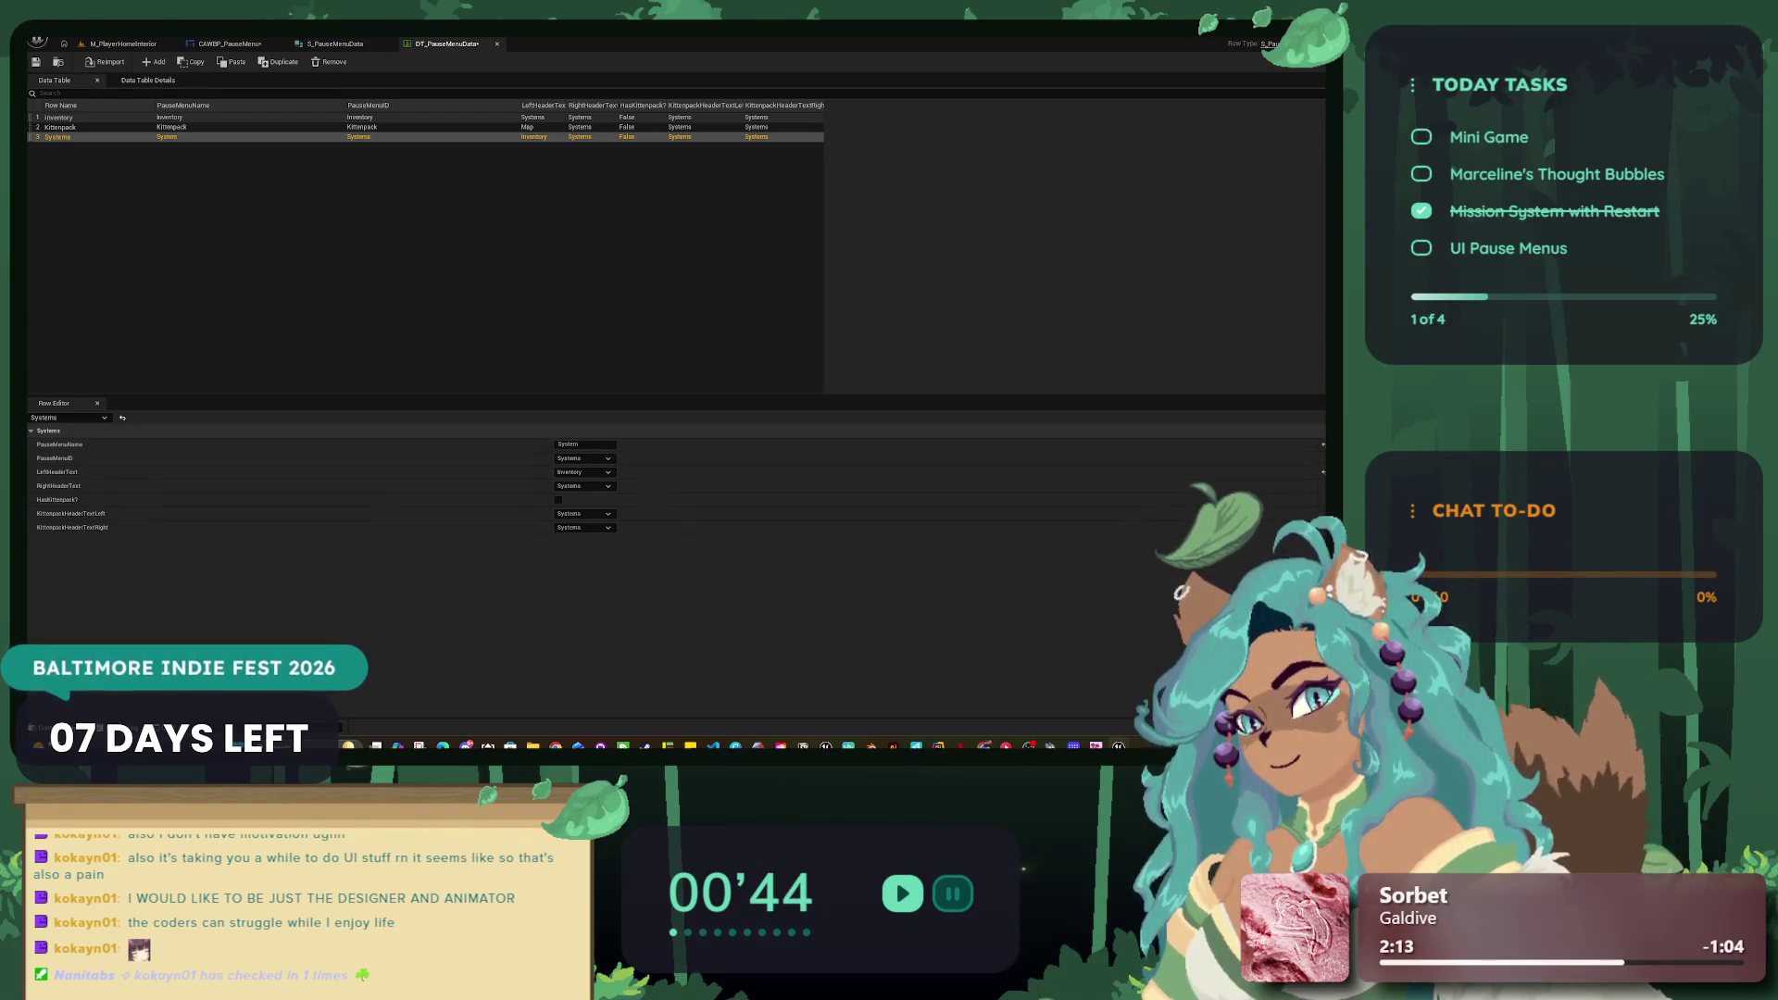
left_click(61, 127)
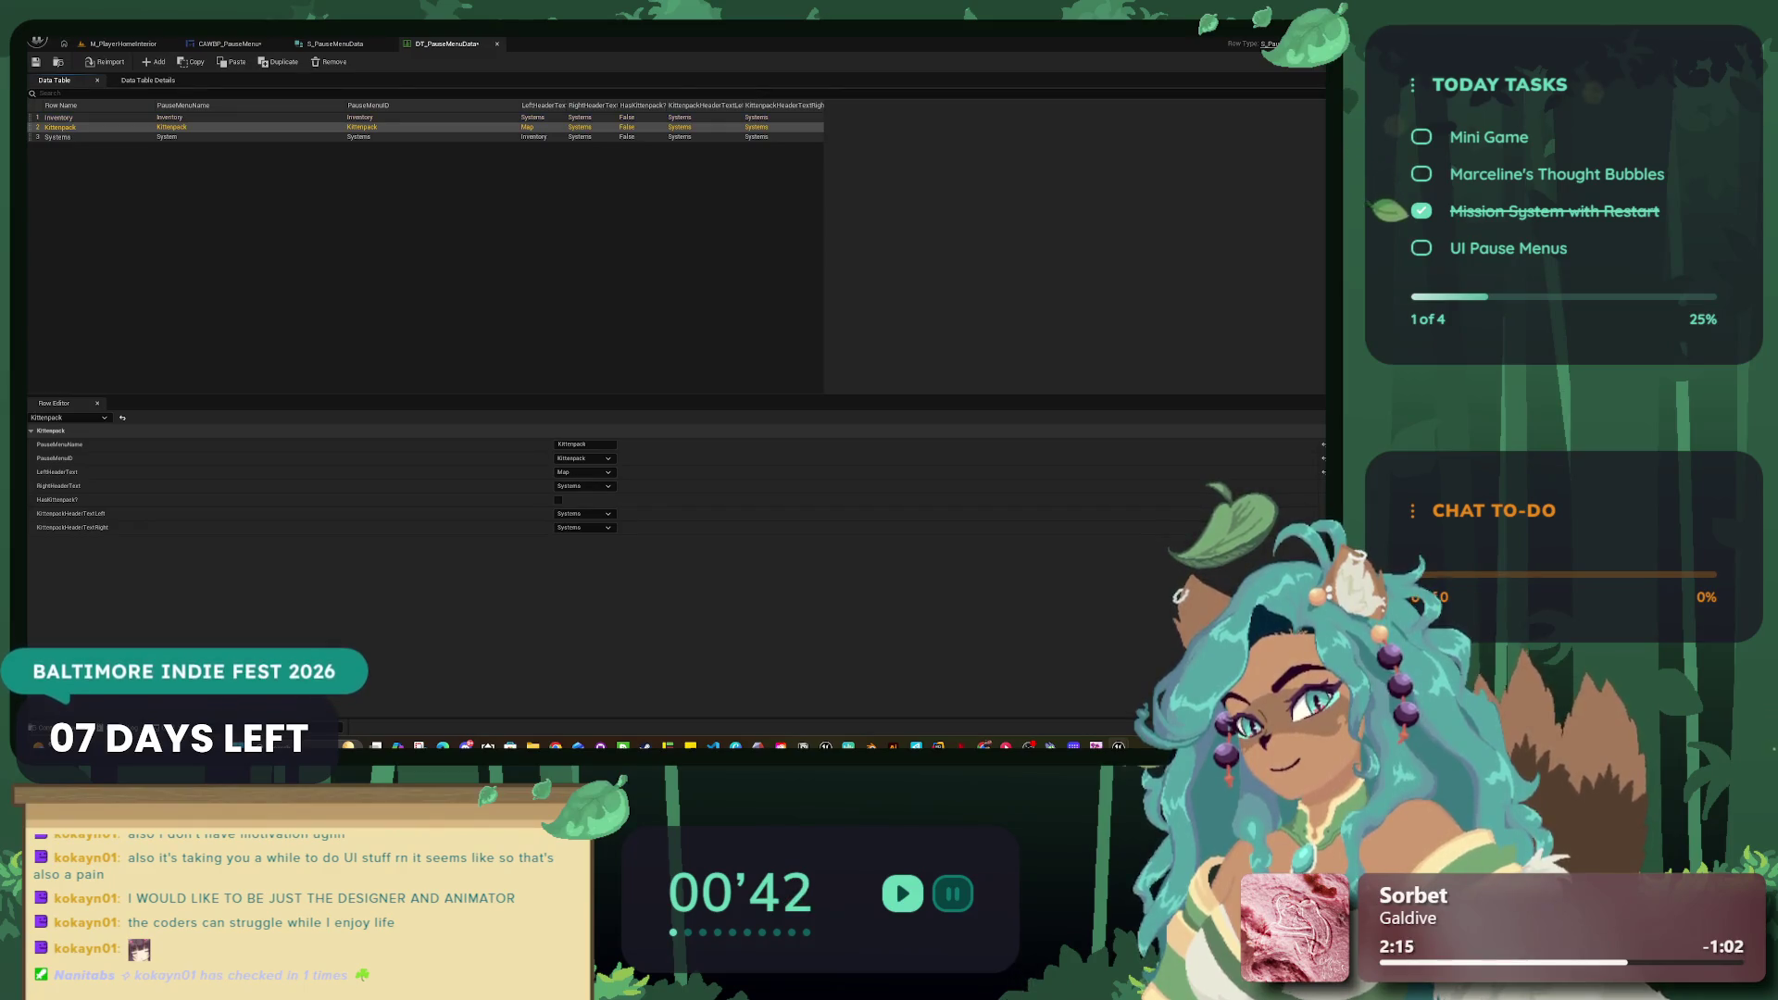
left_click(61, 127)
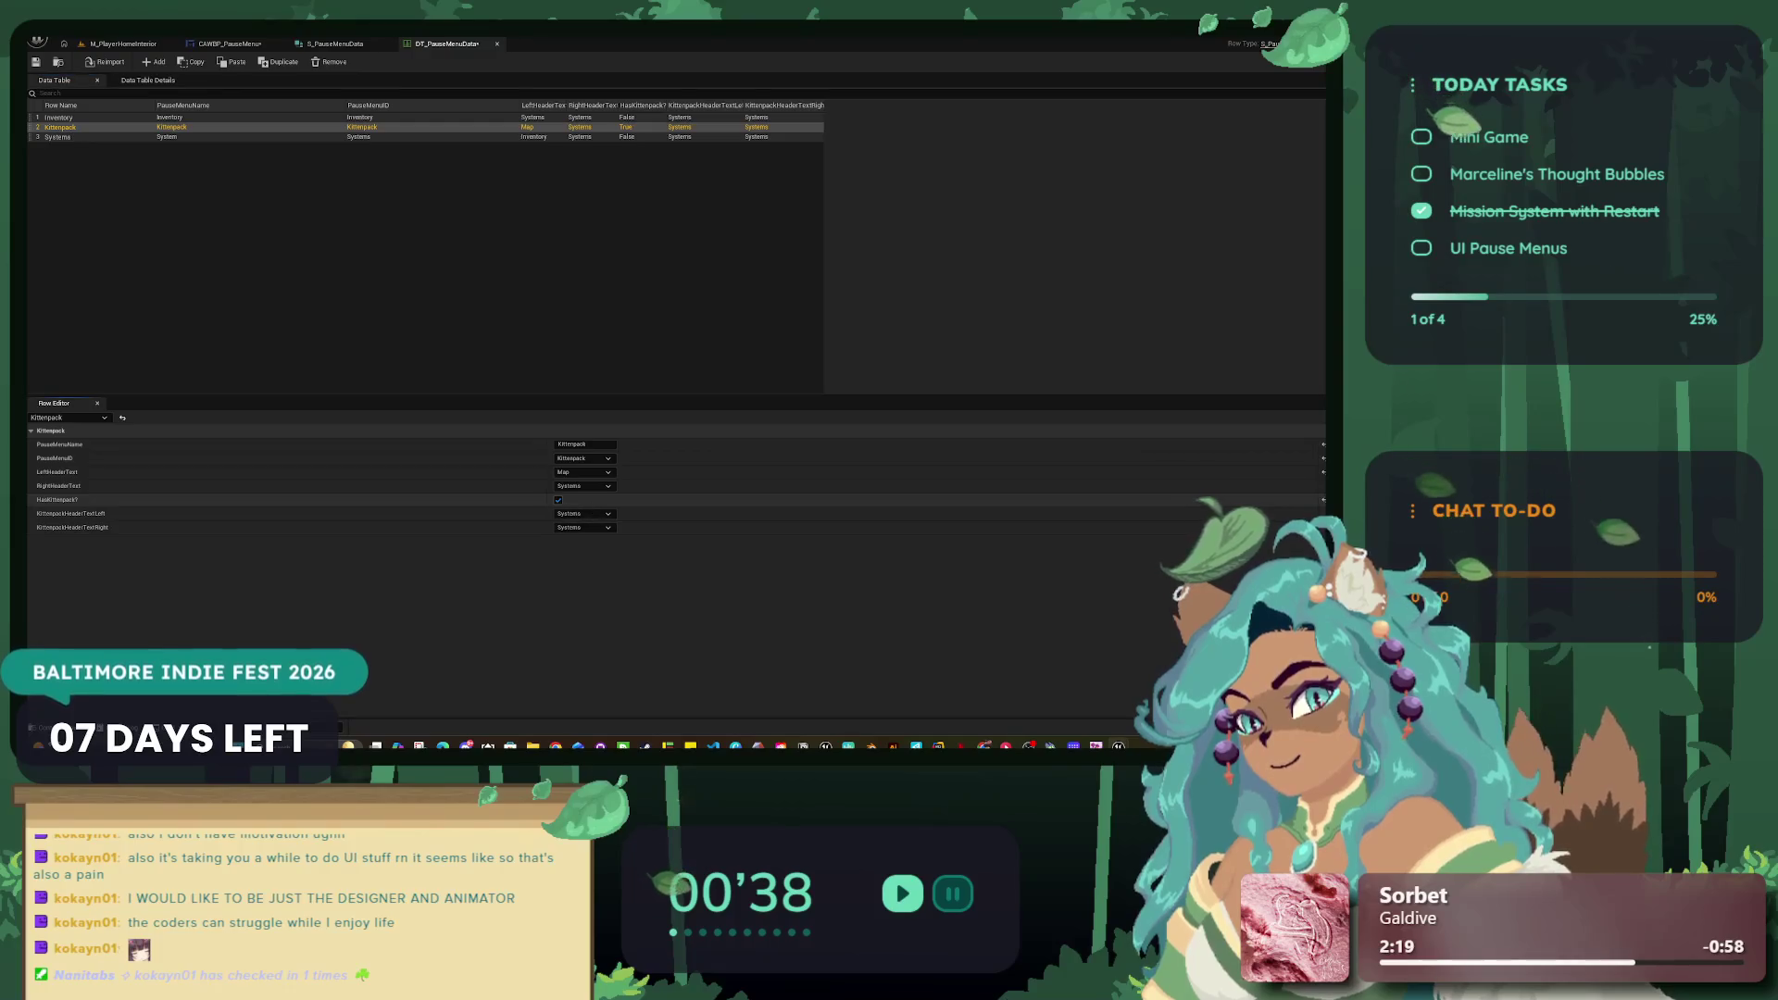
left_click(558, 500)
Step: Set the Systems row's Kittenpack headers to Kittenpack/Map and right header to Map; add a row
left_click(171, 137)
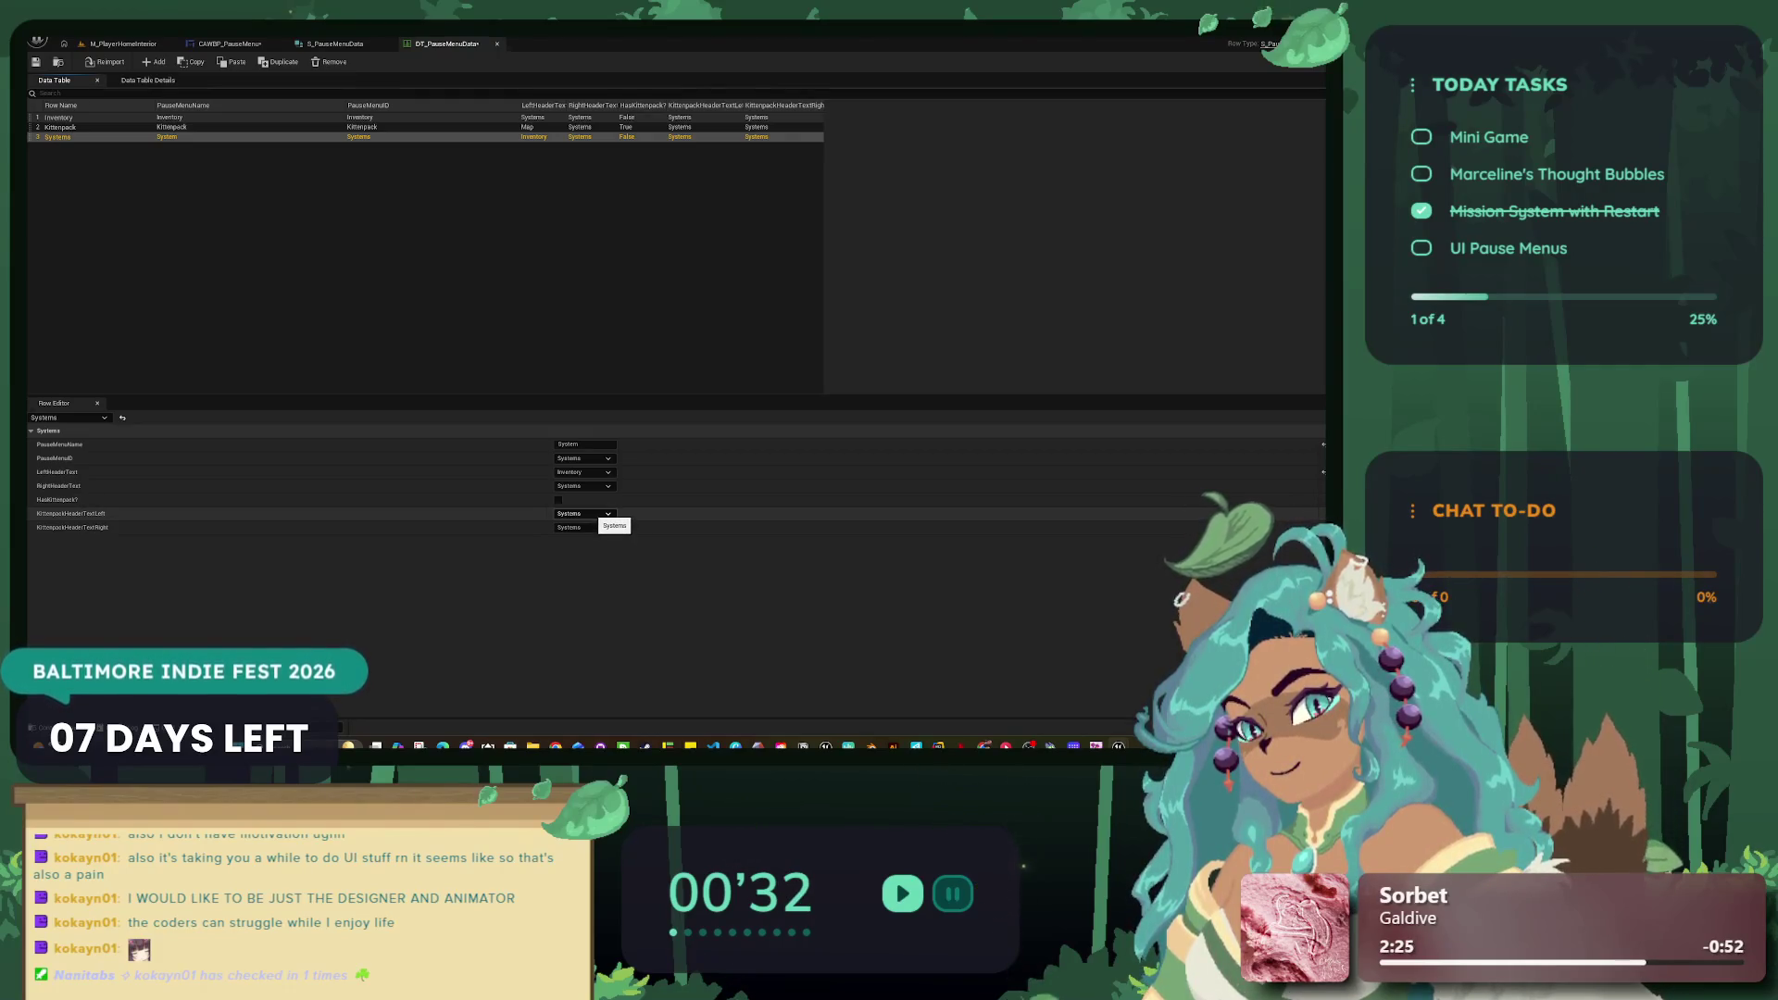
left_click(598, 514)
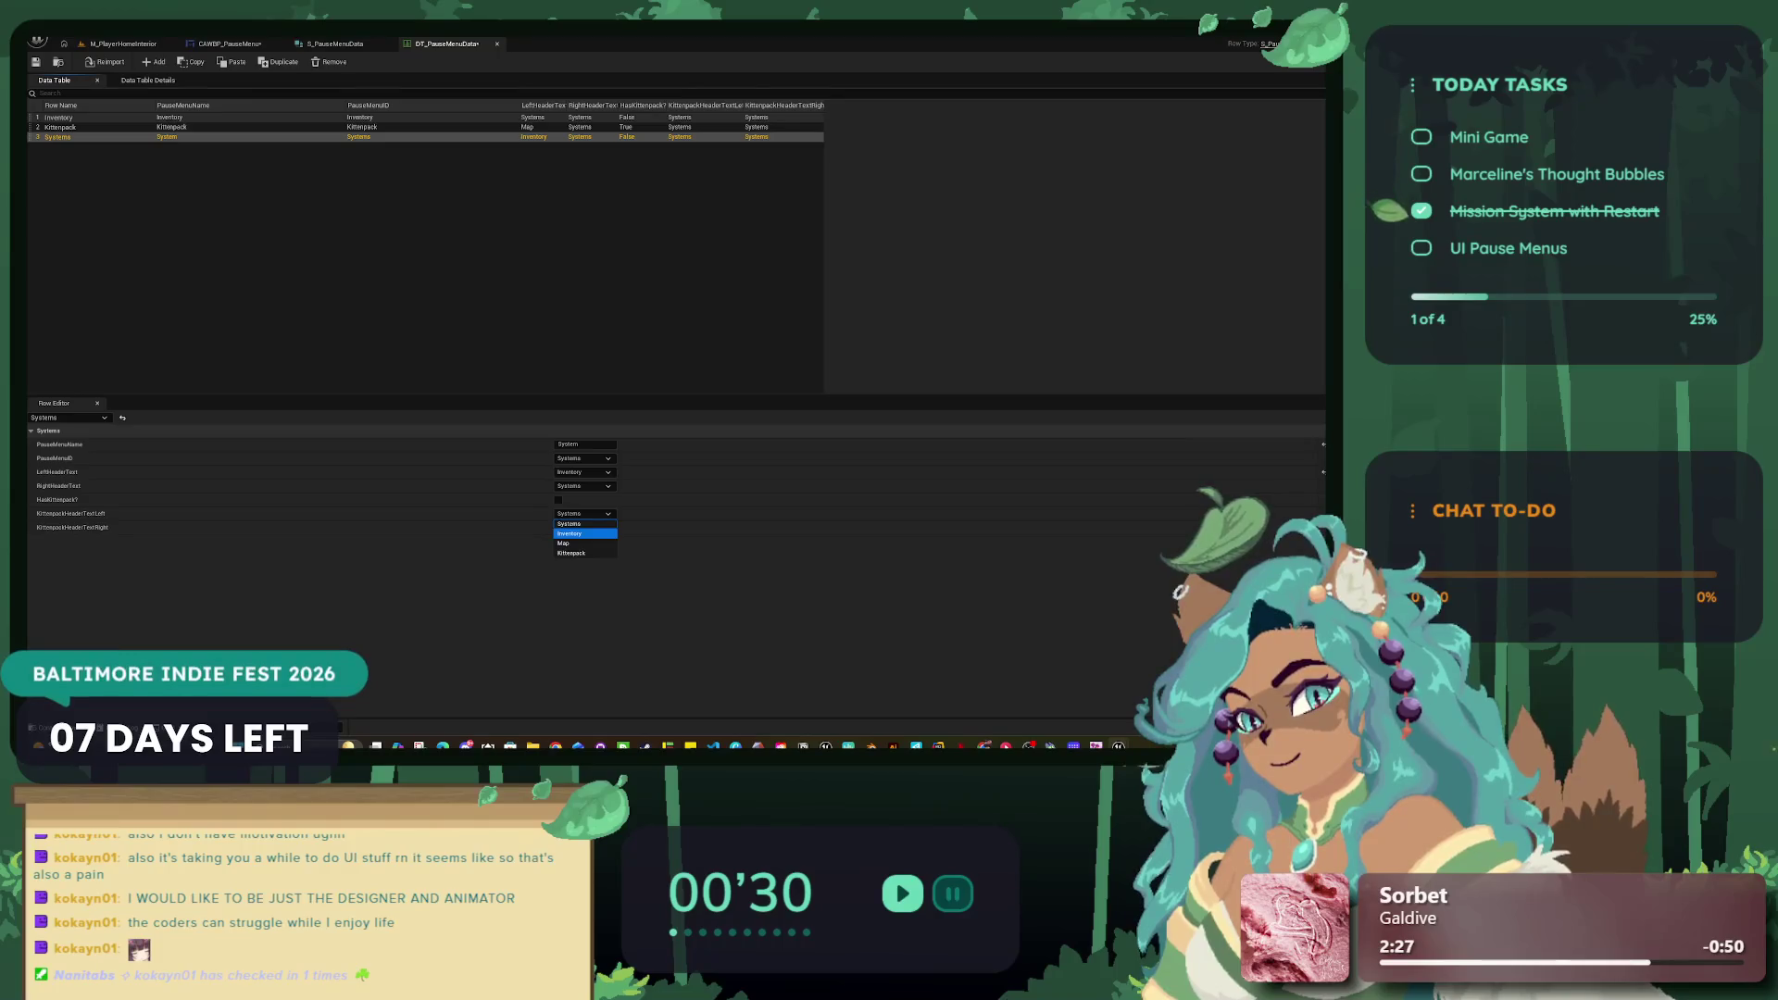
left_click(571, 553)
left_click(593, 527)
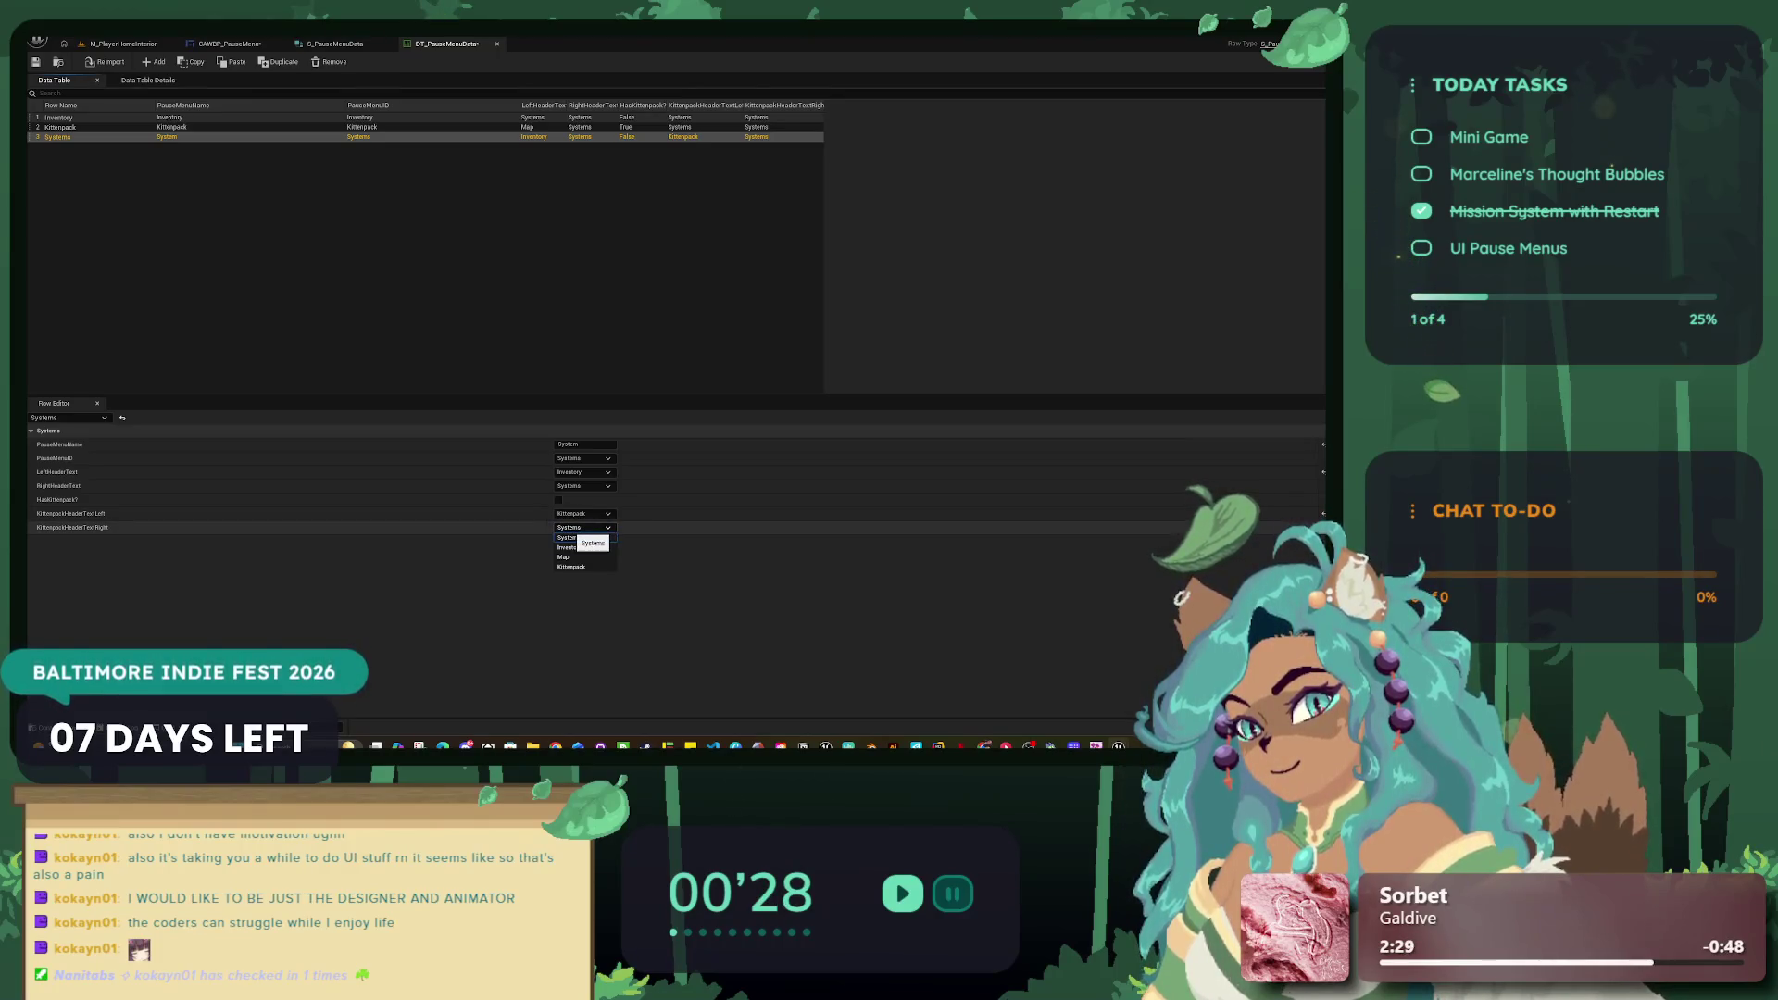
left_click(563, 557)
left_click(592, 486)
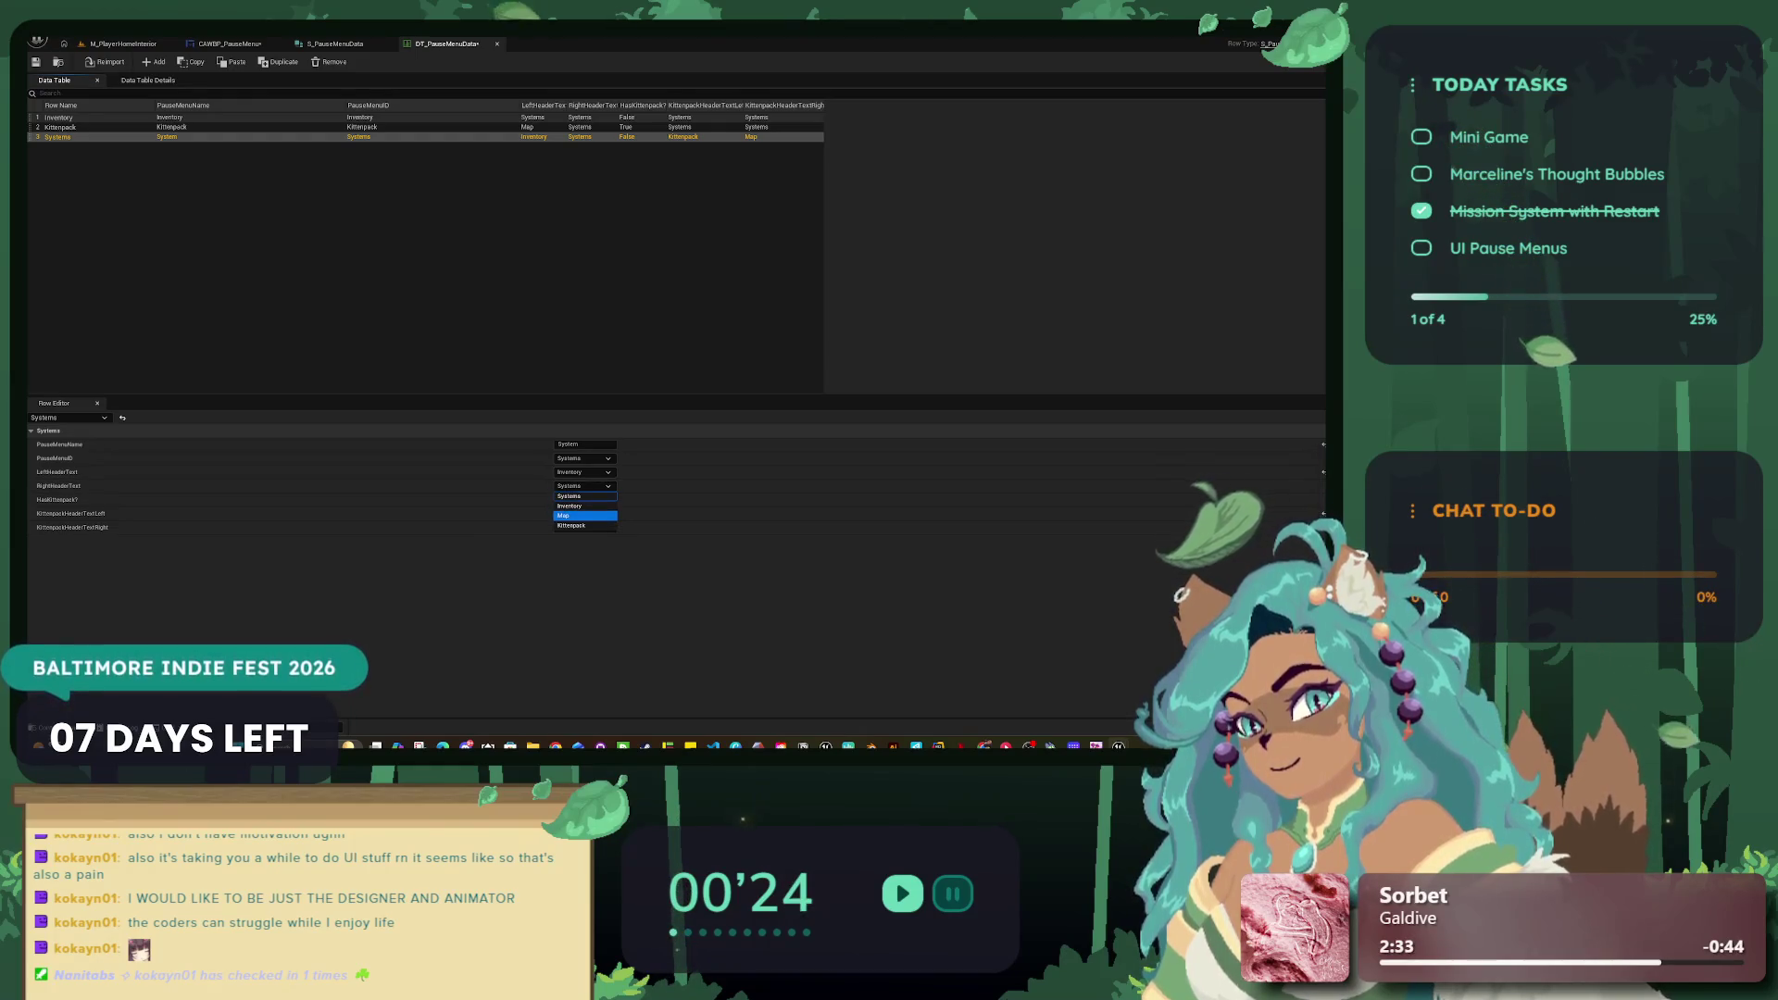
left_click(565, 516)
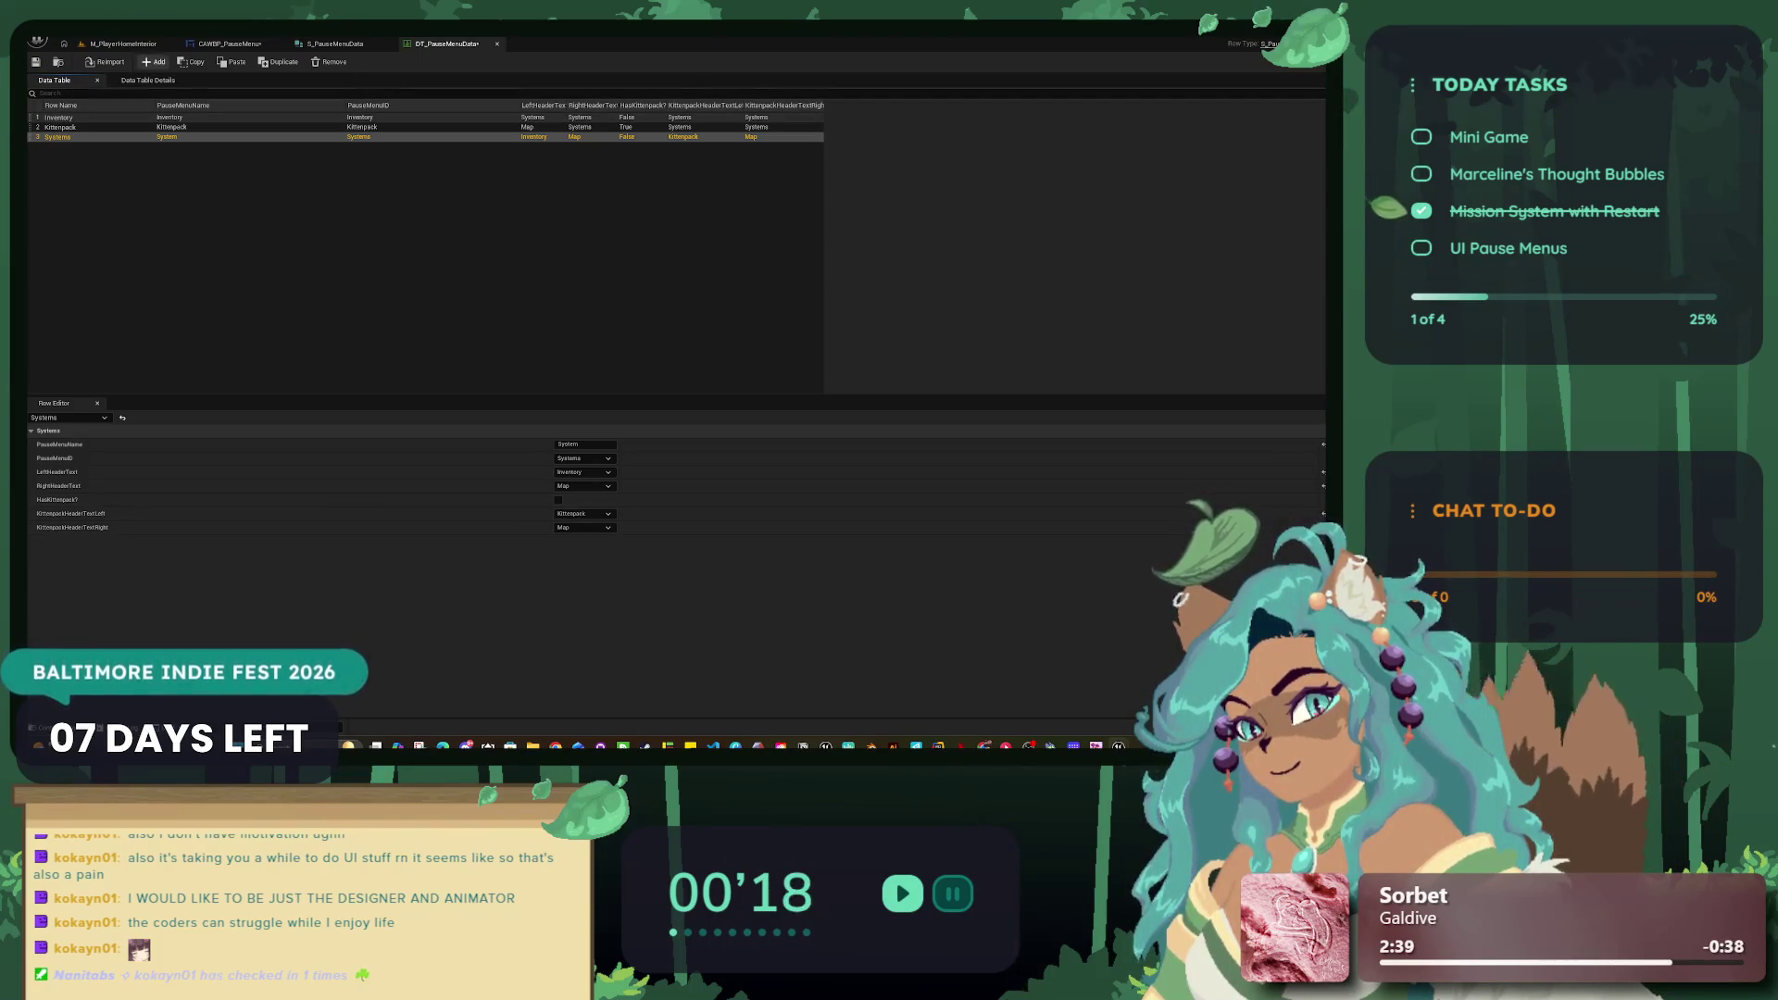
left_click(154, 61)
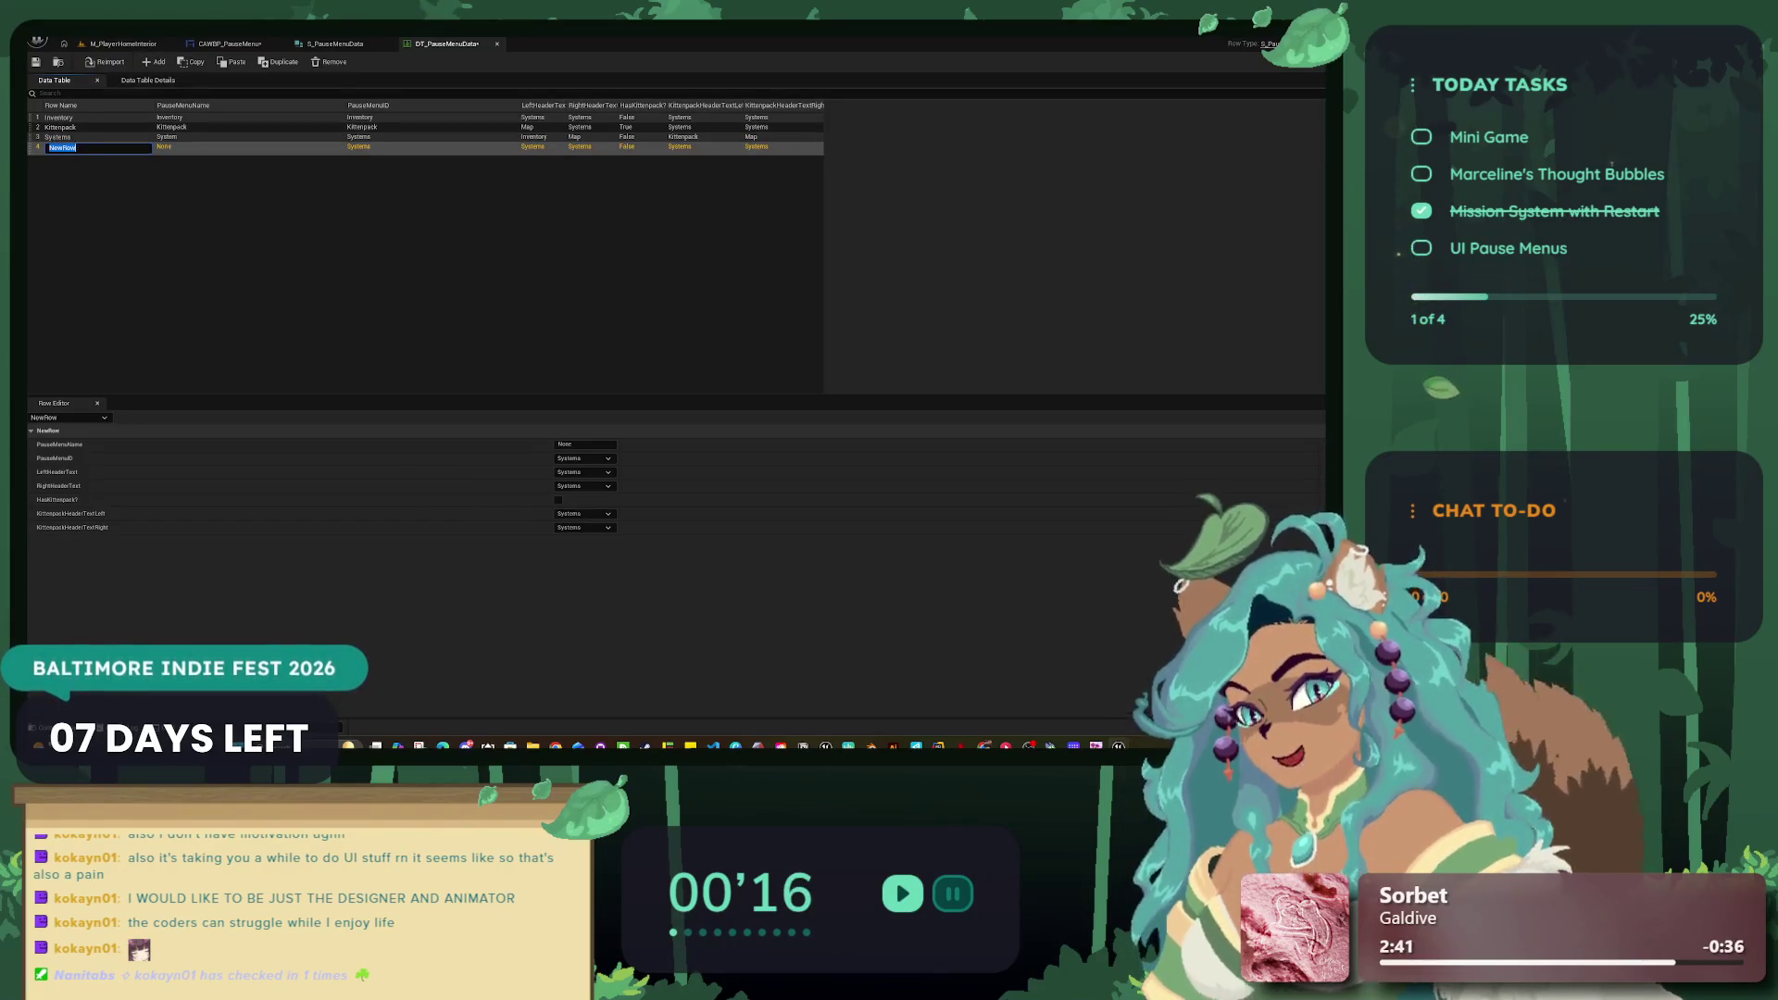
Step: Name the new row Map and set its menu name and ID to Map
type("Map")
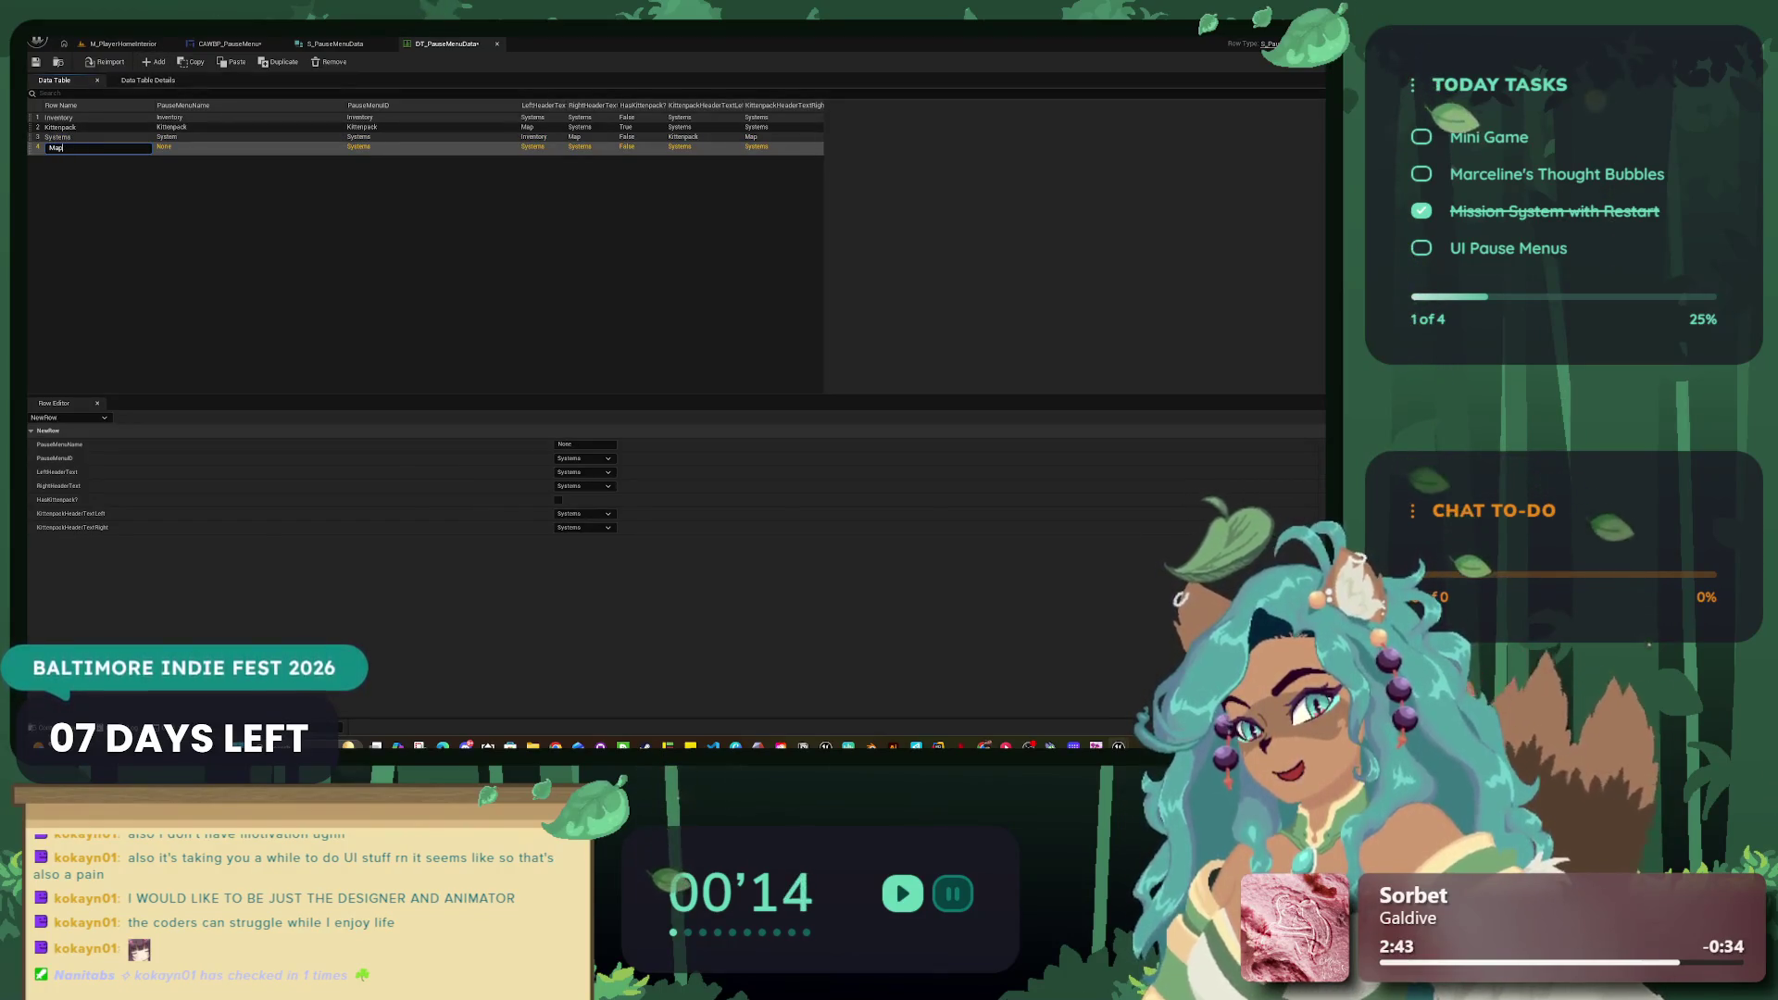
key("Return")
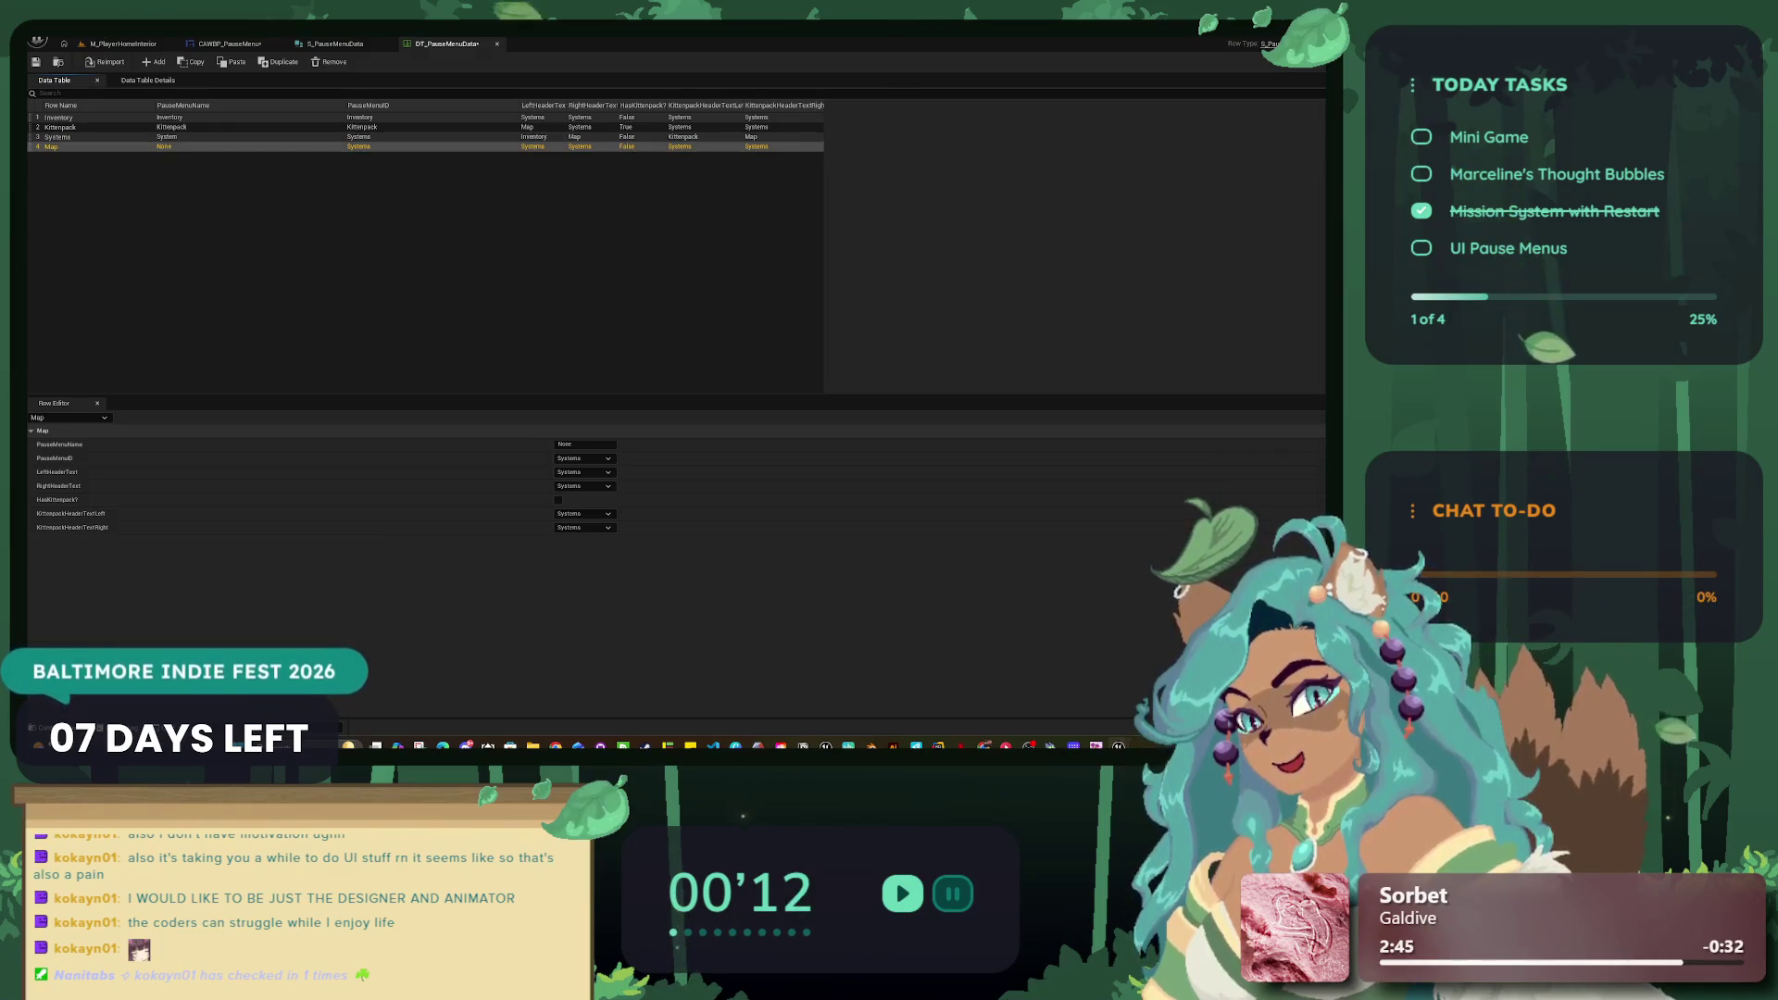
type("Map")
left_click(586, 445)
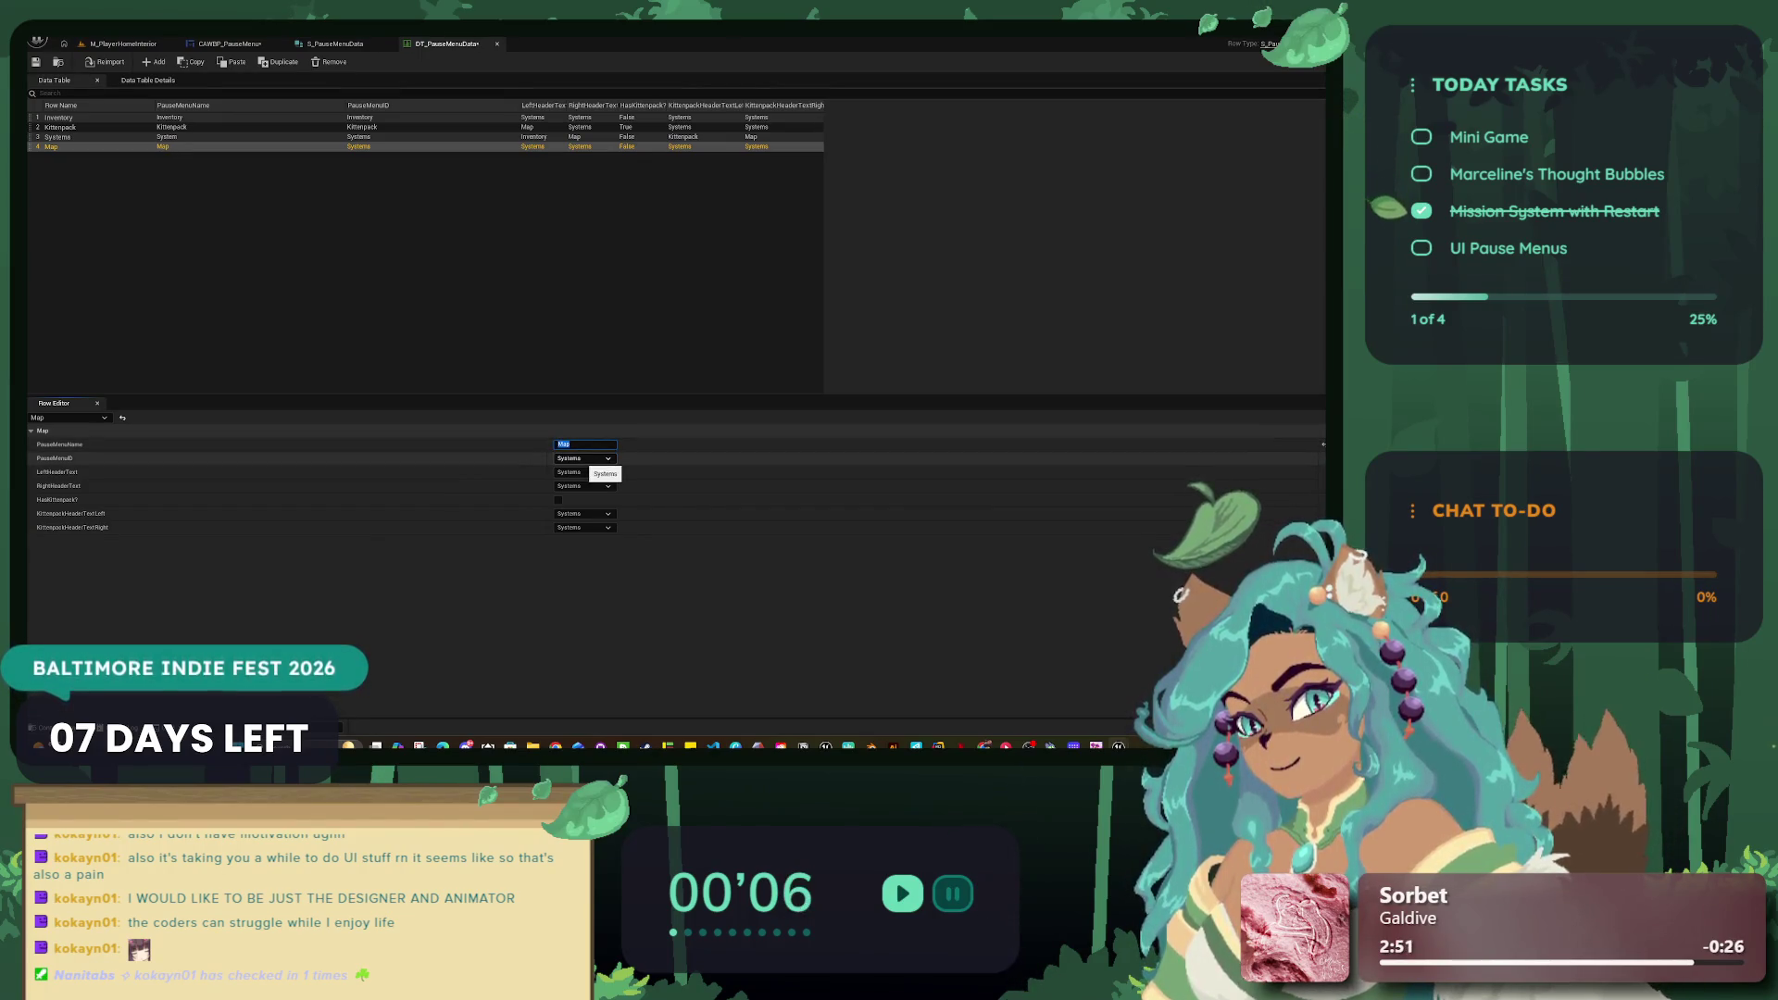
left_click(584, 458)
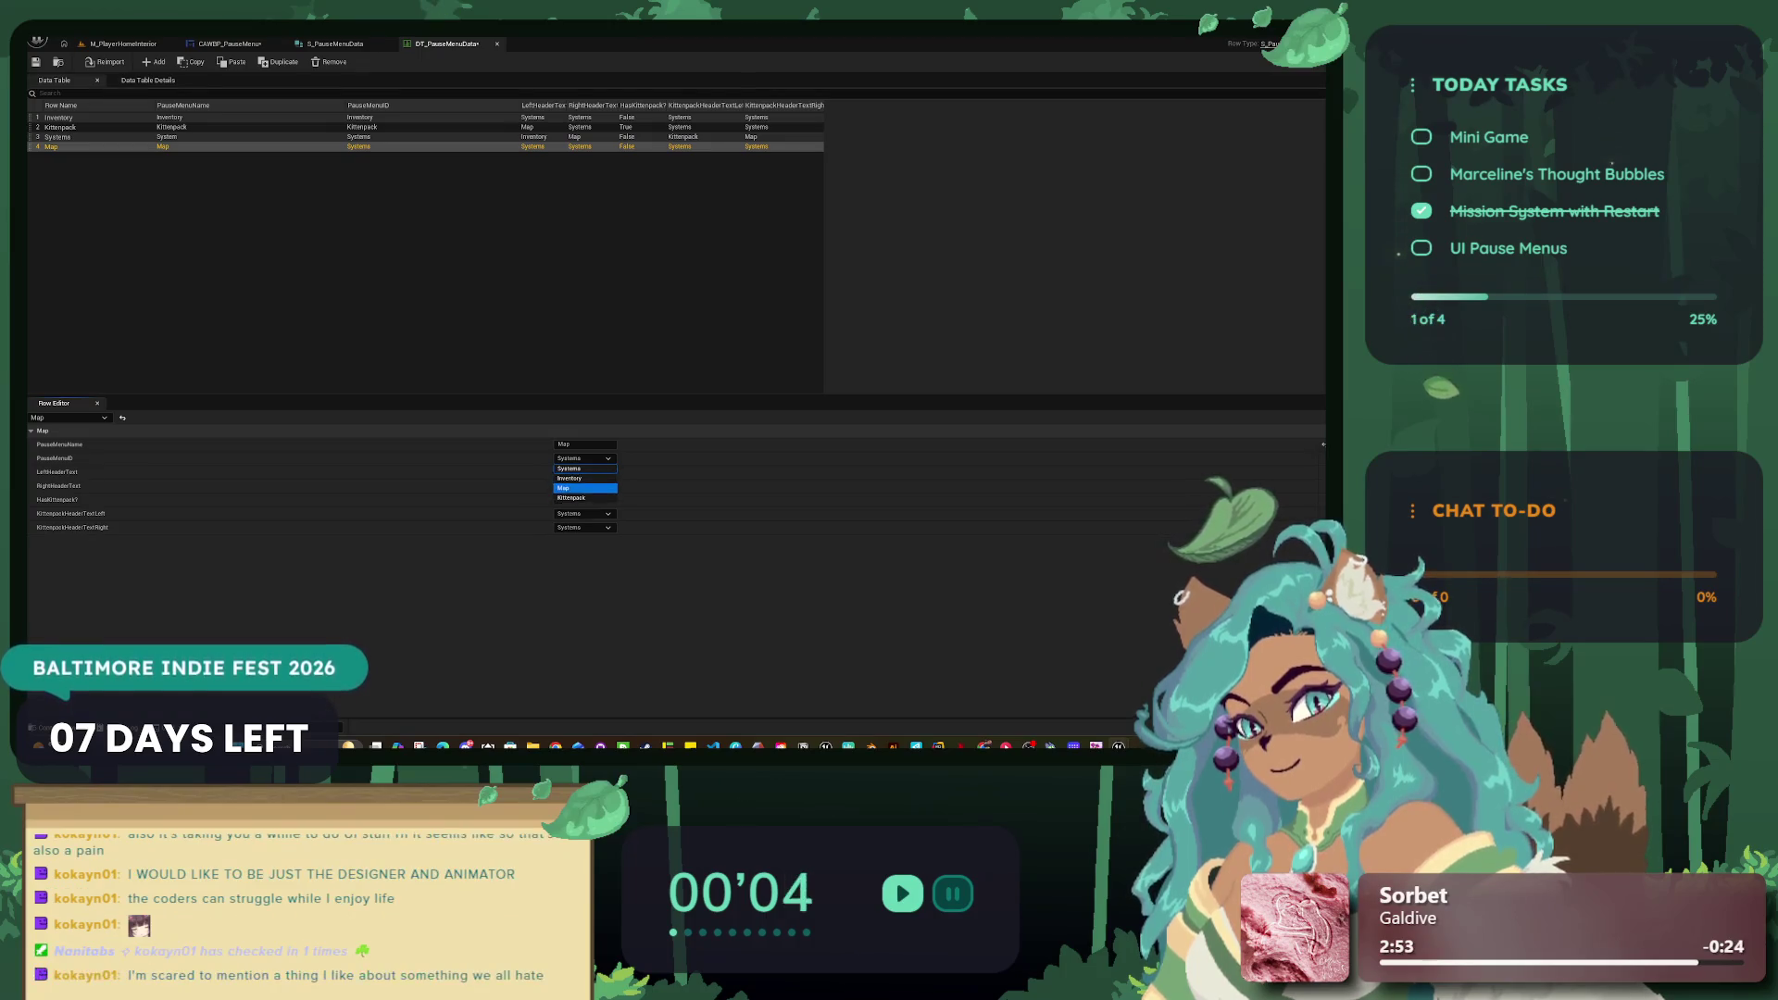
left_click(563, 488)
left_click(584, 472)
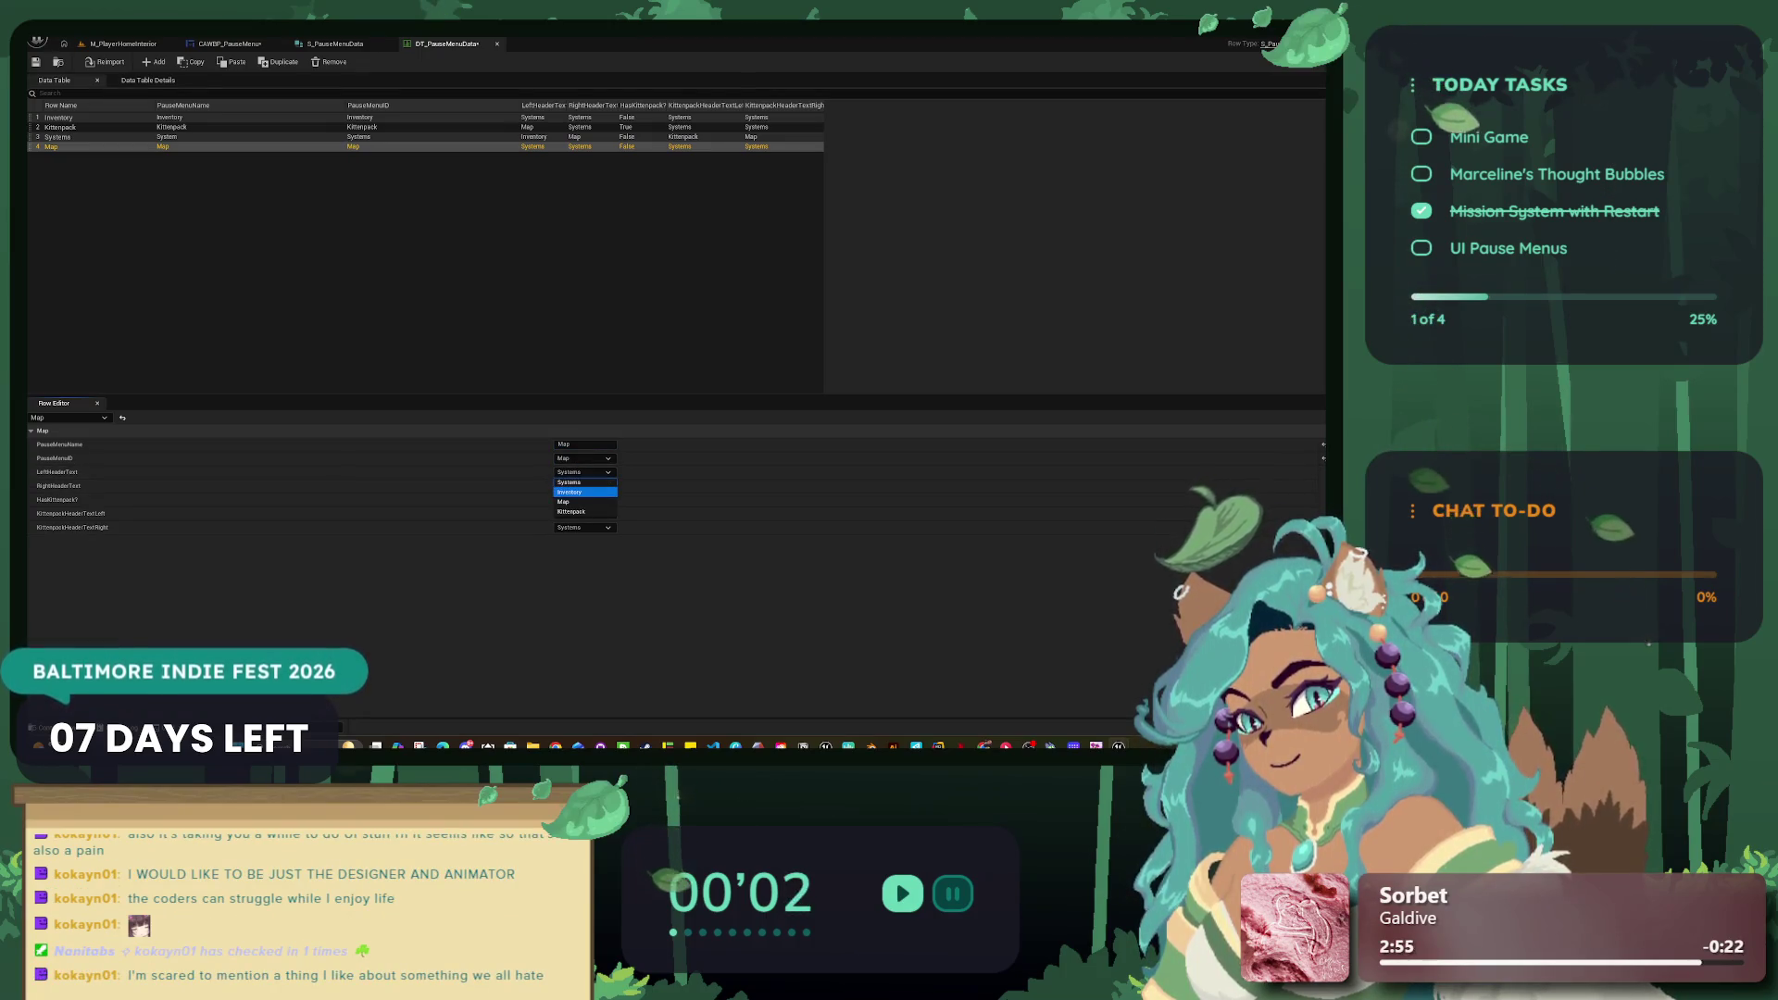
left_click(585, 444)
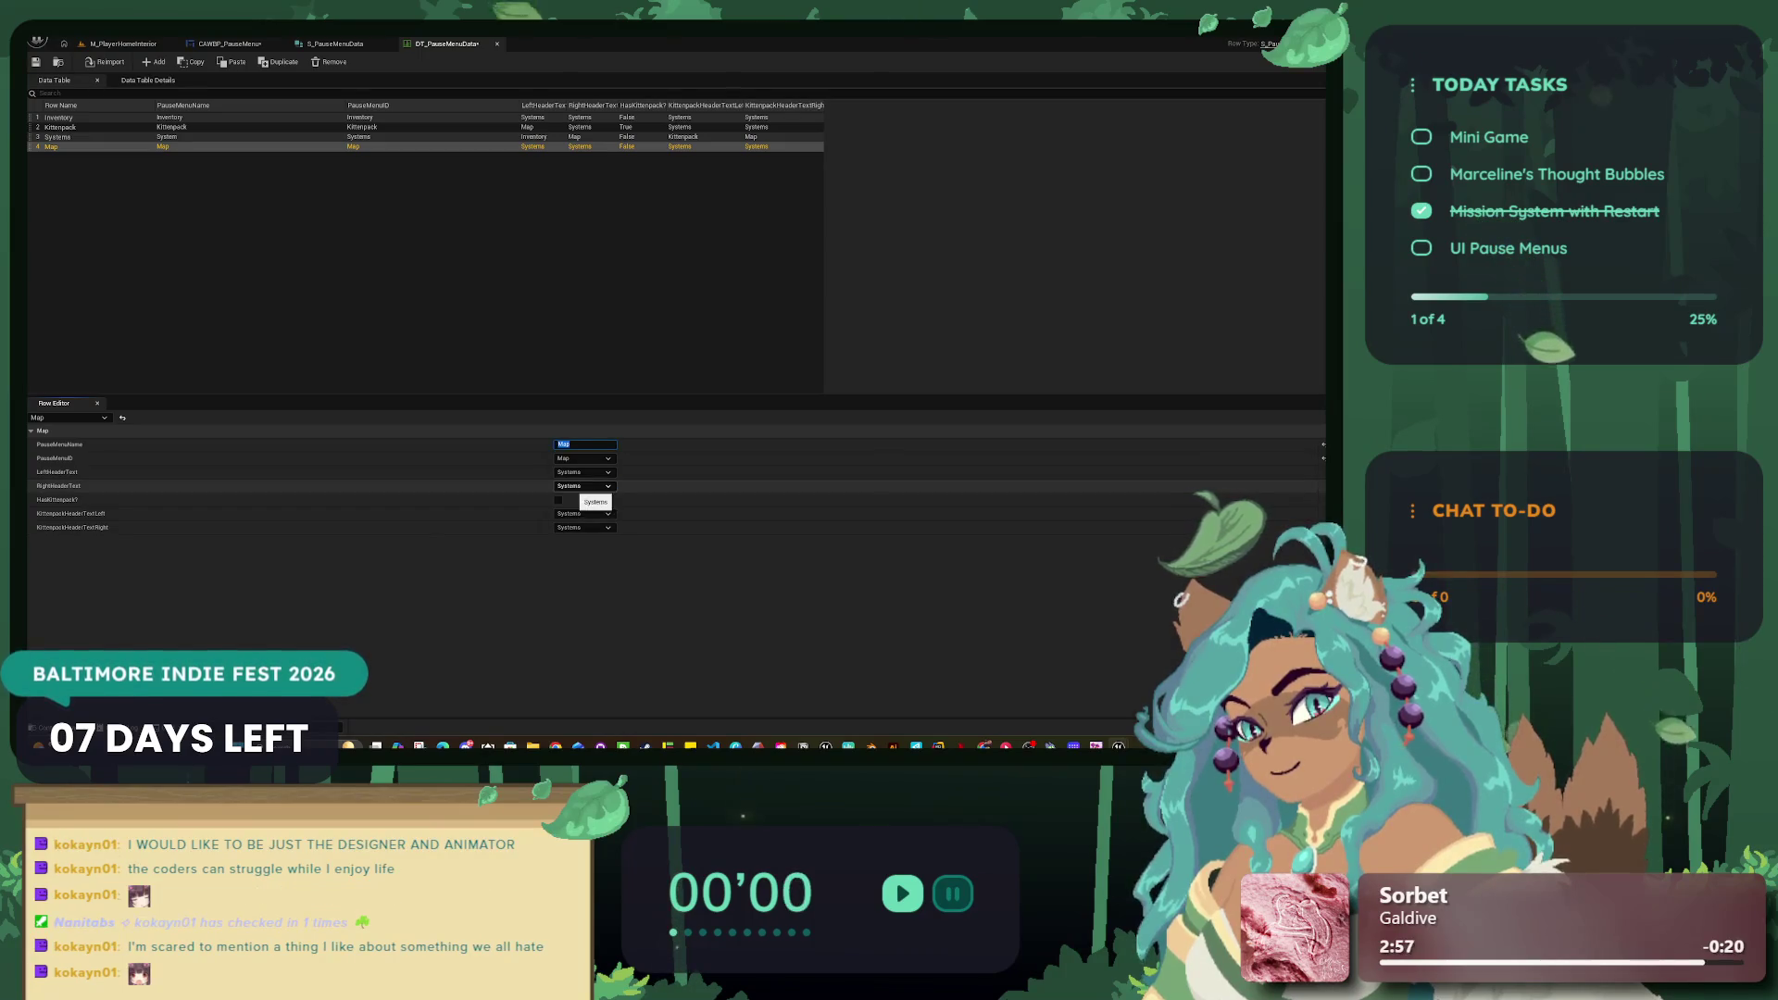
Step: Set the Map row's right header and Kittenpack right header to Inventory
left_click(584, 486)
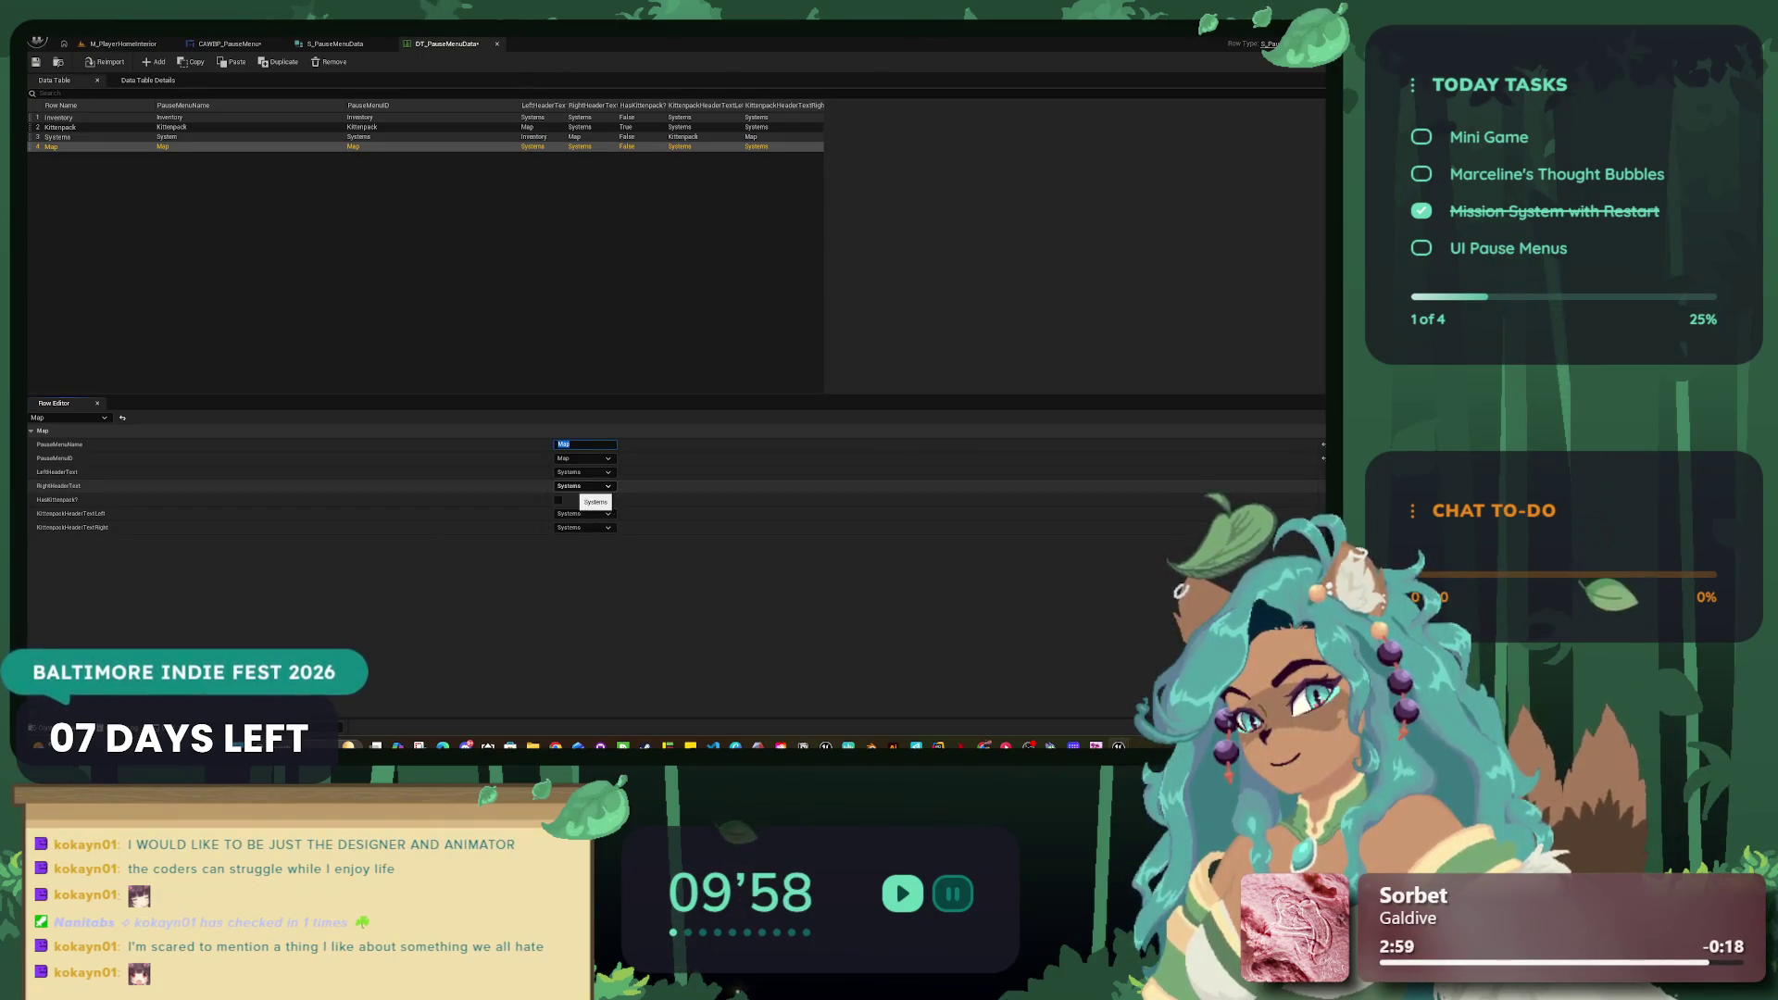
left_click(569, 506)
left_click(583, 514)
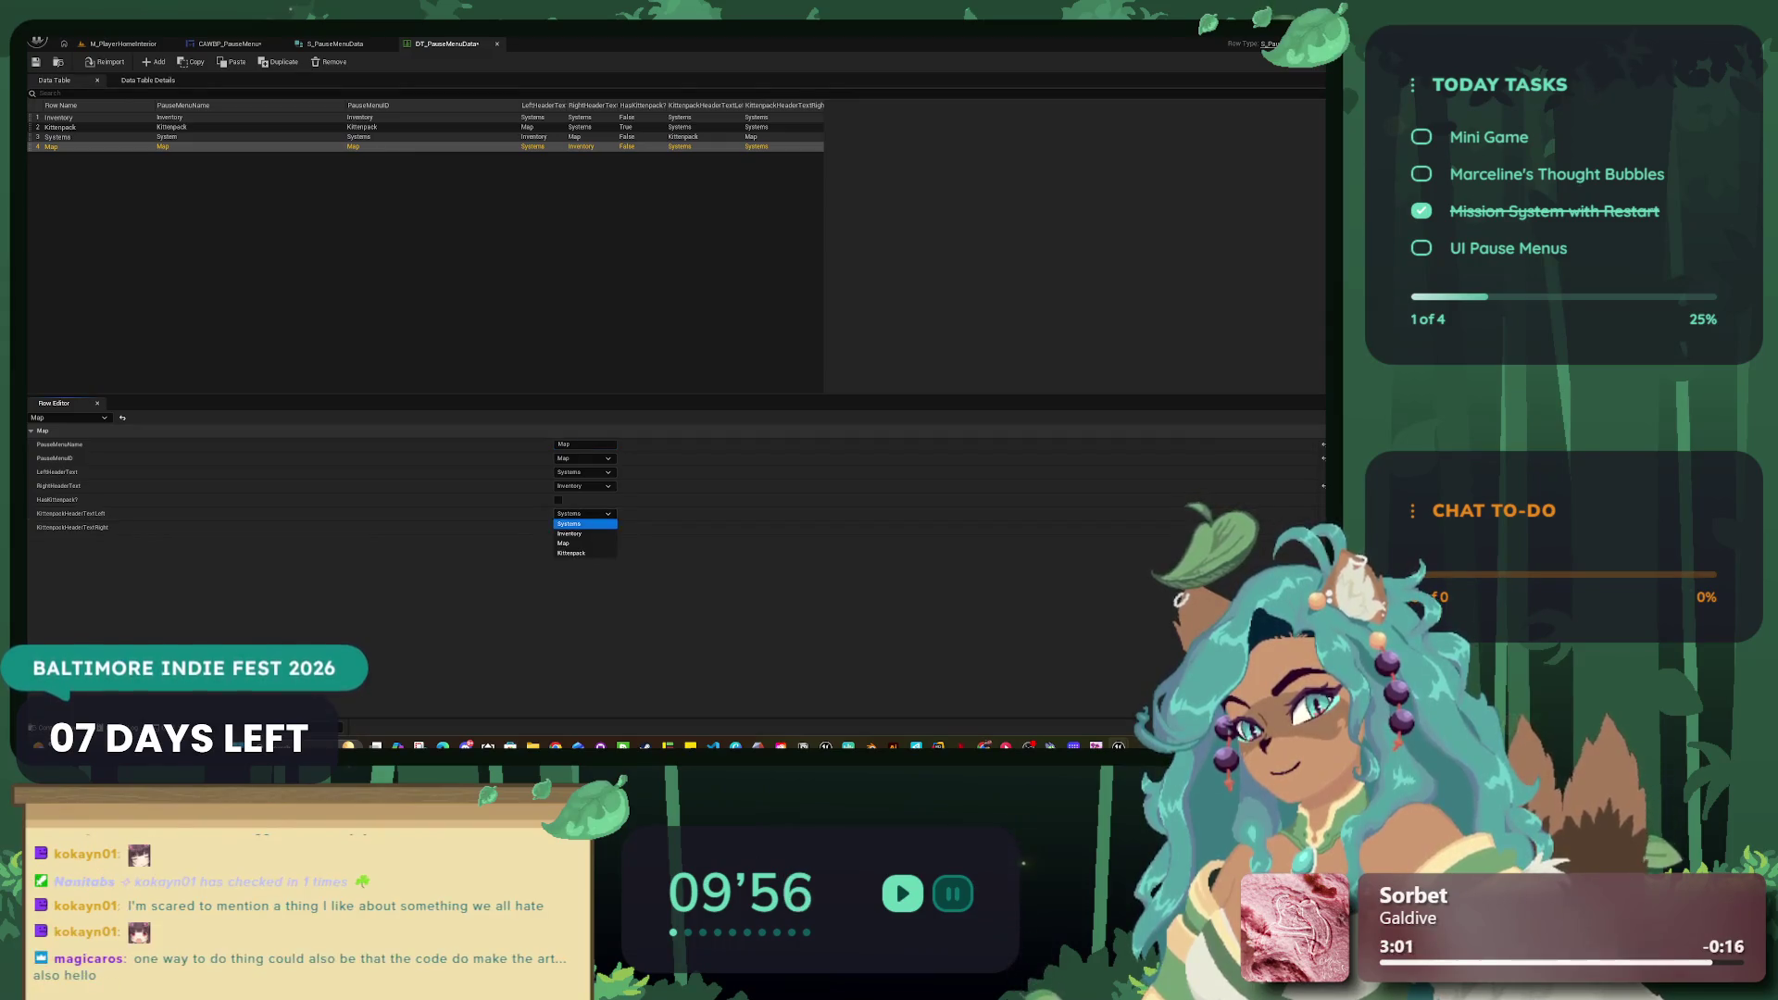
left_click(570, 523)
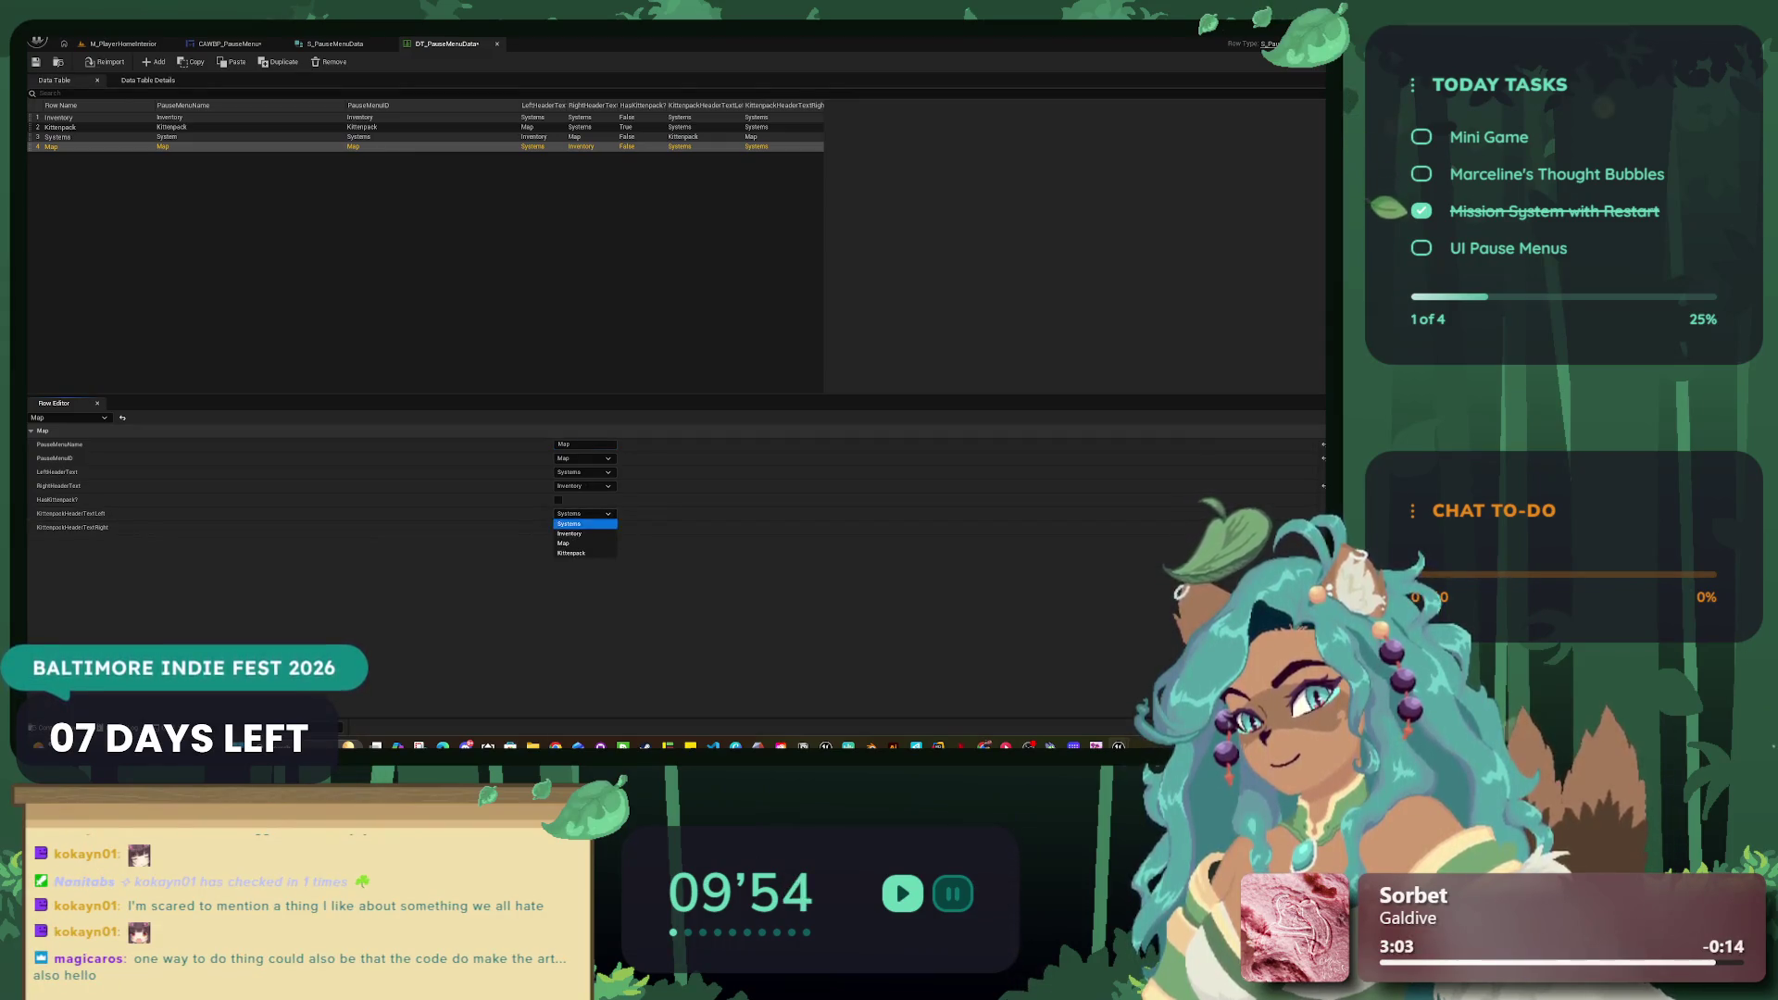
left_click(583, 528)
left_click(569, 547)
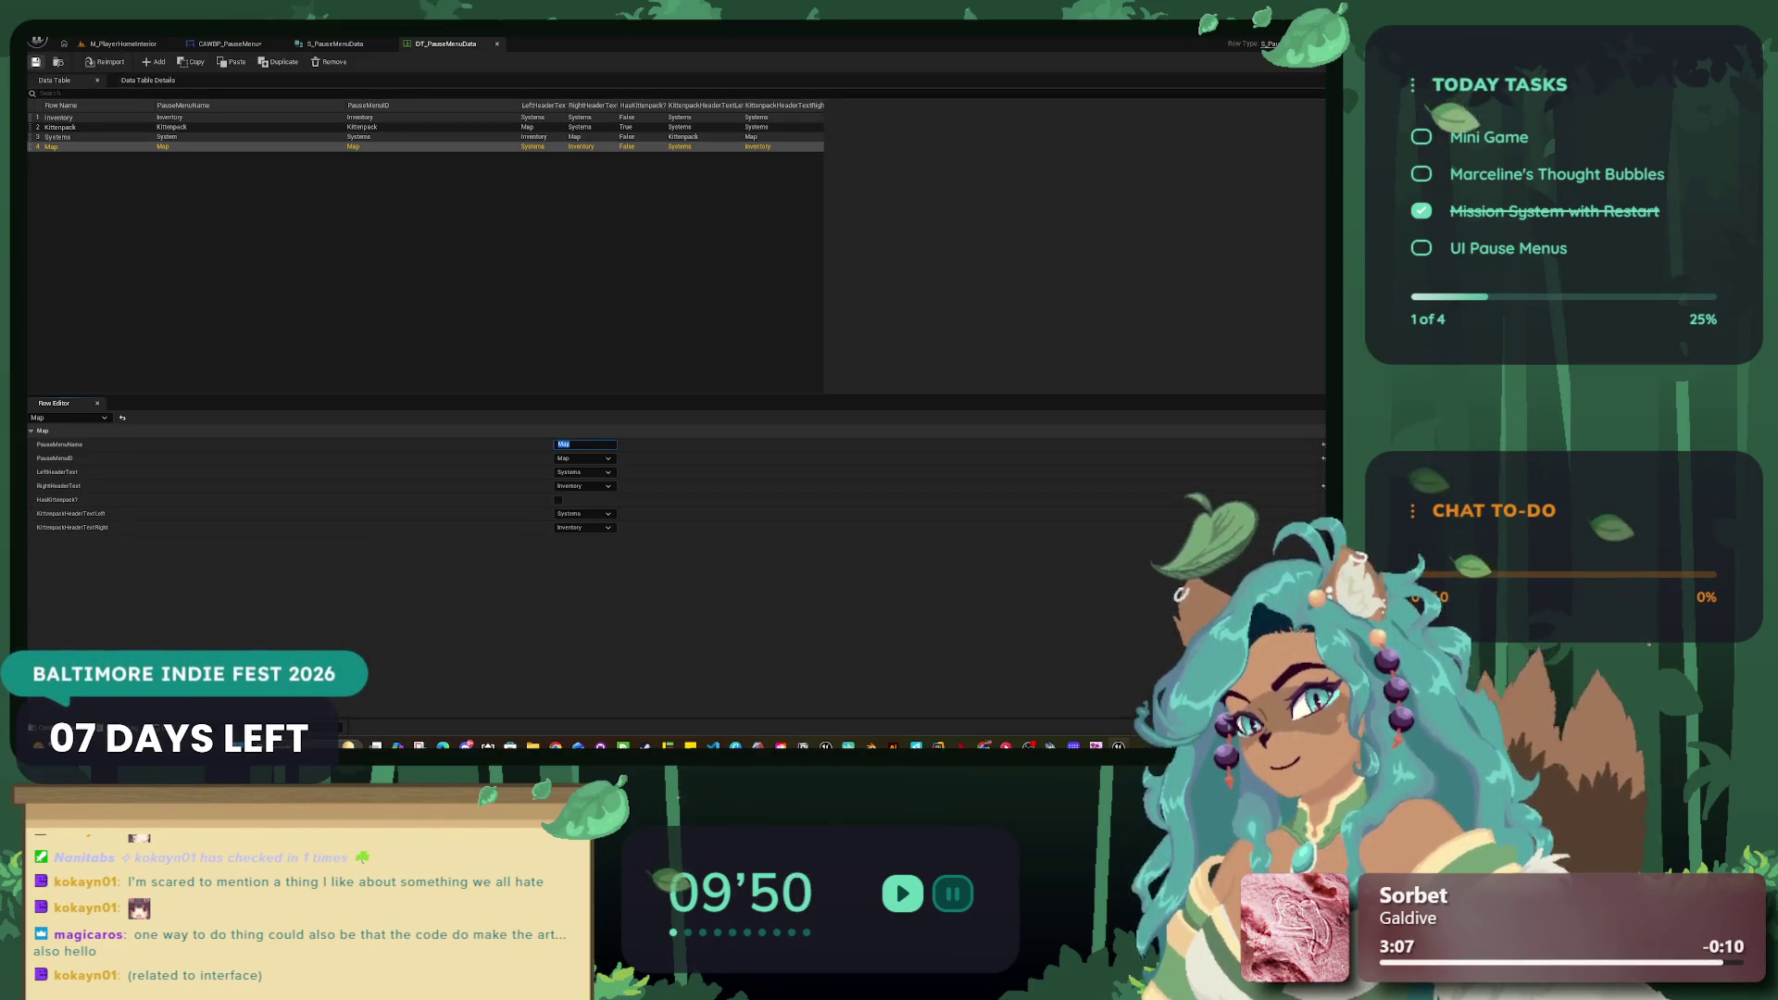
Step: Save the table and set the Inventory row's left header and Kittenpack left header to Map
key("ctrl+s")
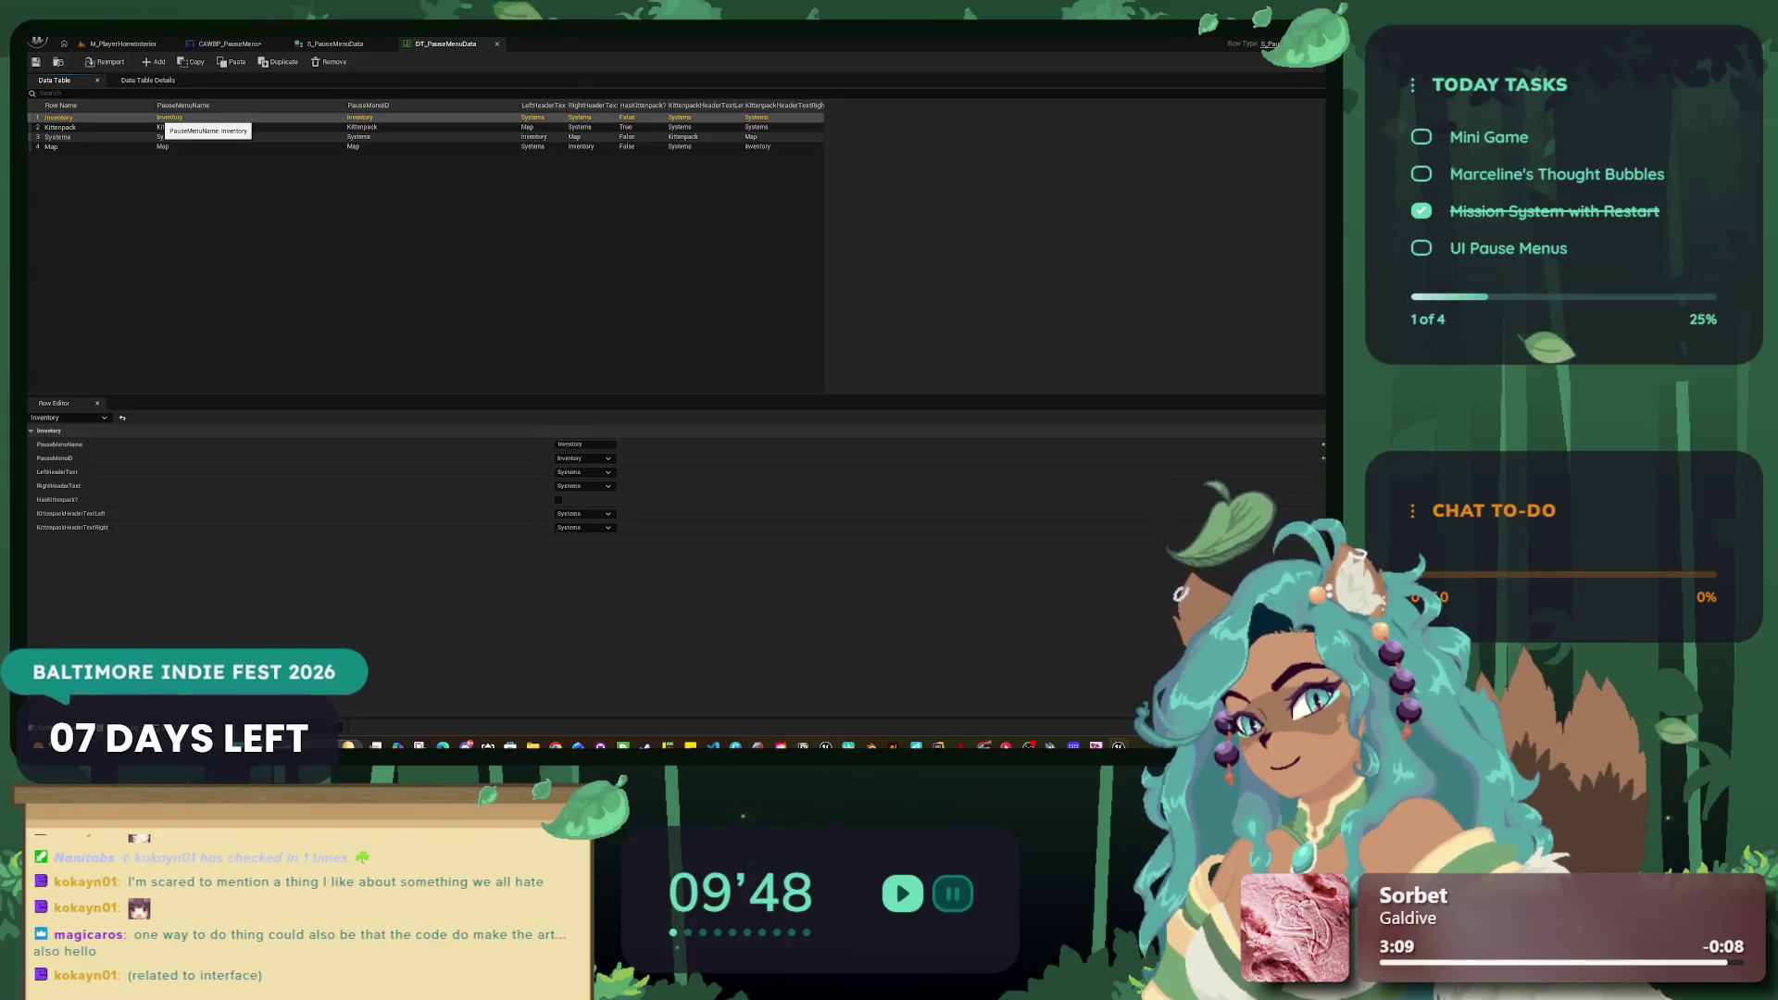
left_click(60, 126)
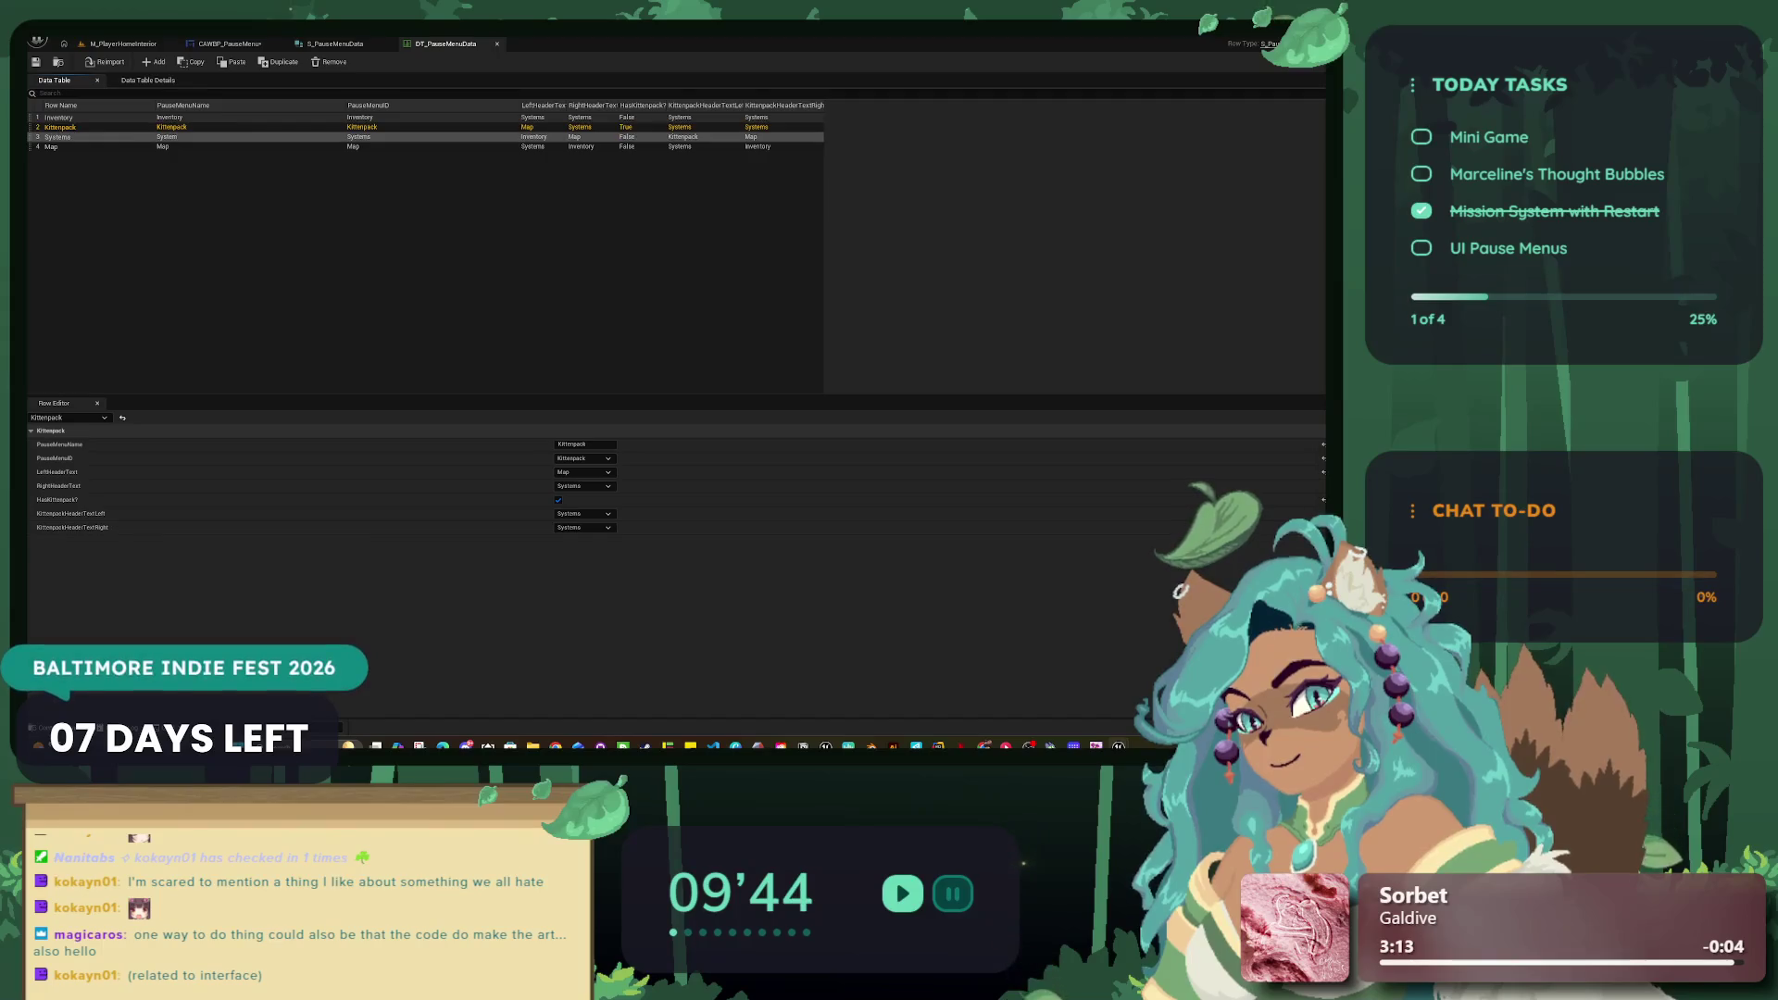
left_click(60, 127)
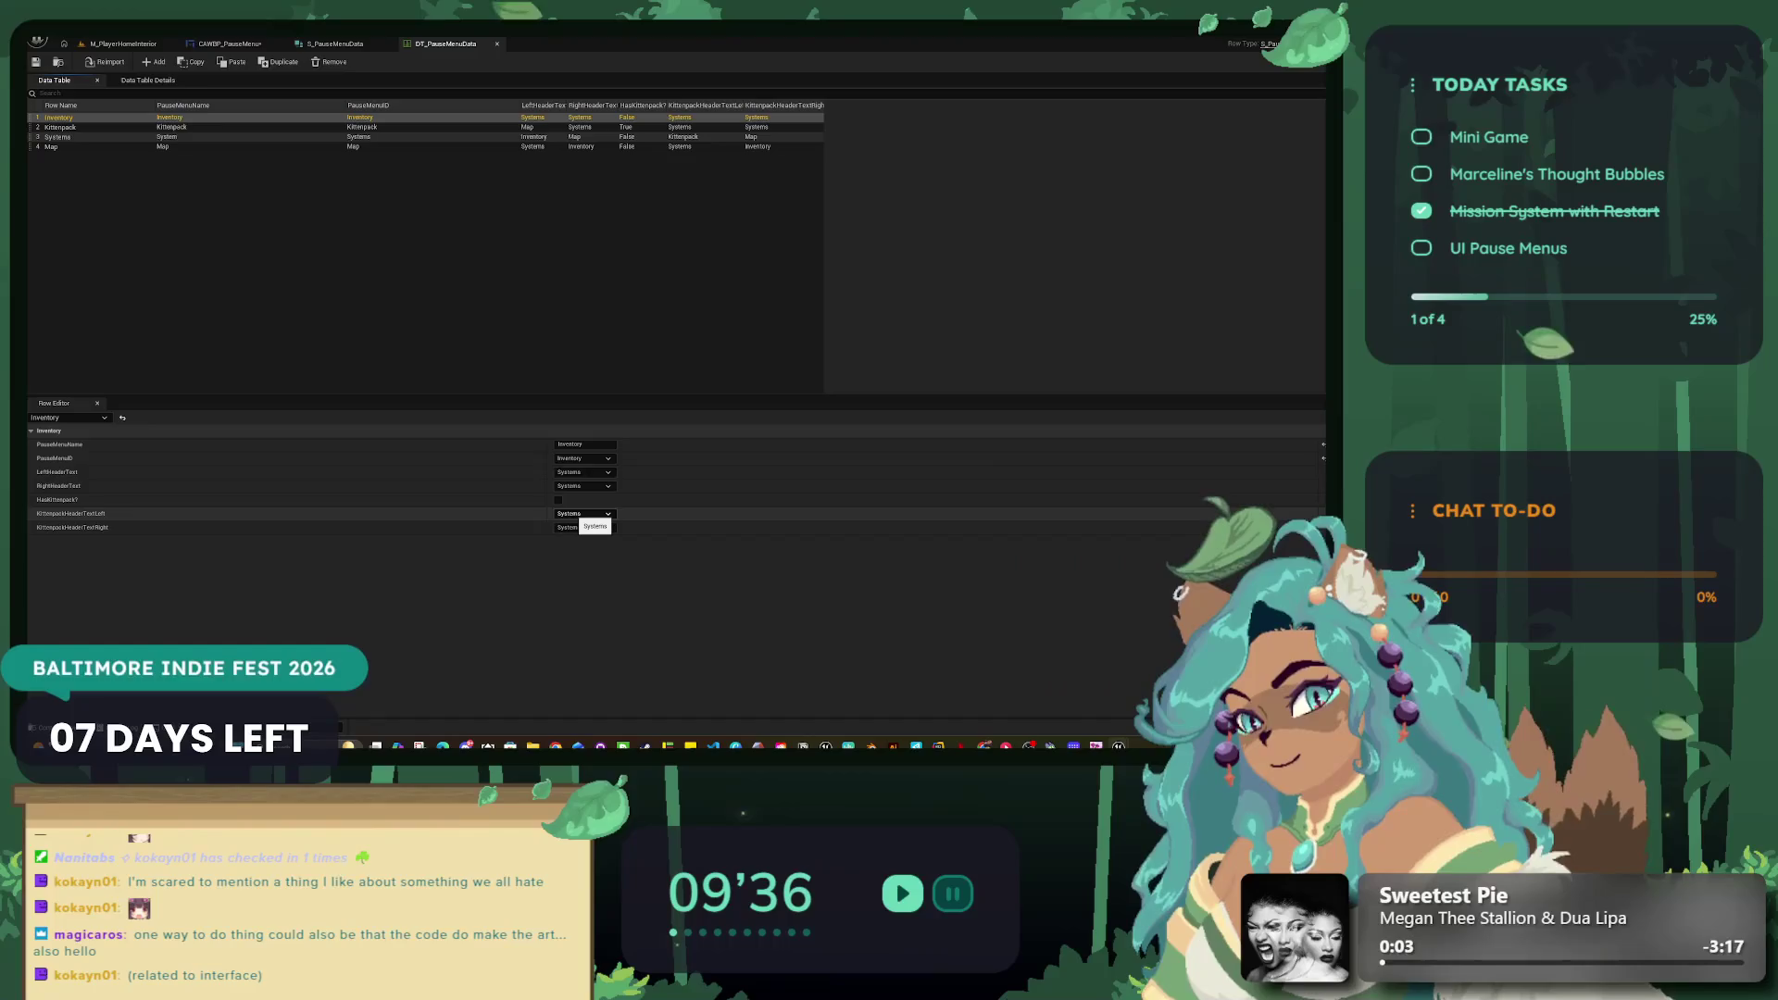
left_click(583, 472)
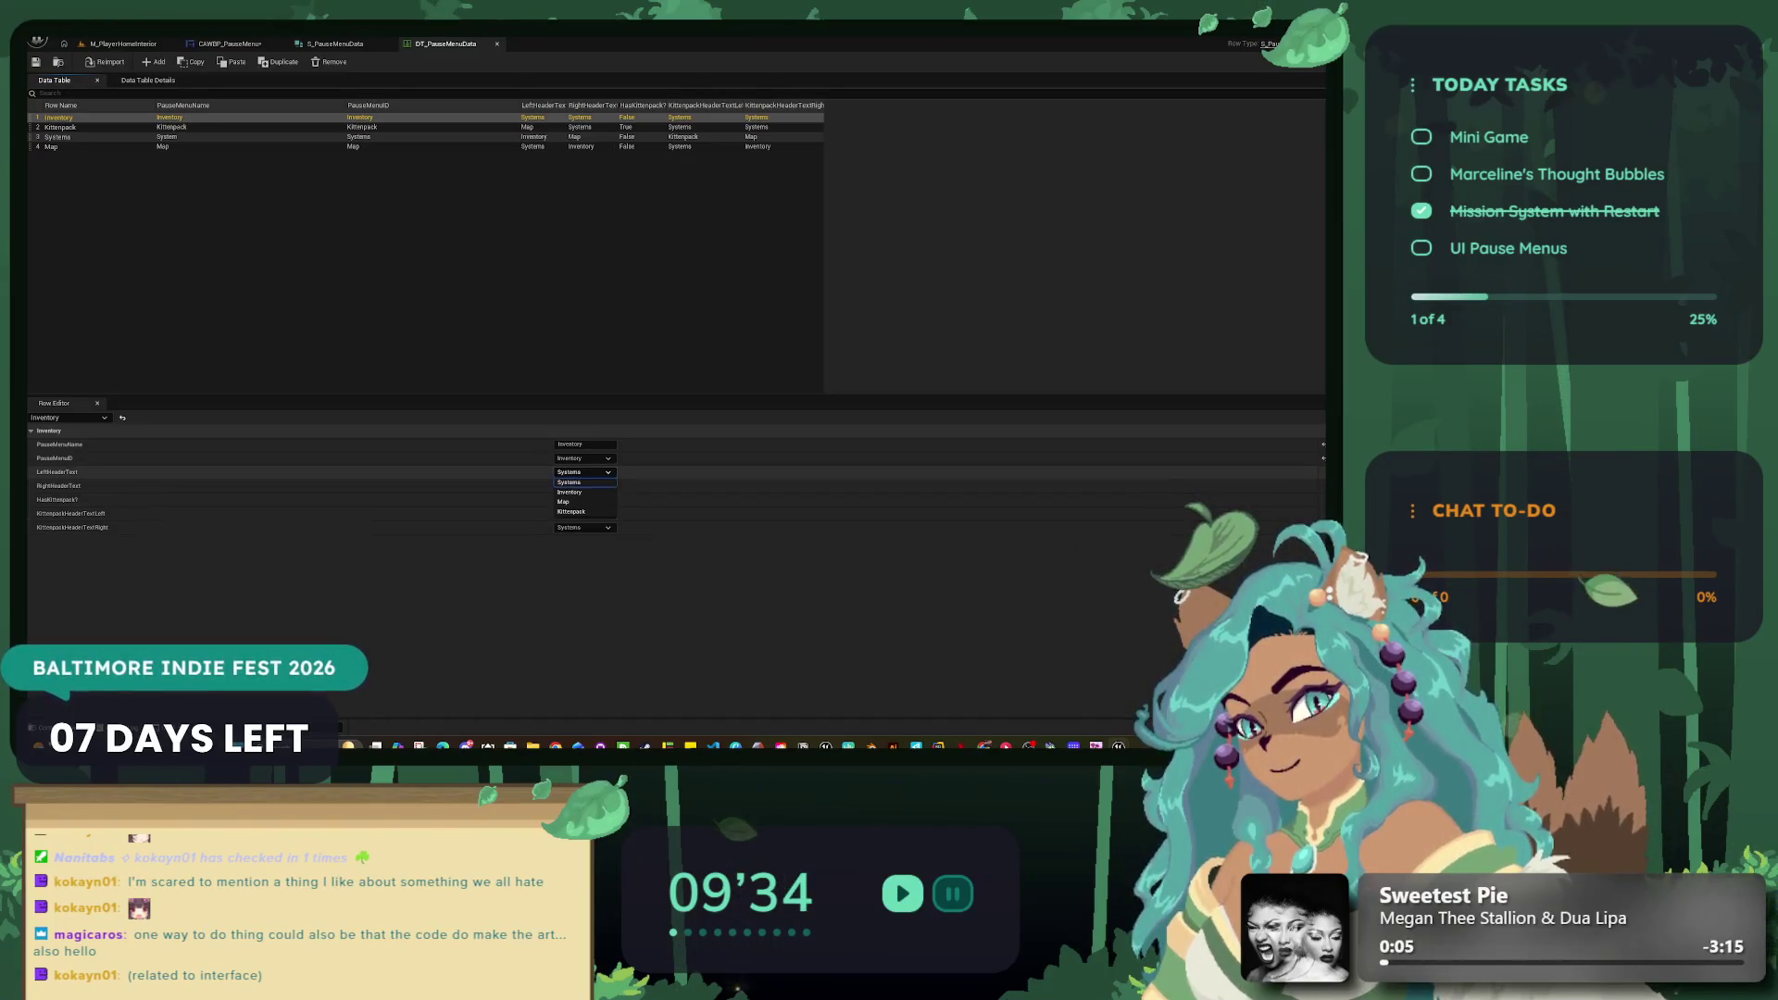
left_click(569, 495)
left_click(583, 514)
left_click(565, 543)
left_click(583, 528)
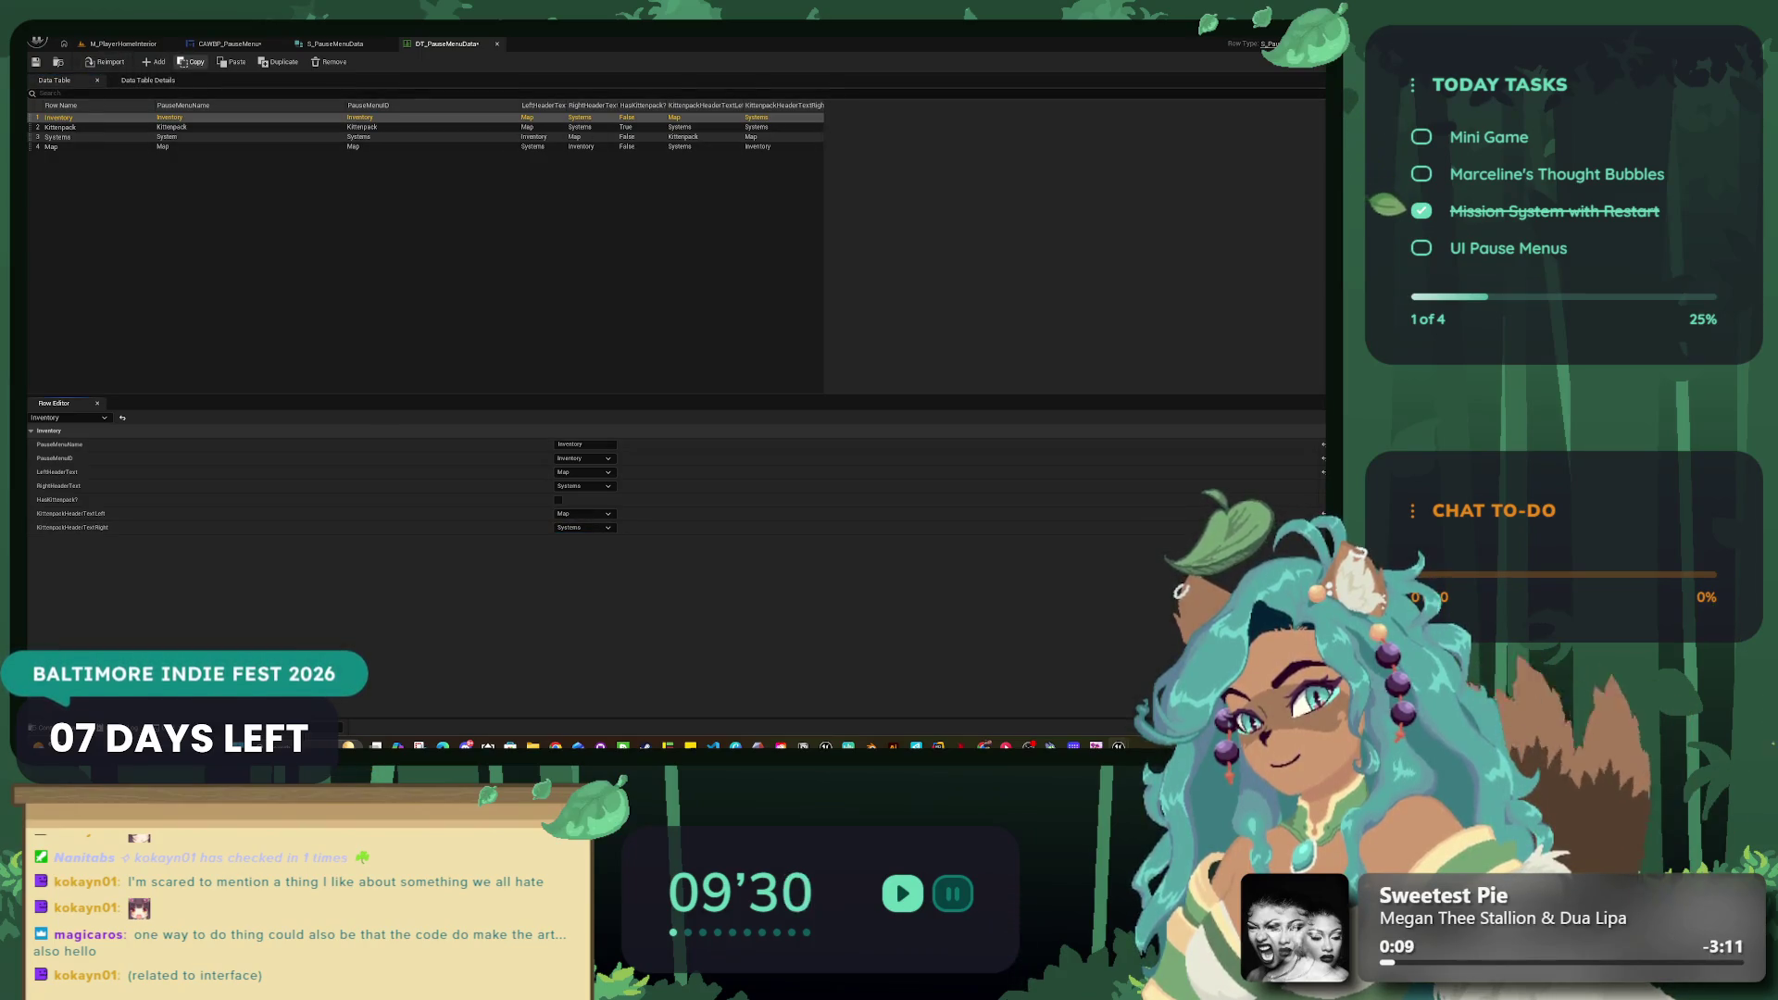
Step: Restore the accidentally removed Inventory row, save, and set the Kittenpack row's left header to Map
left_click(329, 62)
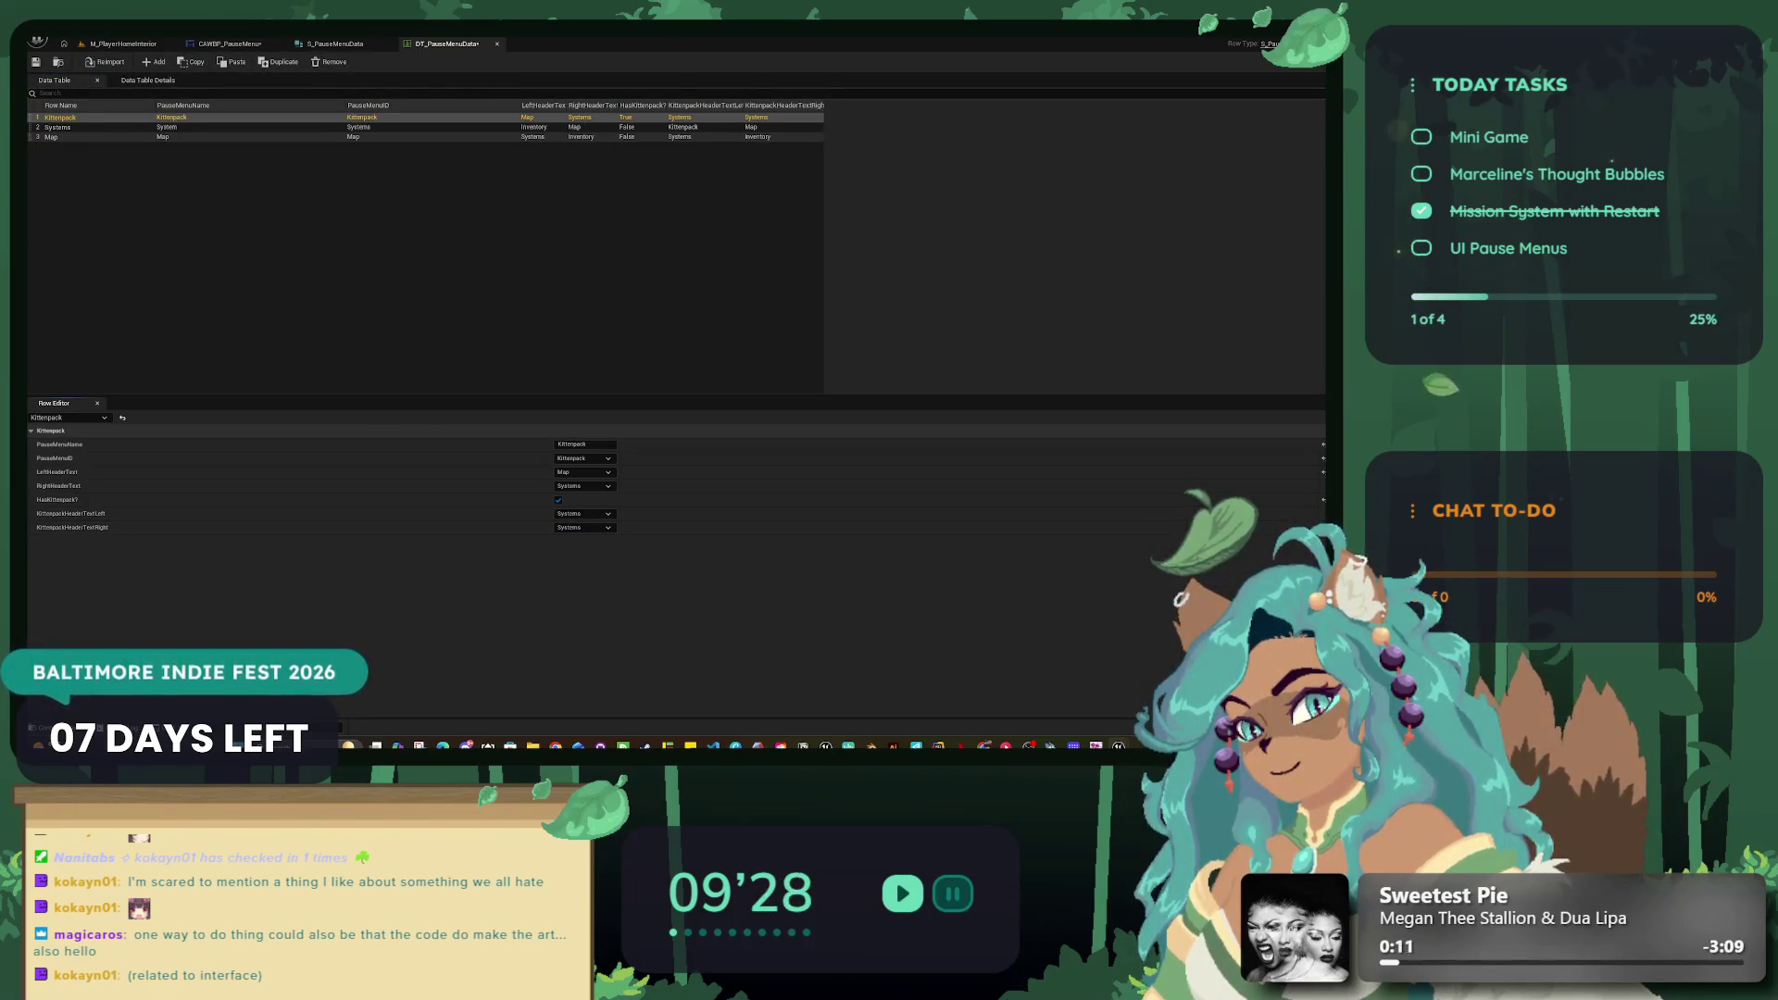
key("ctrl+z")
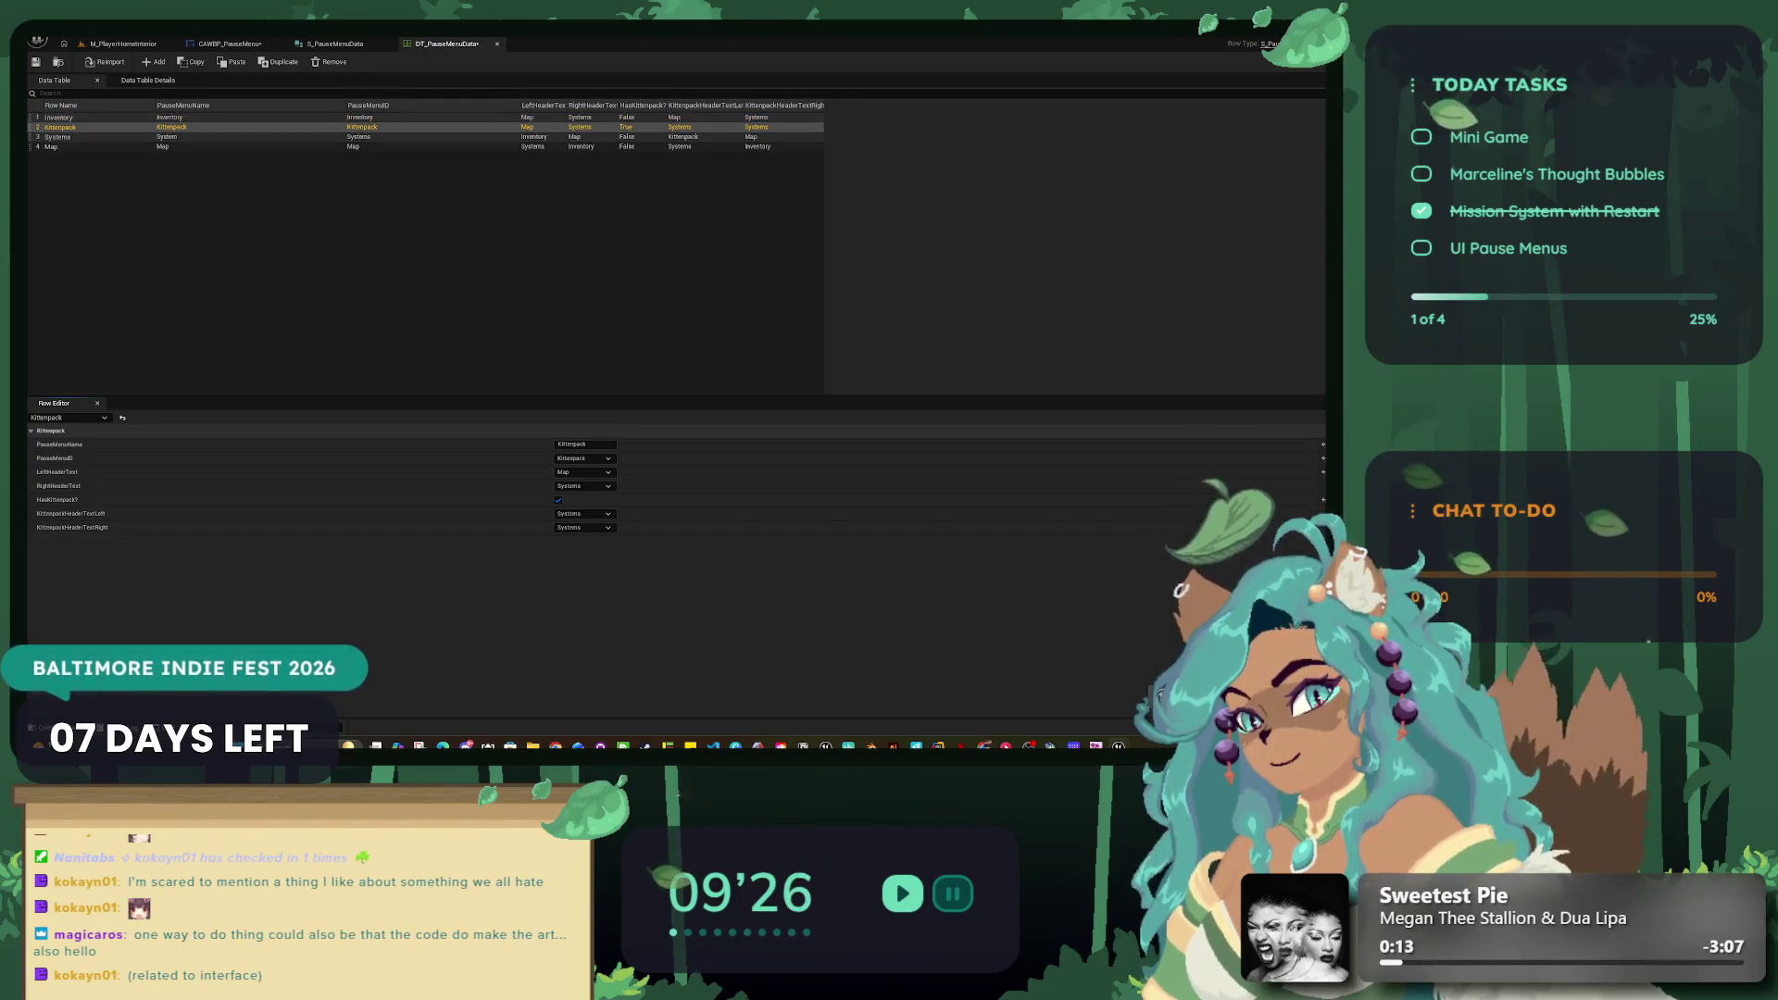
key("ctrl+s")
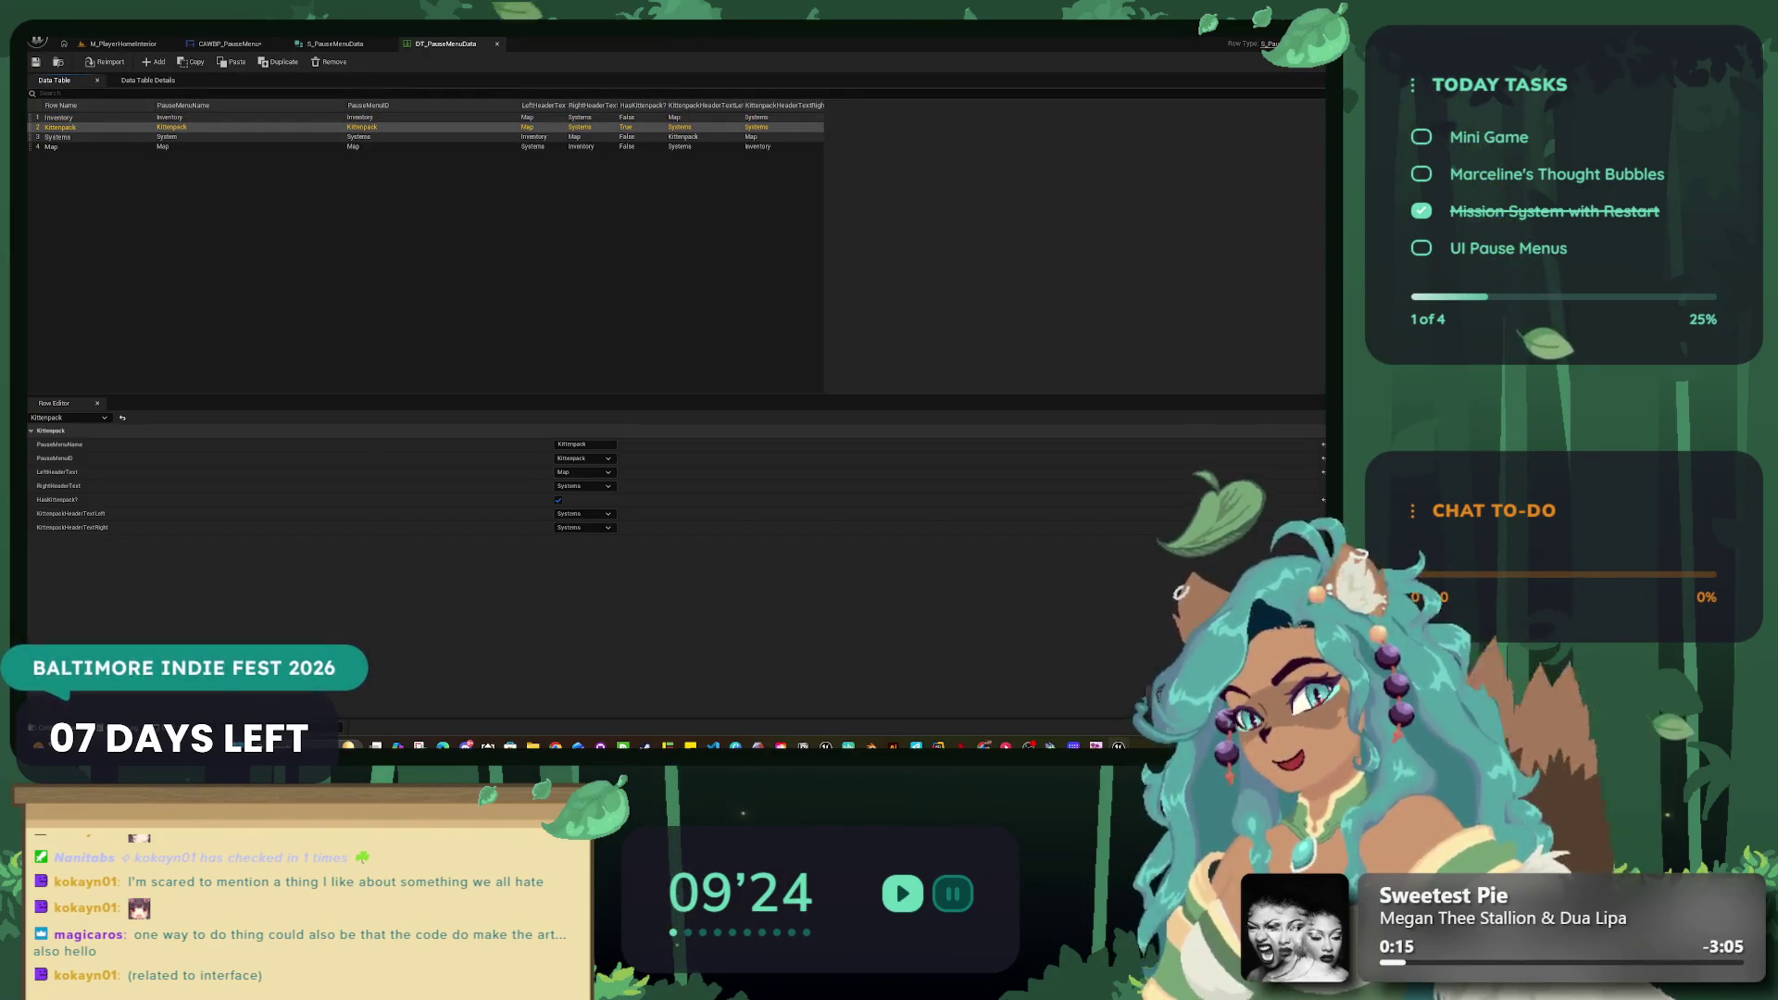
left_click(583, 513)
left_click(569, 543)
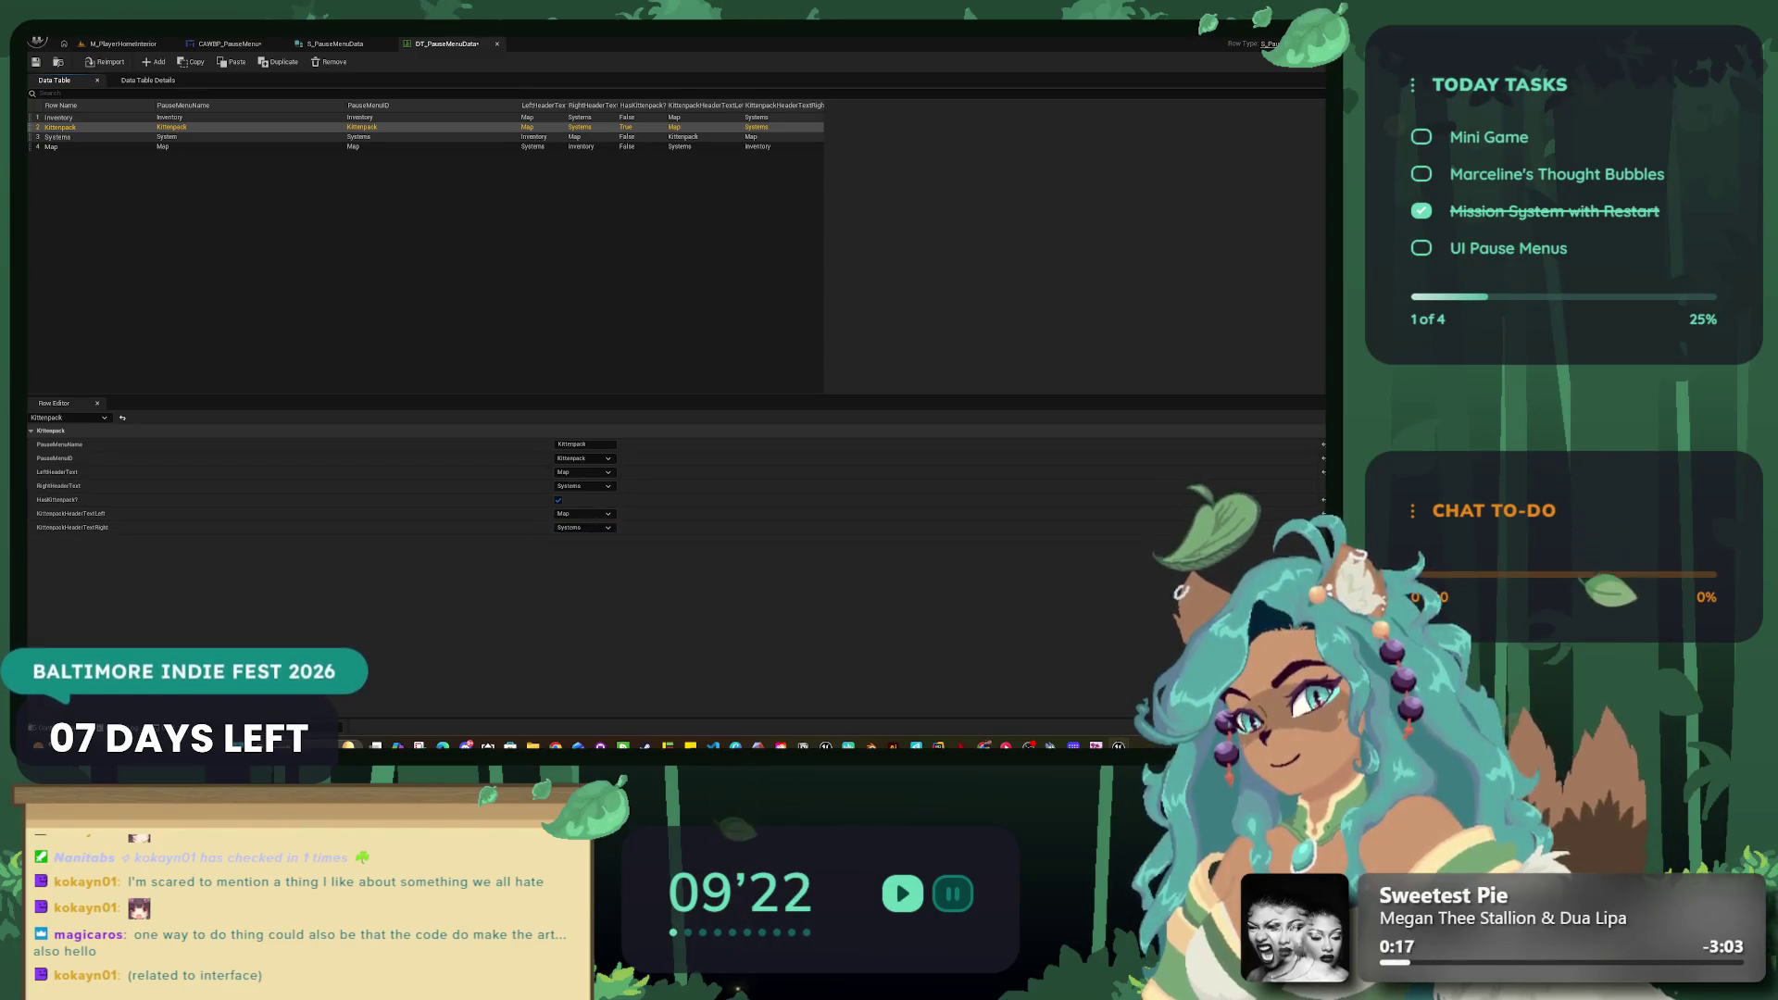
left_click(583, 527)
key("Escape")
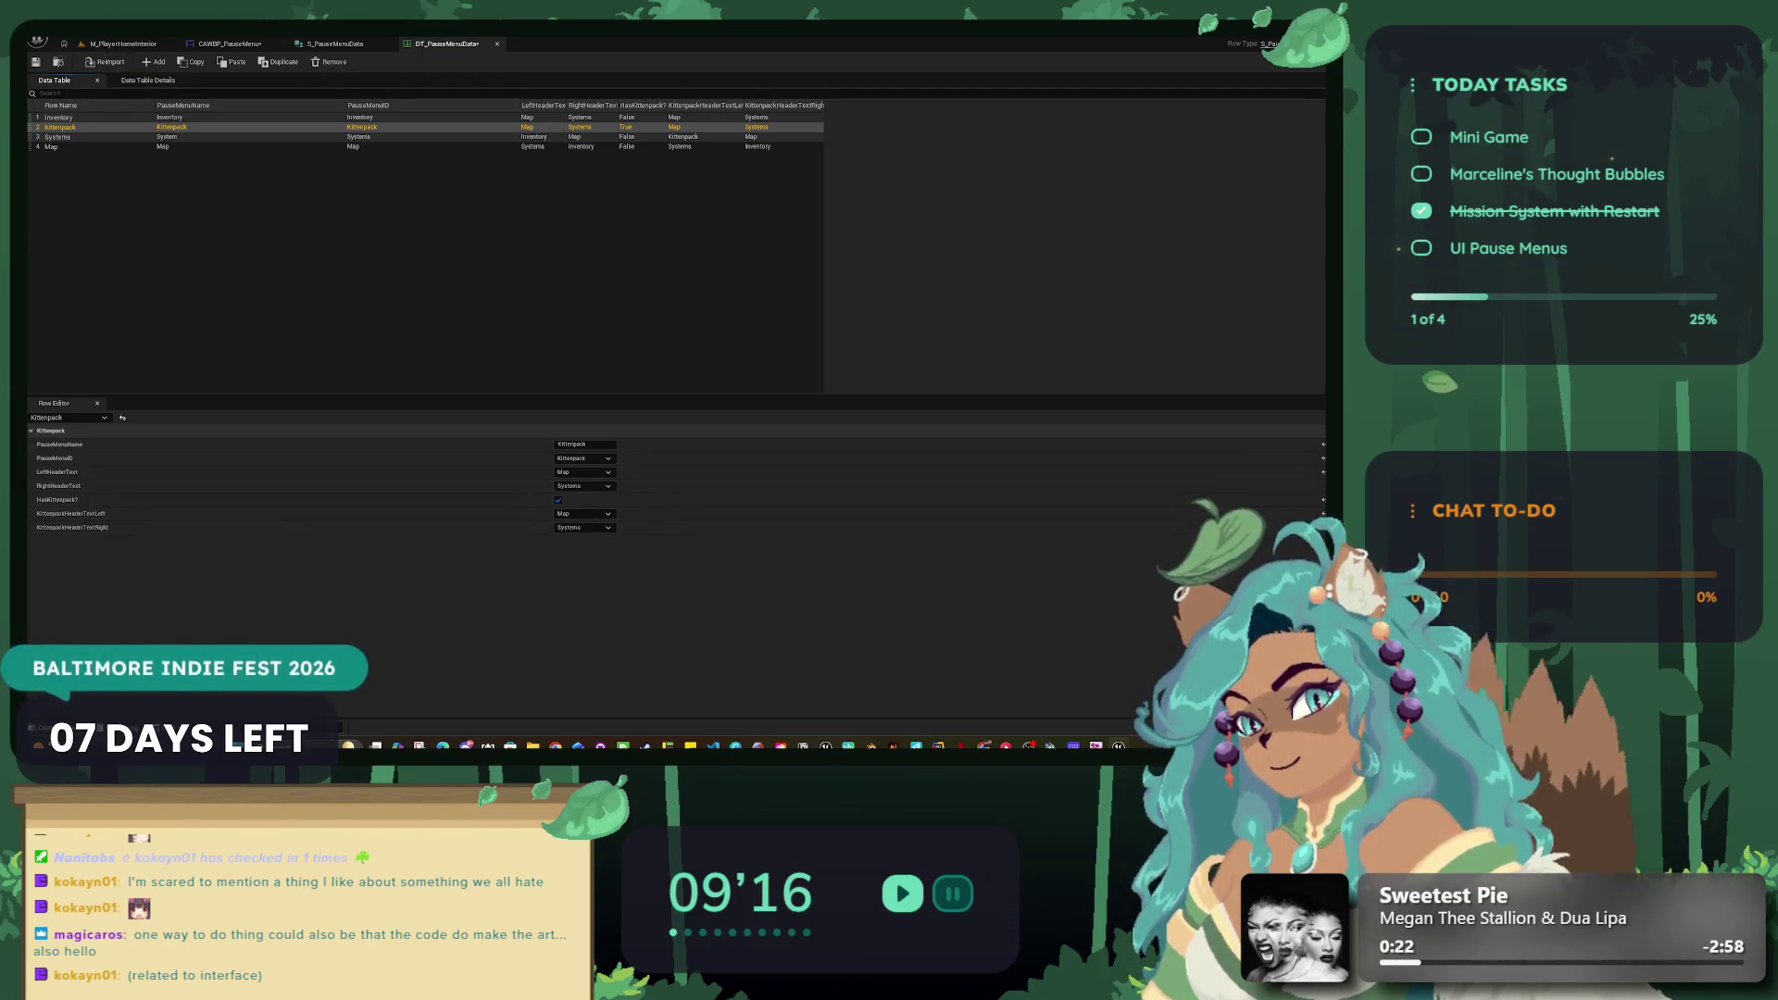
Step: Review the Inventory and Systems rows, then return to the CAWBP_PauseMenu blueprint
left_click(59, 117)
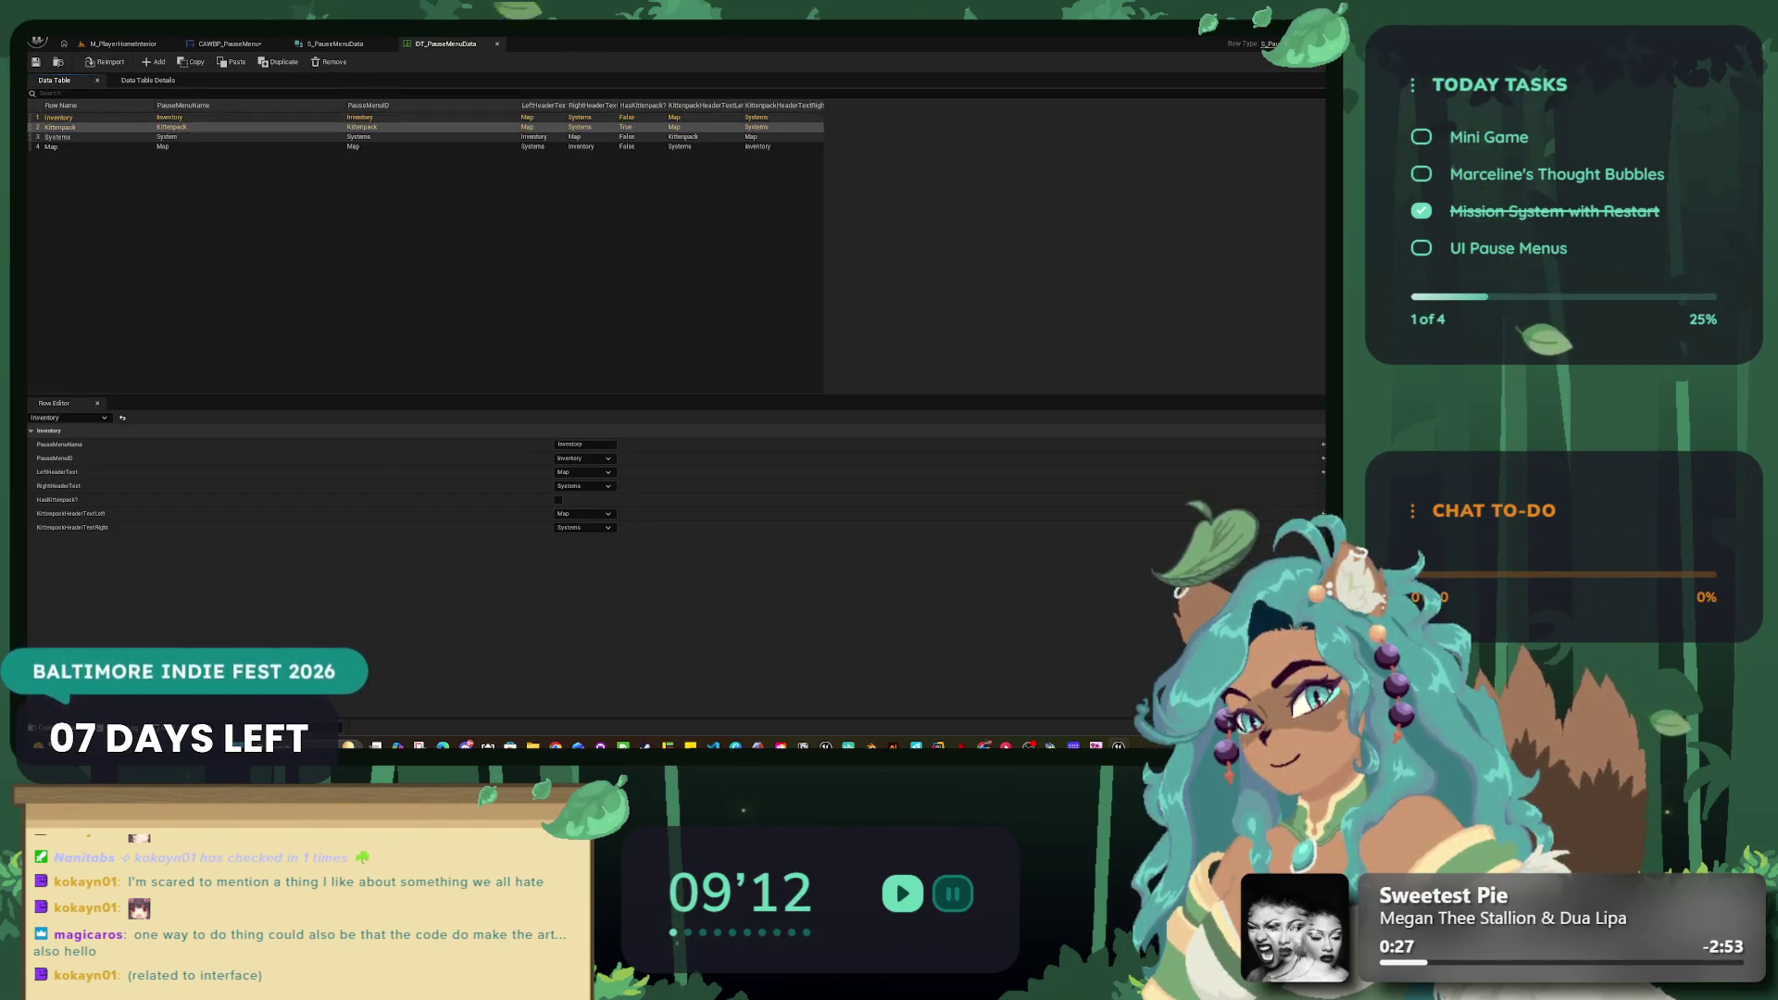
left_click(58, 136)
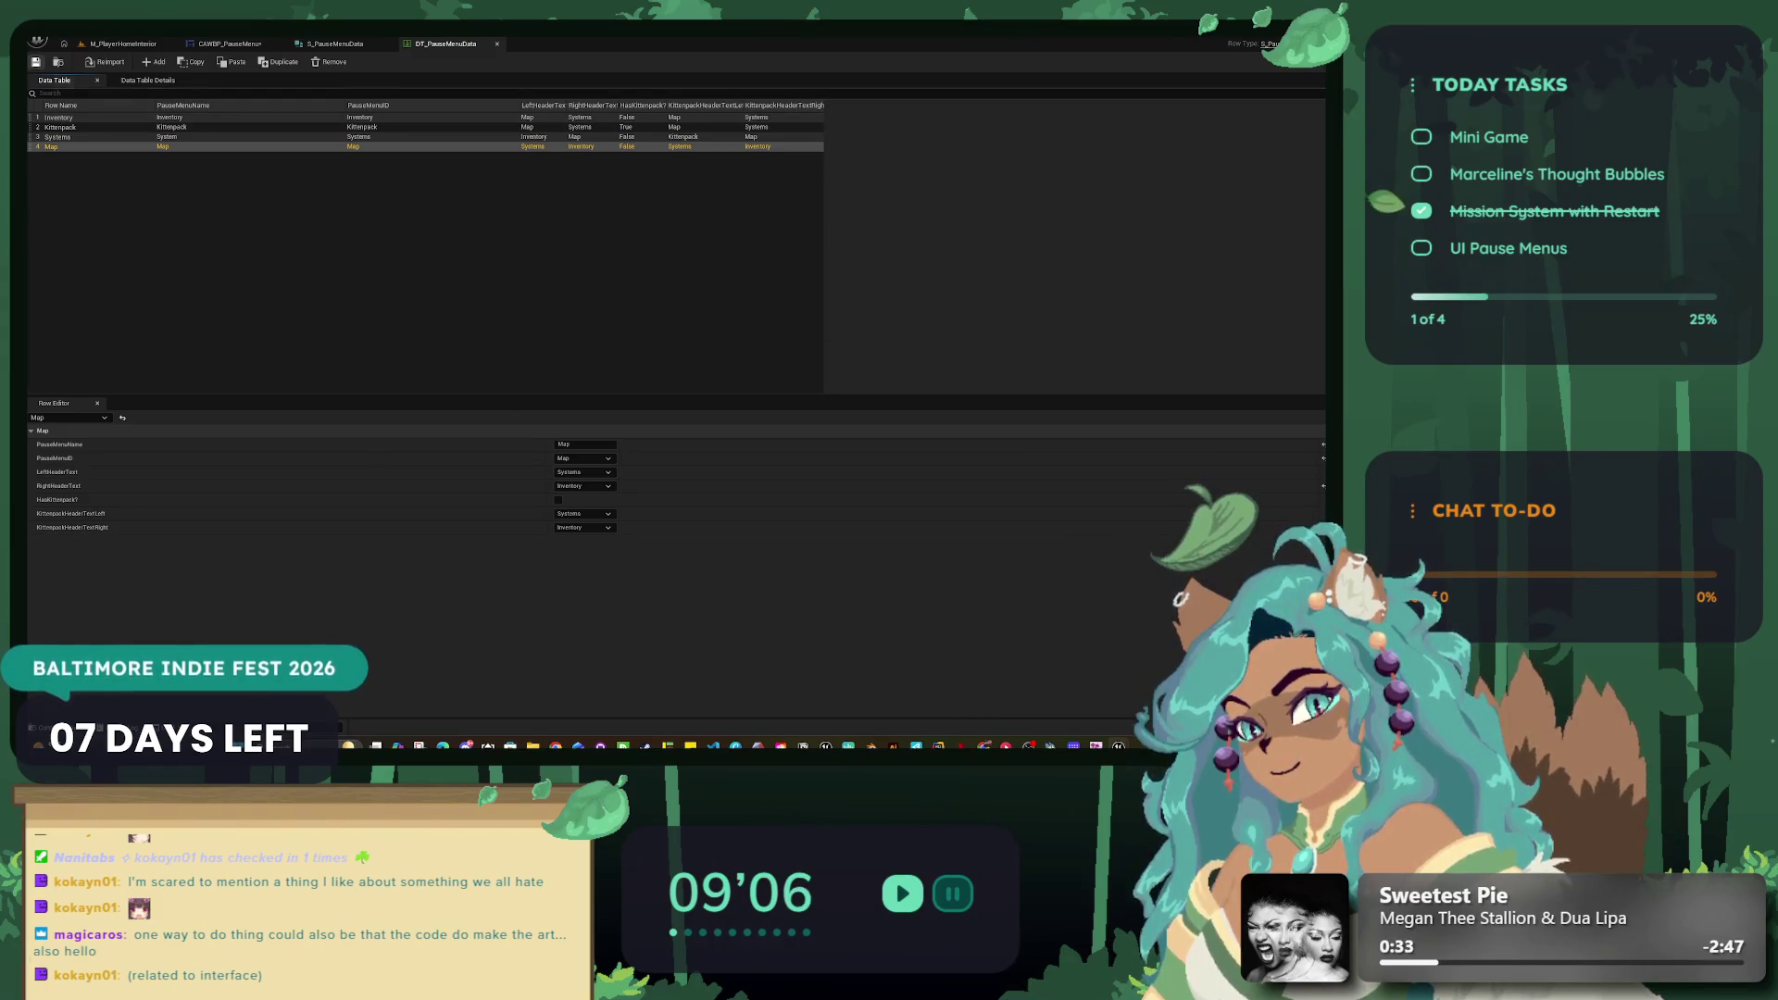
key("ctrl+Tab")
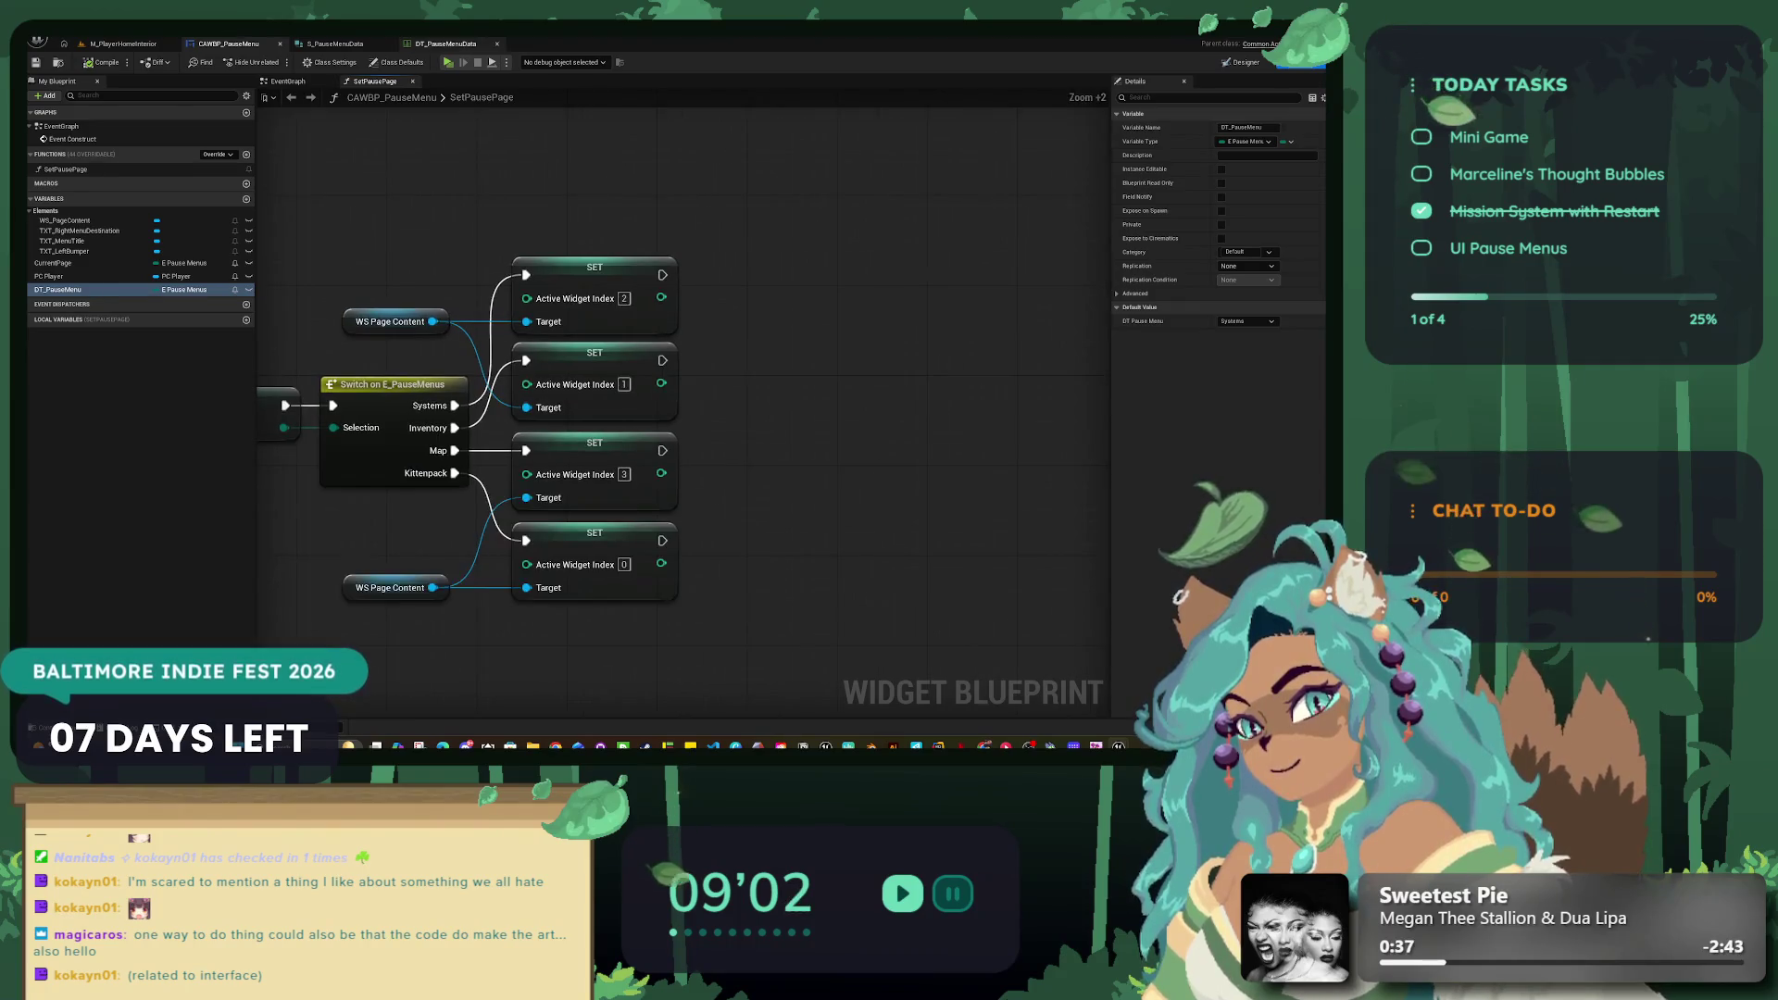
Step: Change DT_PauseMenu's variable type to a Data Table object reference via a 'data' search
key("ctrl+Tab")
key("ctrl+Tab")
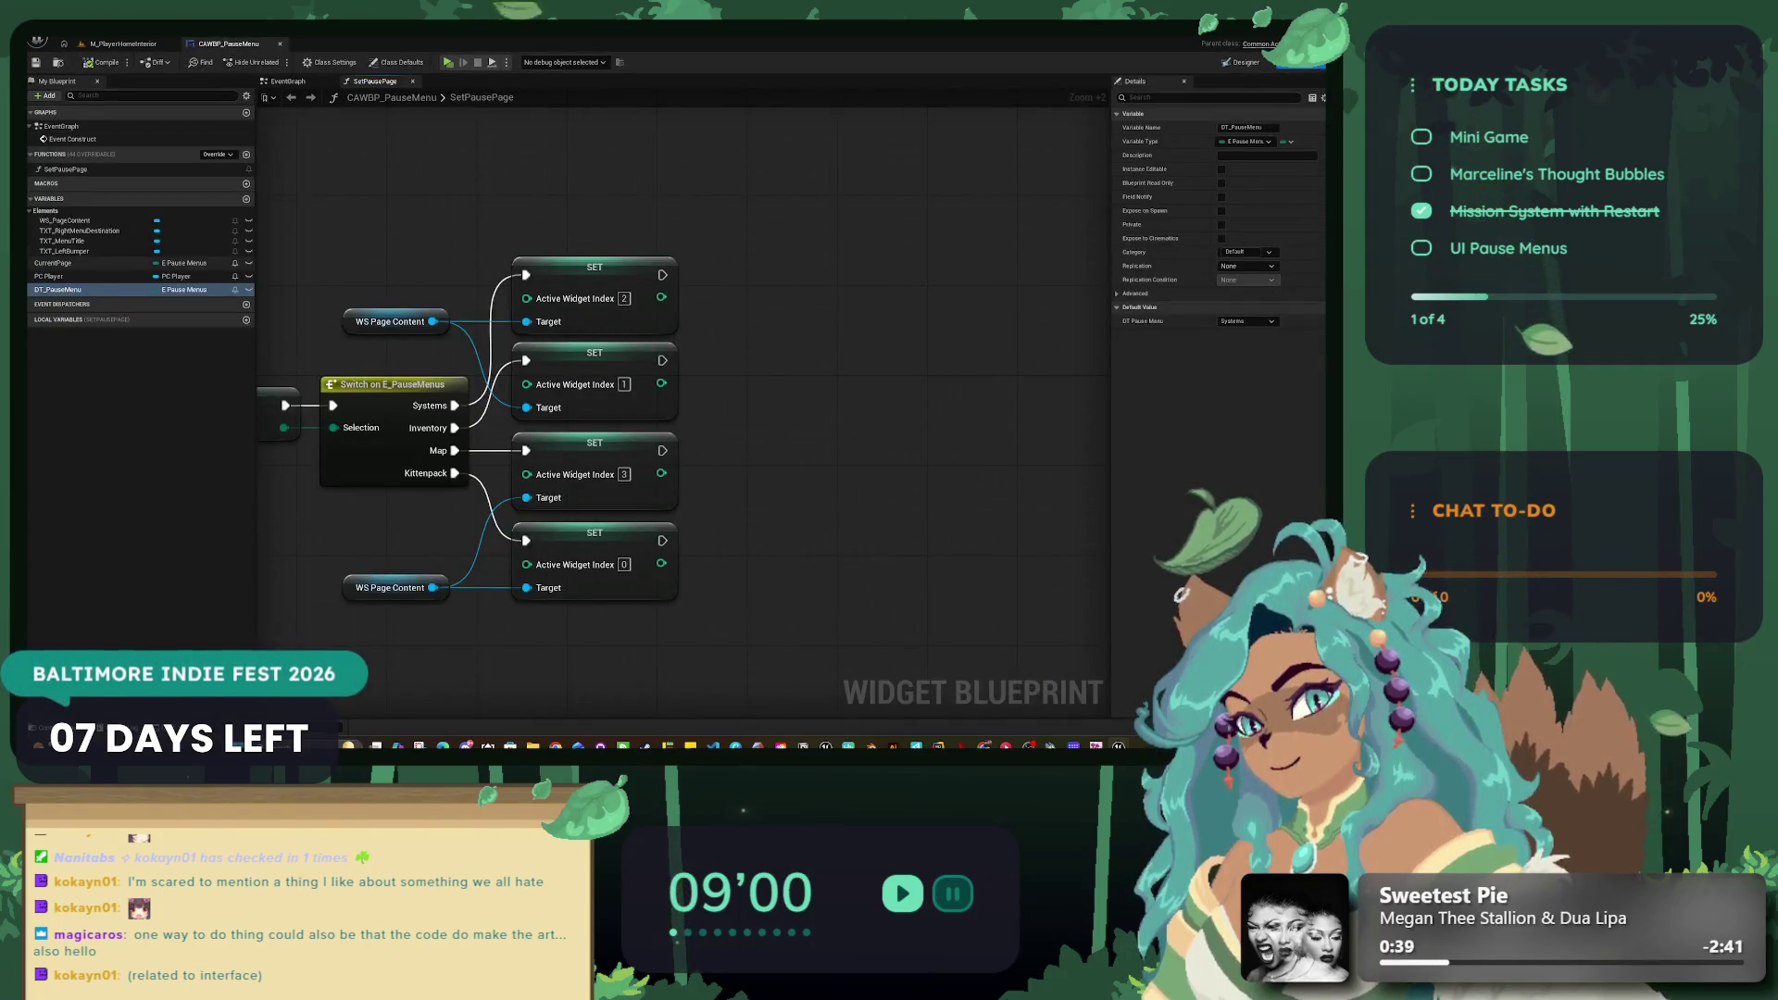
left_click(185, 290)
type("DT")
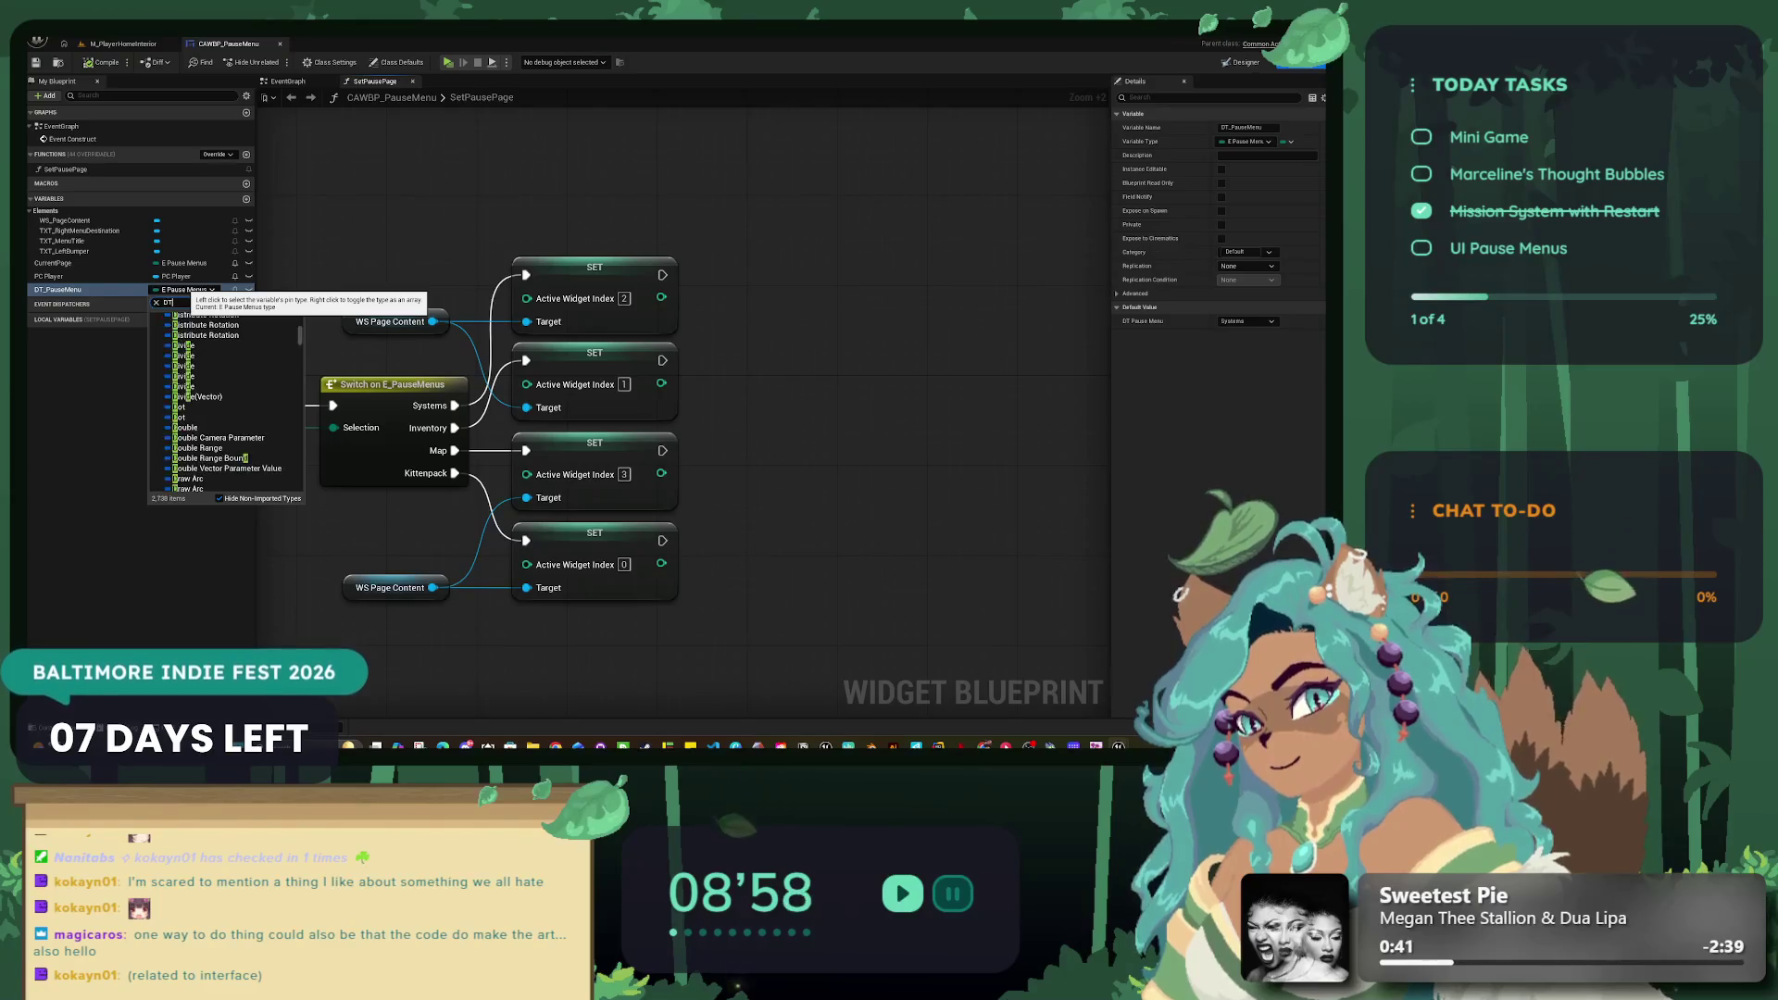
key("BackSpace")
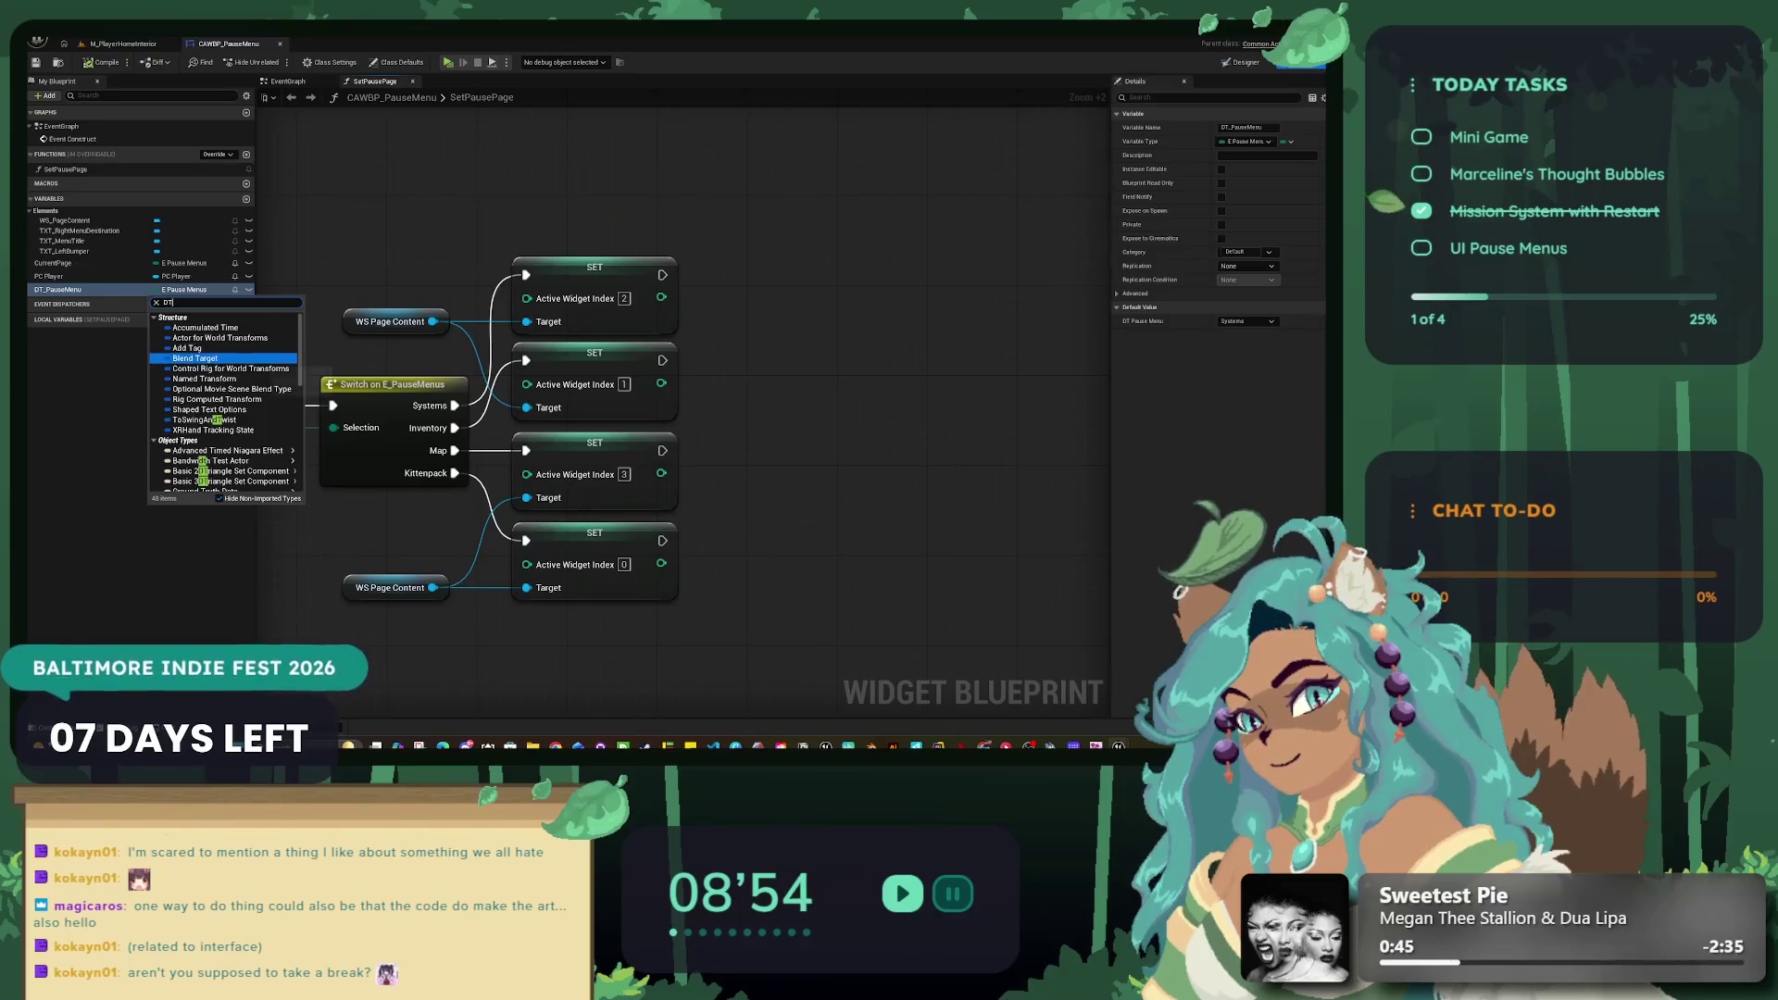
mouse_move(231, 362)
scroll(231, 366, "down", 3)
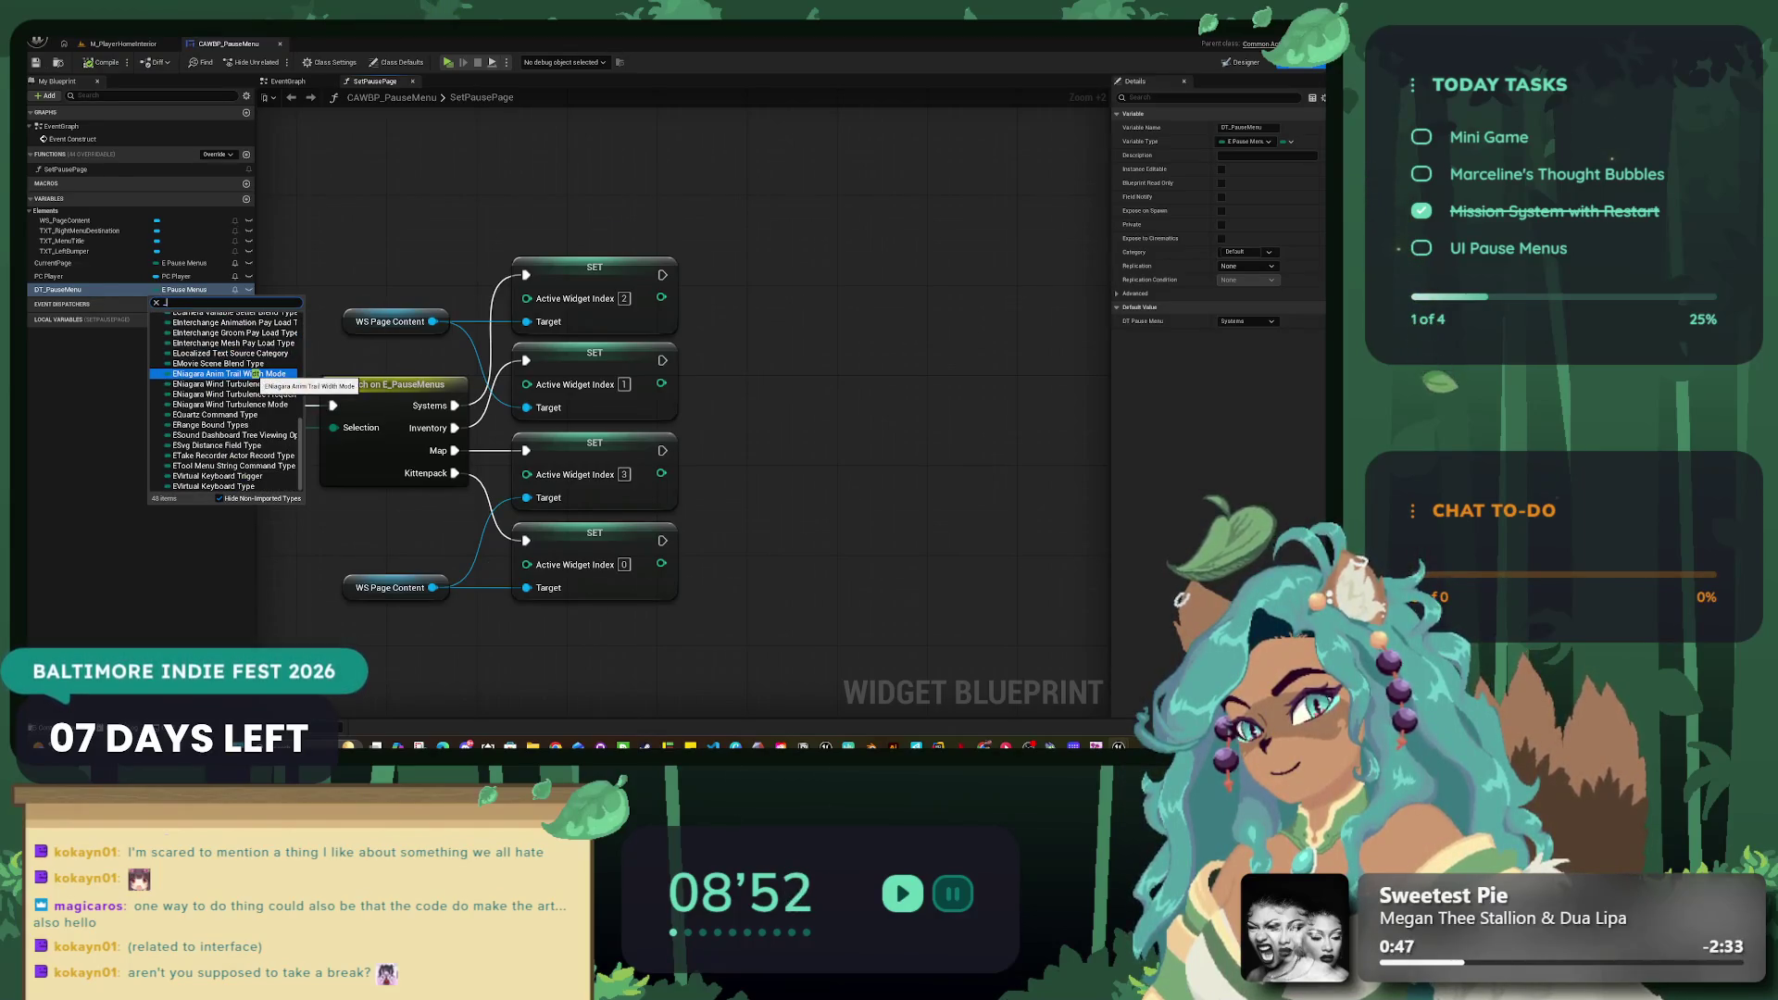
type("Pau")
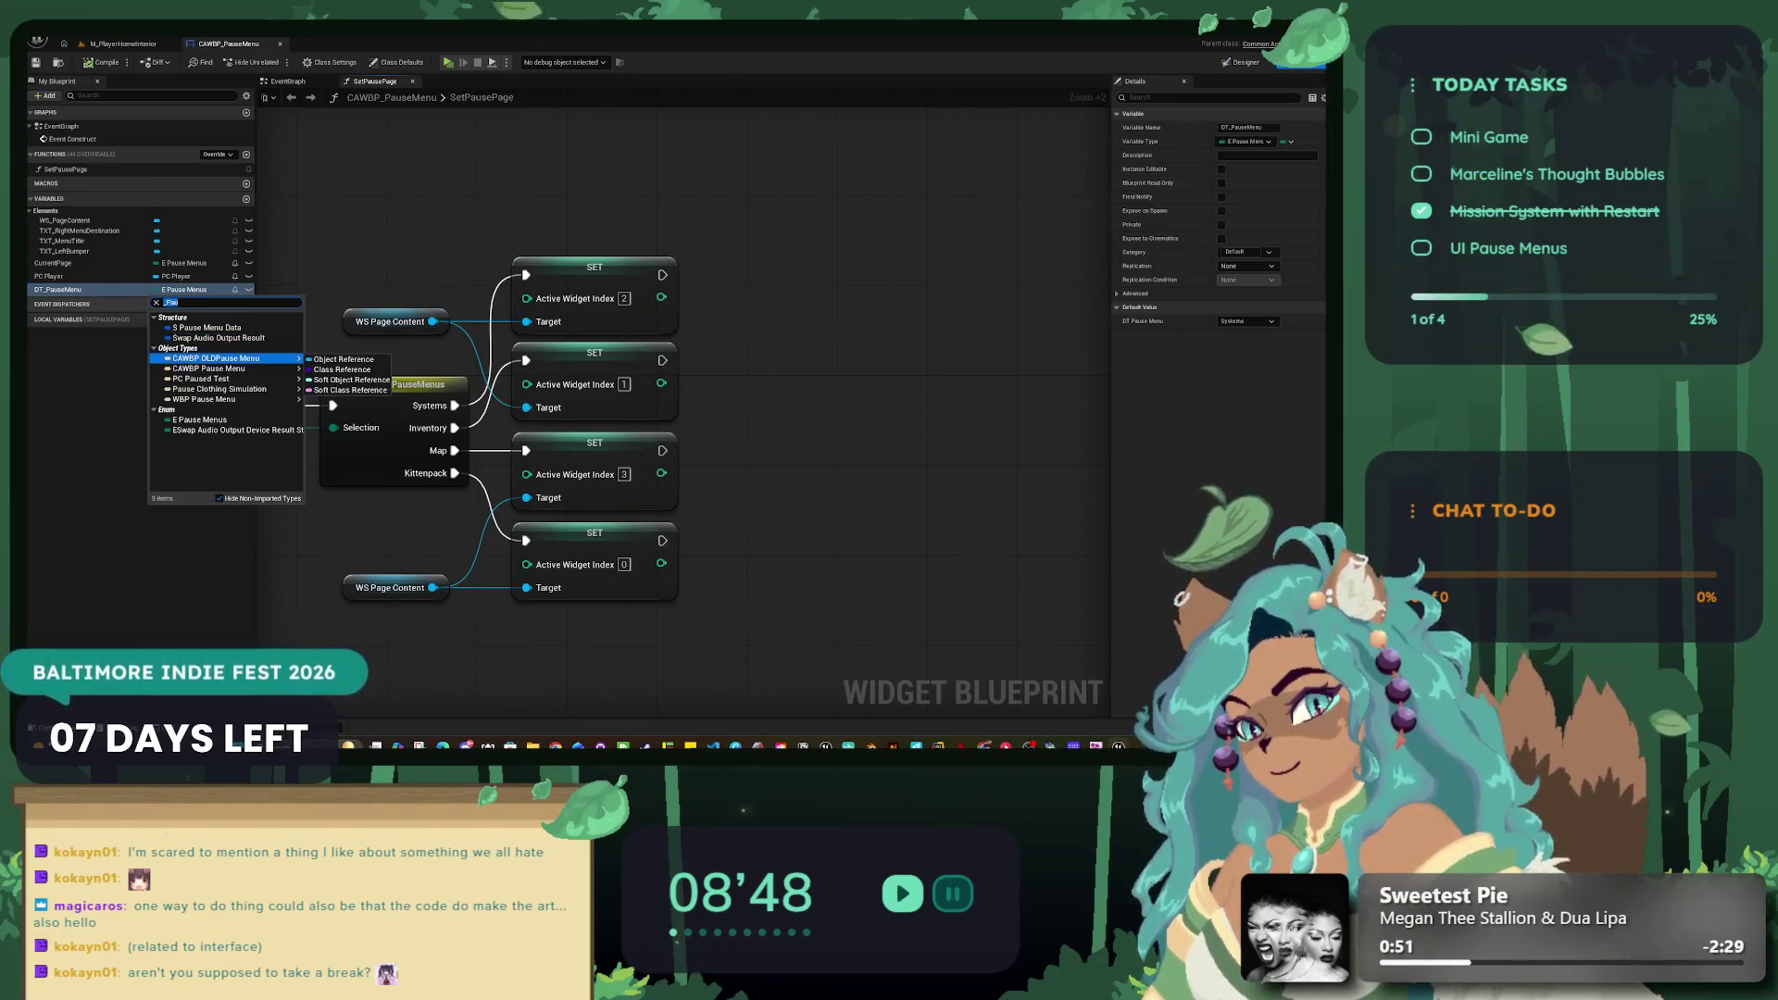
type("dt_pAU")
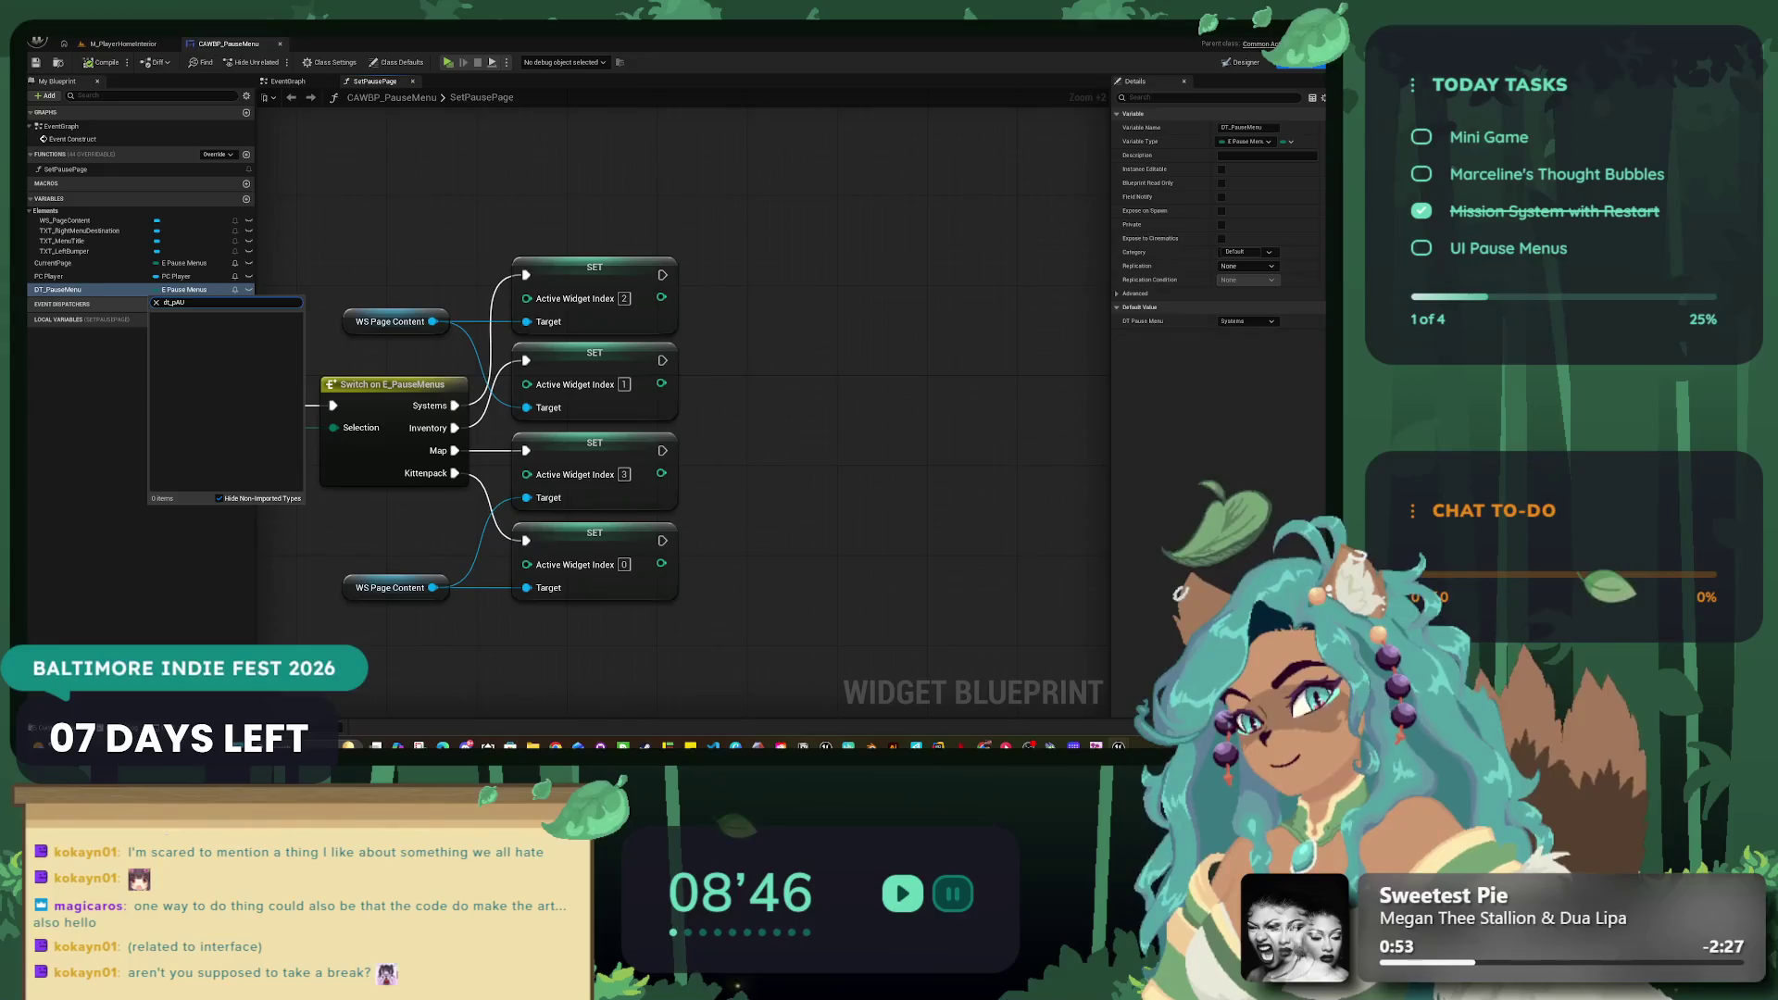
type("DR")
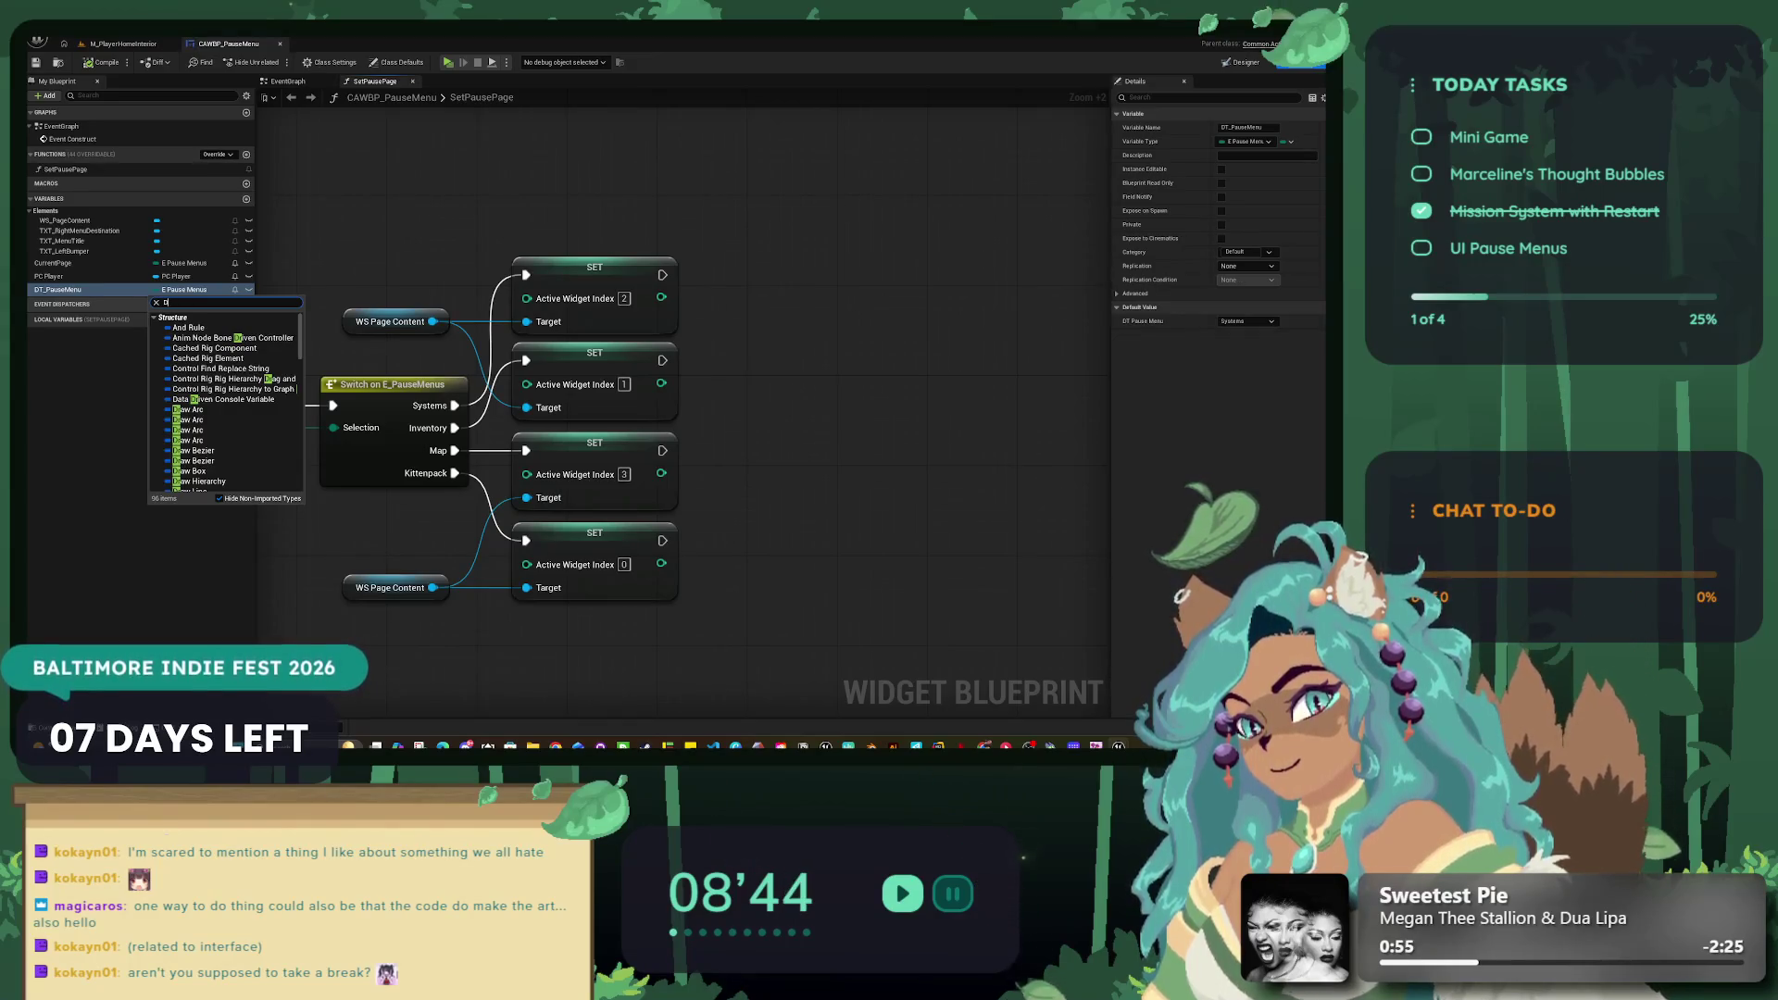
key("BackSpace")
type("T_Pau")
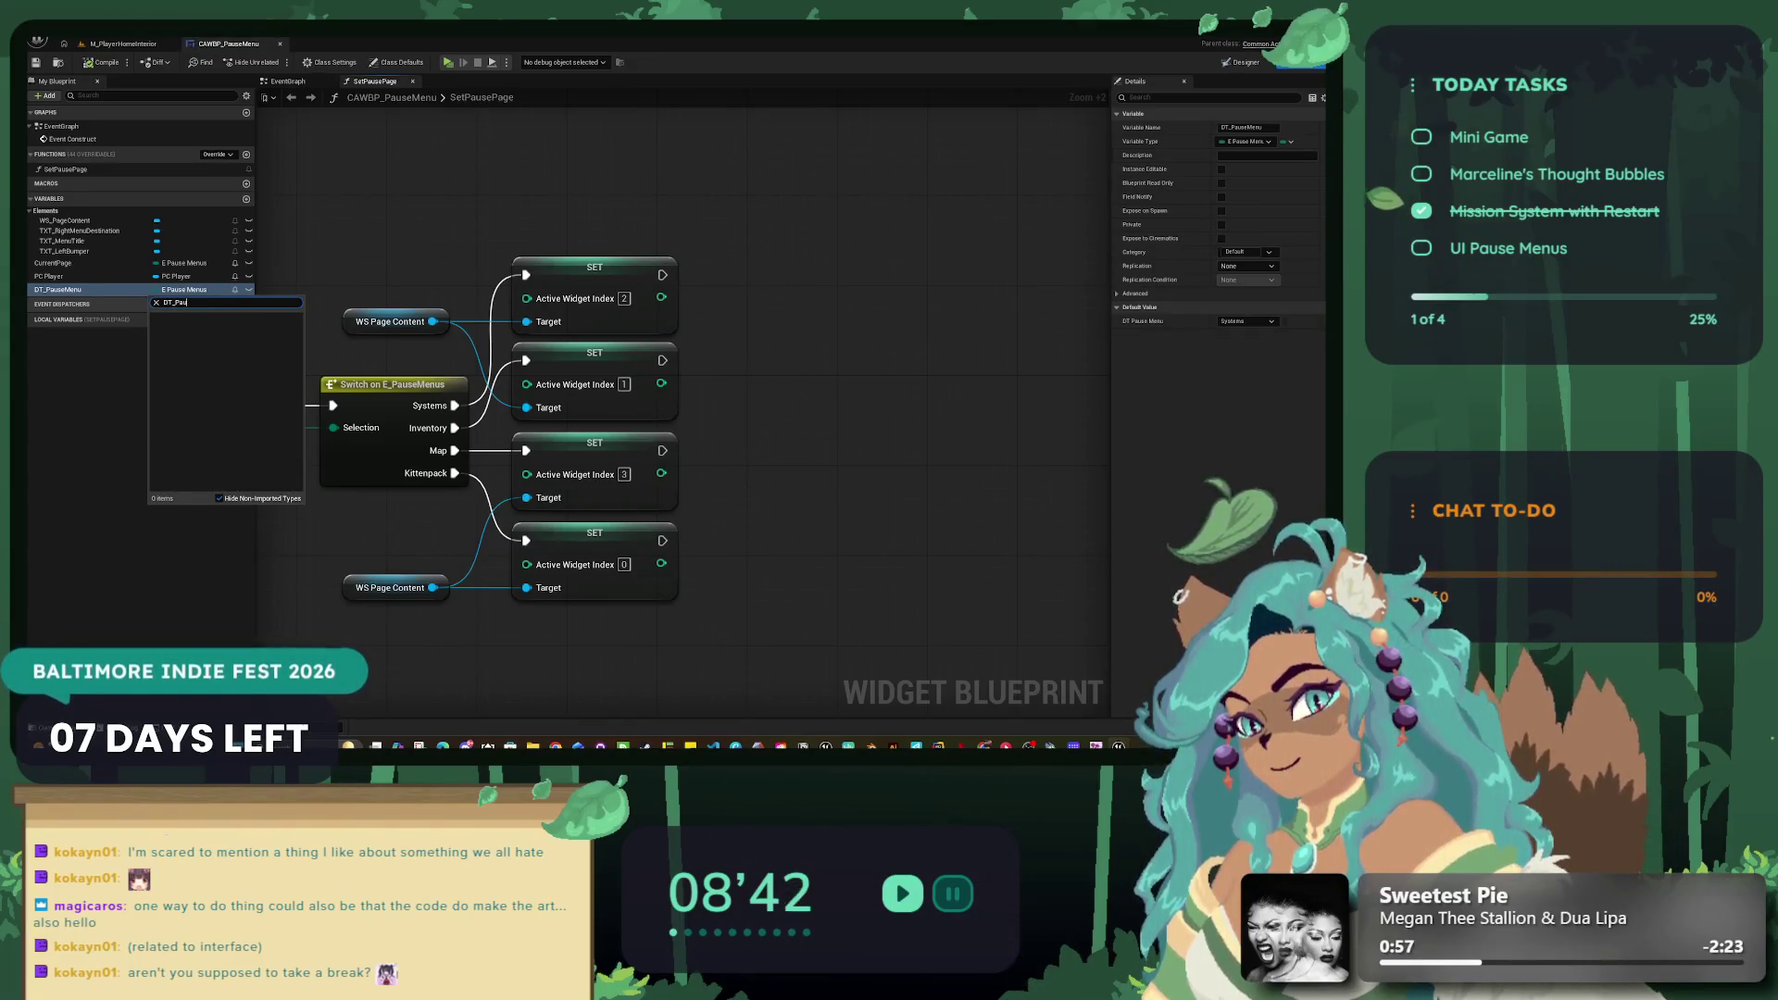
key("BackSpace")
key("BackSpace")
key("BackSpace")
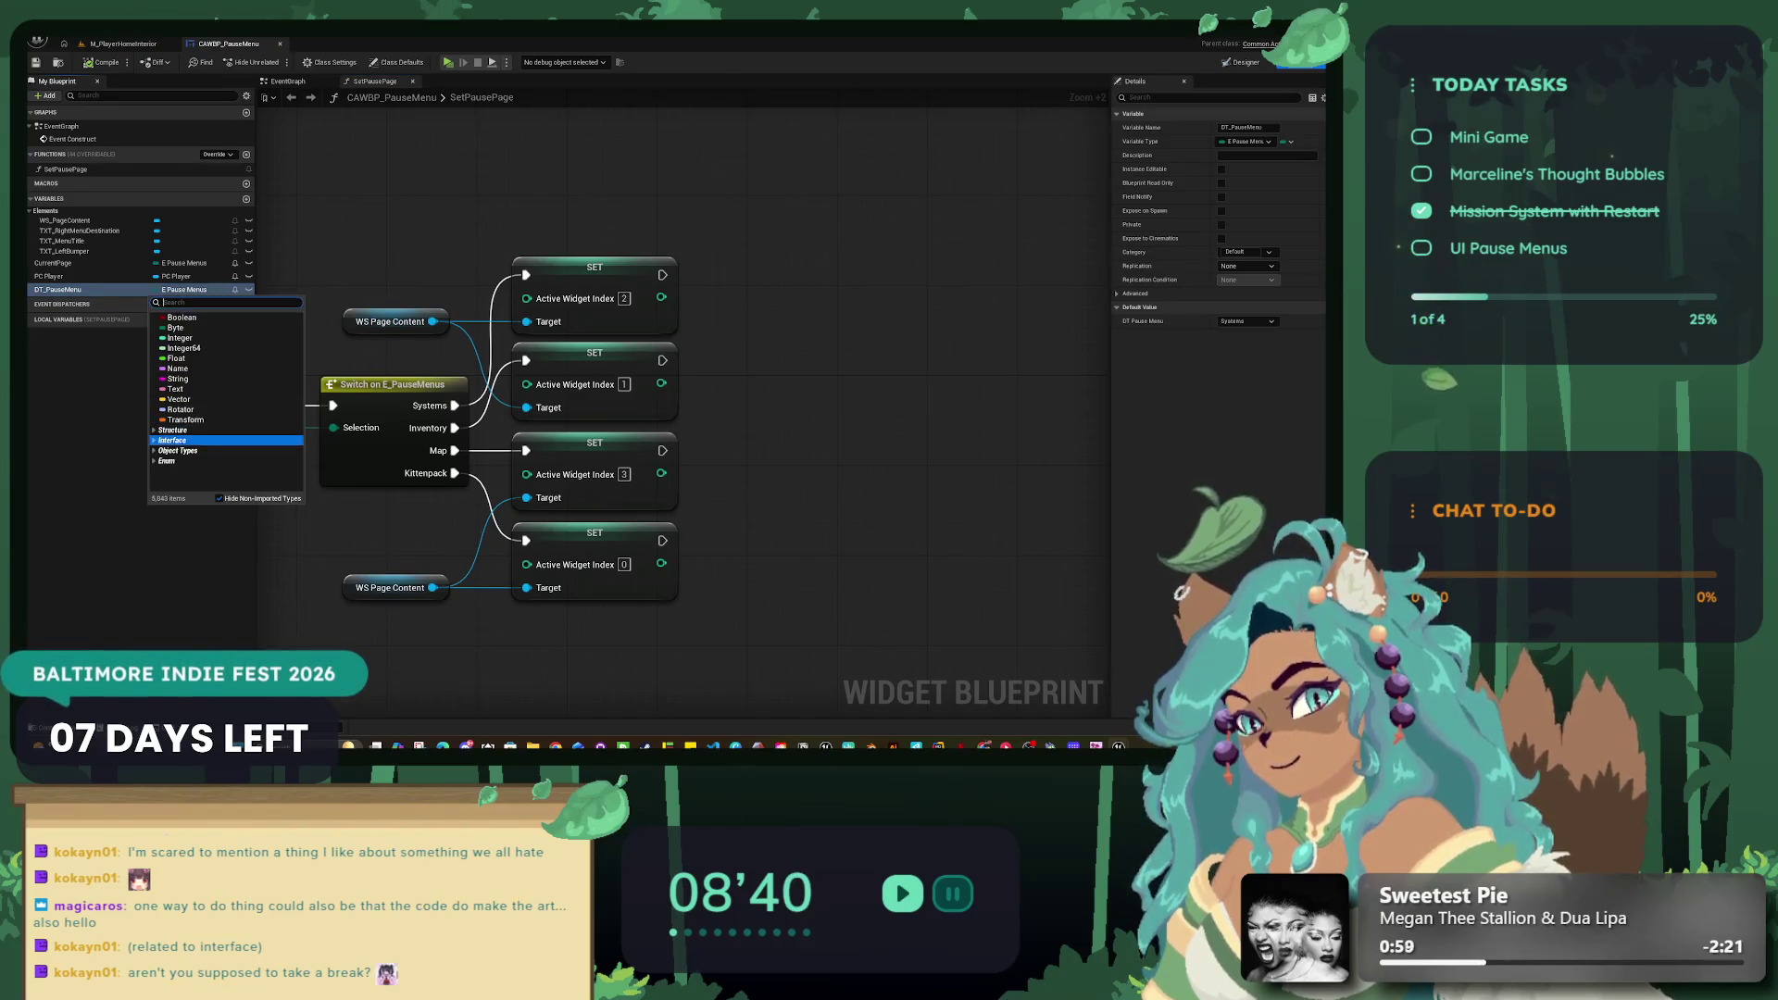
type("dATA")
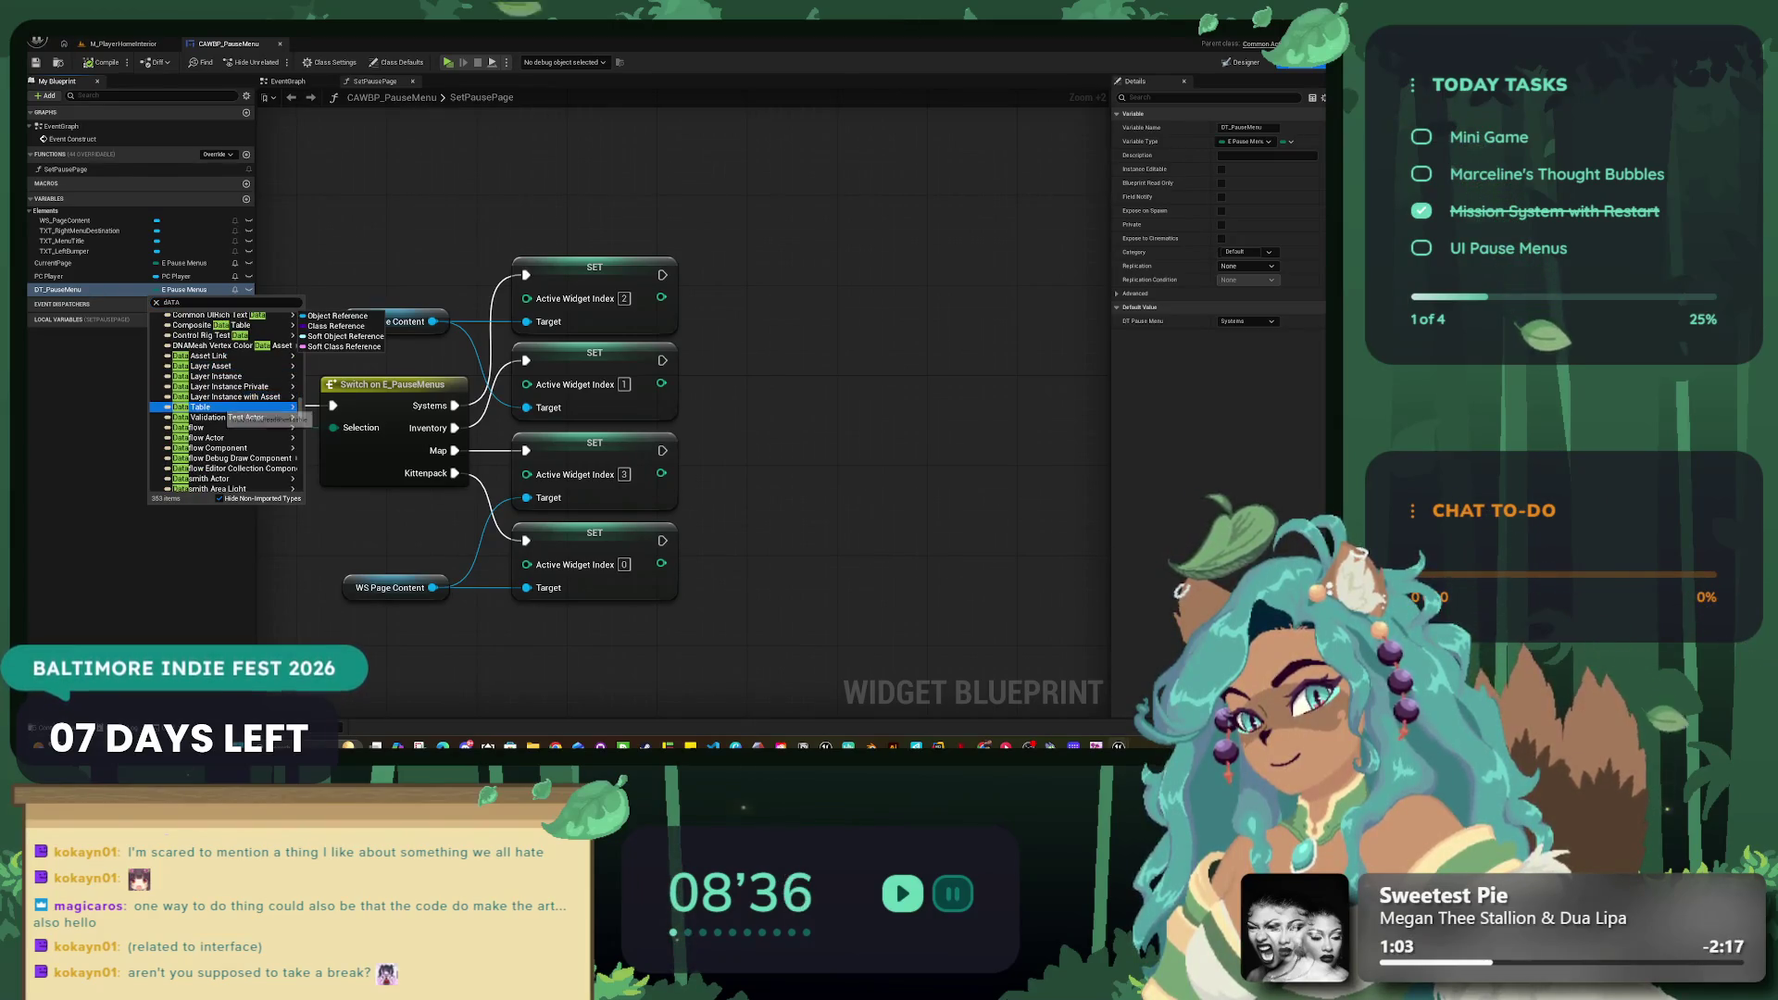
mouse_move(239, 408)
left_click(337, 407)
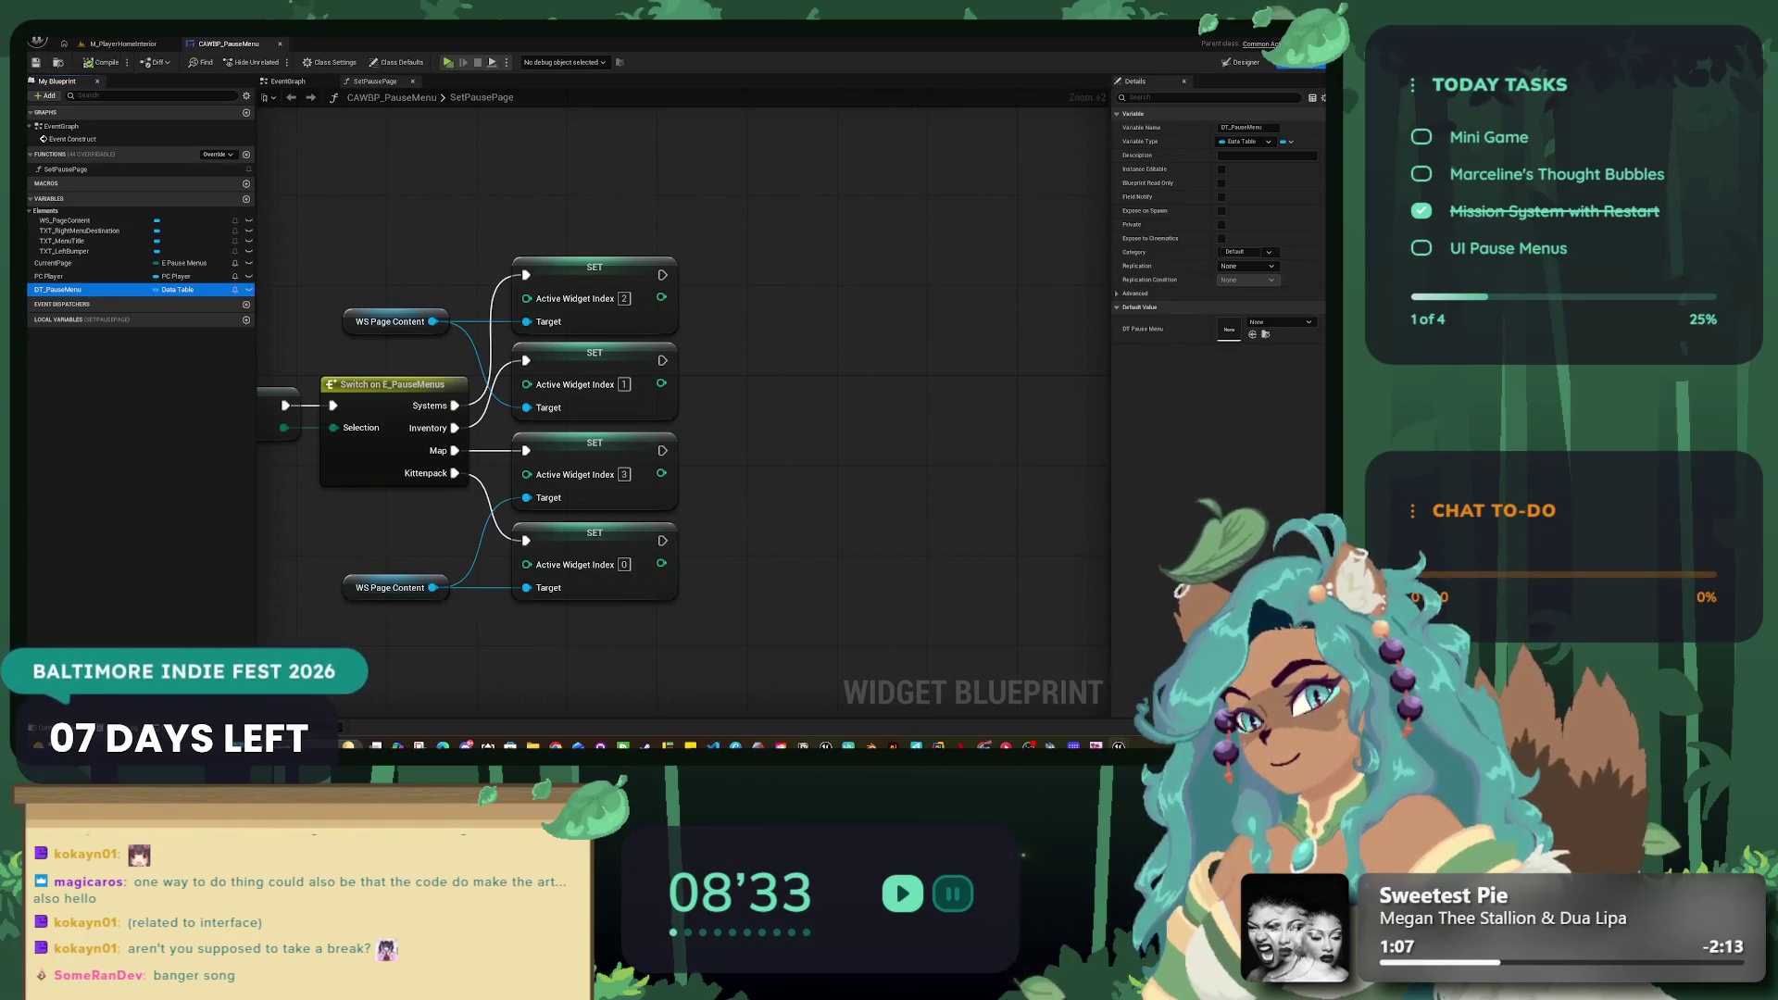
Step: Set DT_PauseMenu's default value to DT_PauseMenuData and place its getter in SetPausePage
left_click(1278, 321)
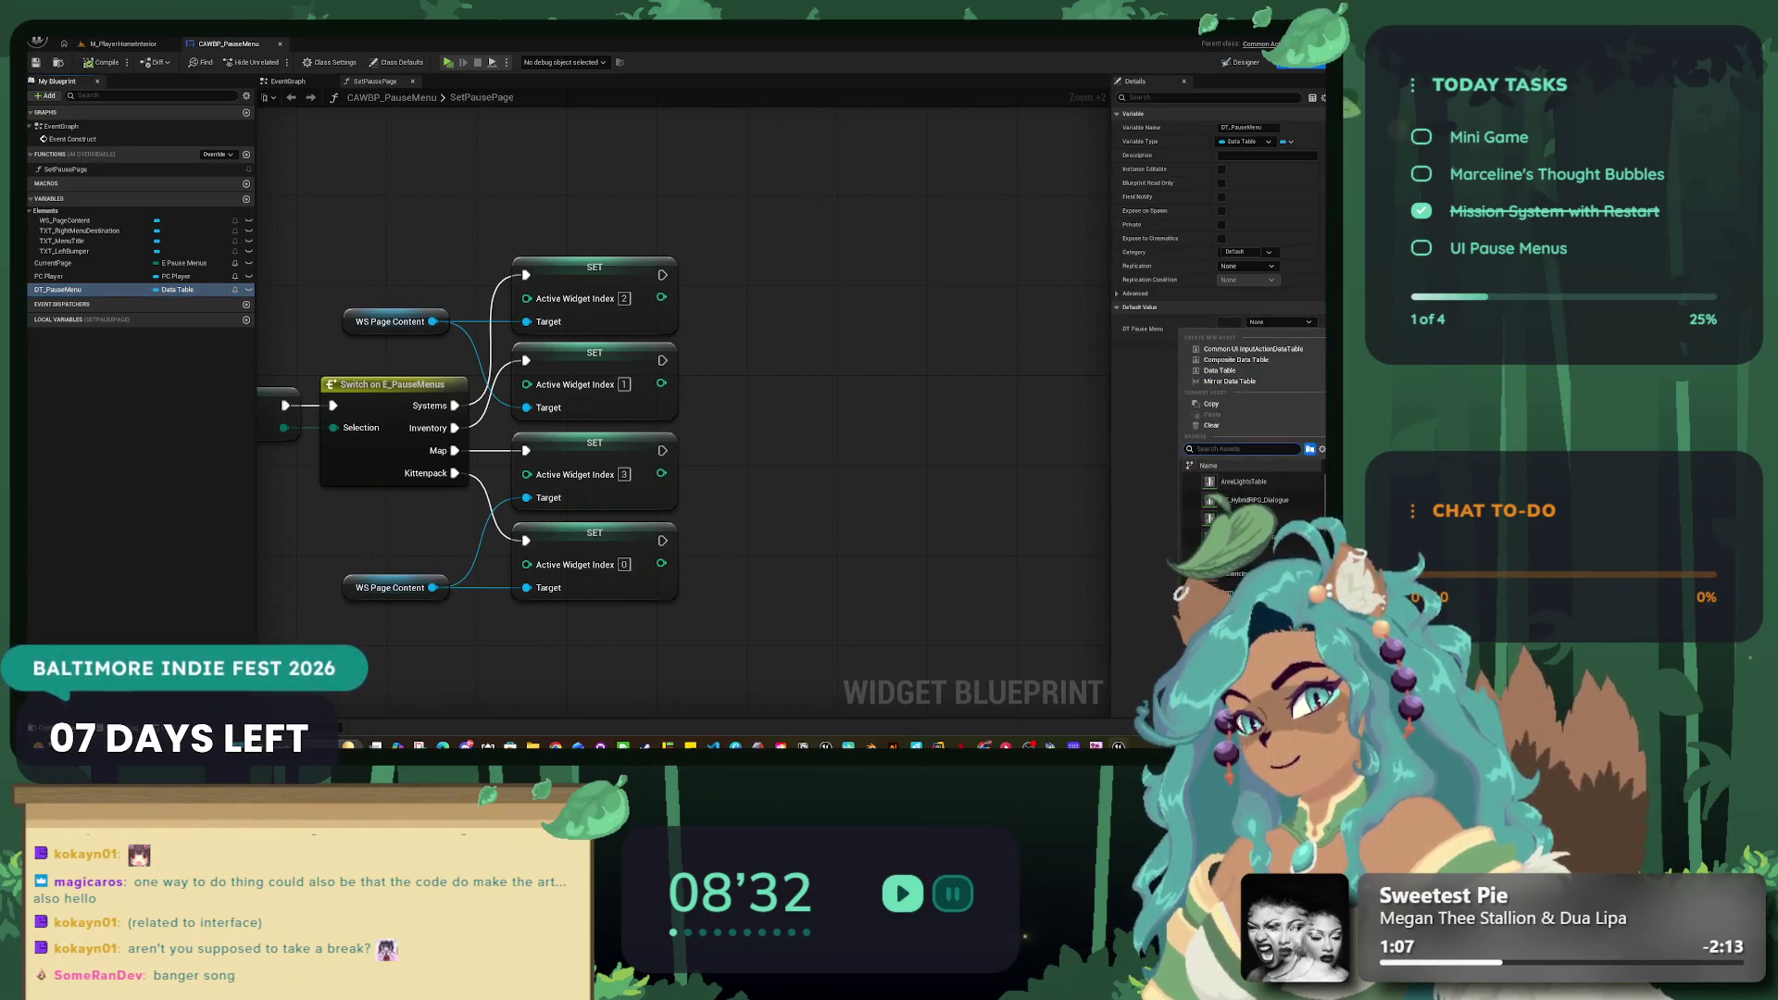
left_click(1240, 536)
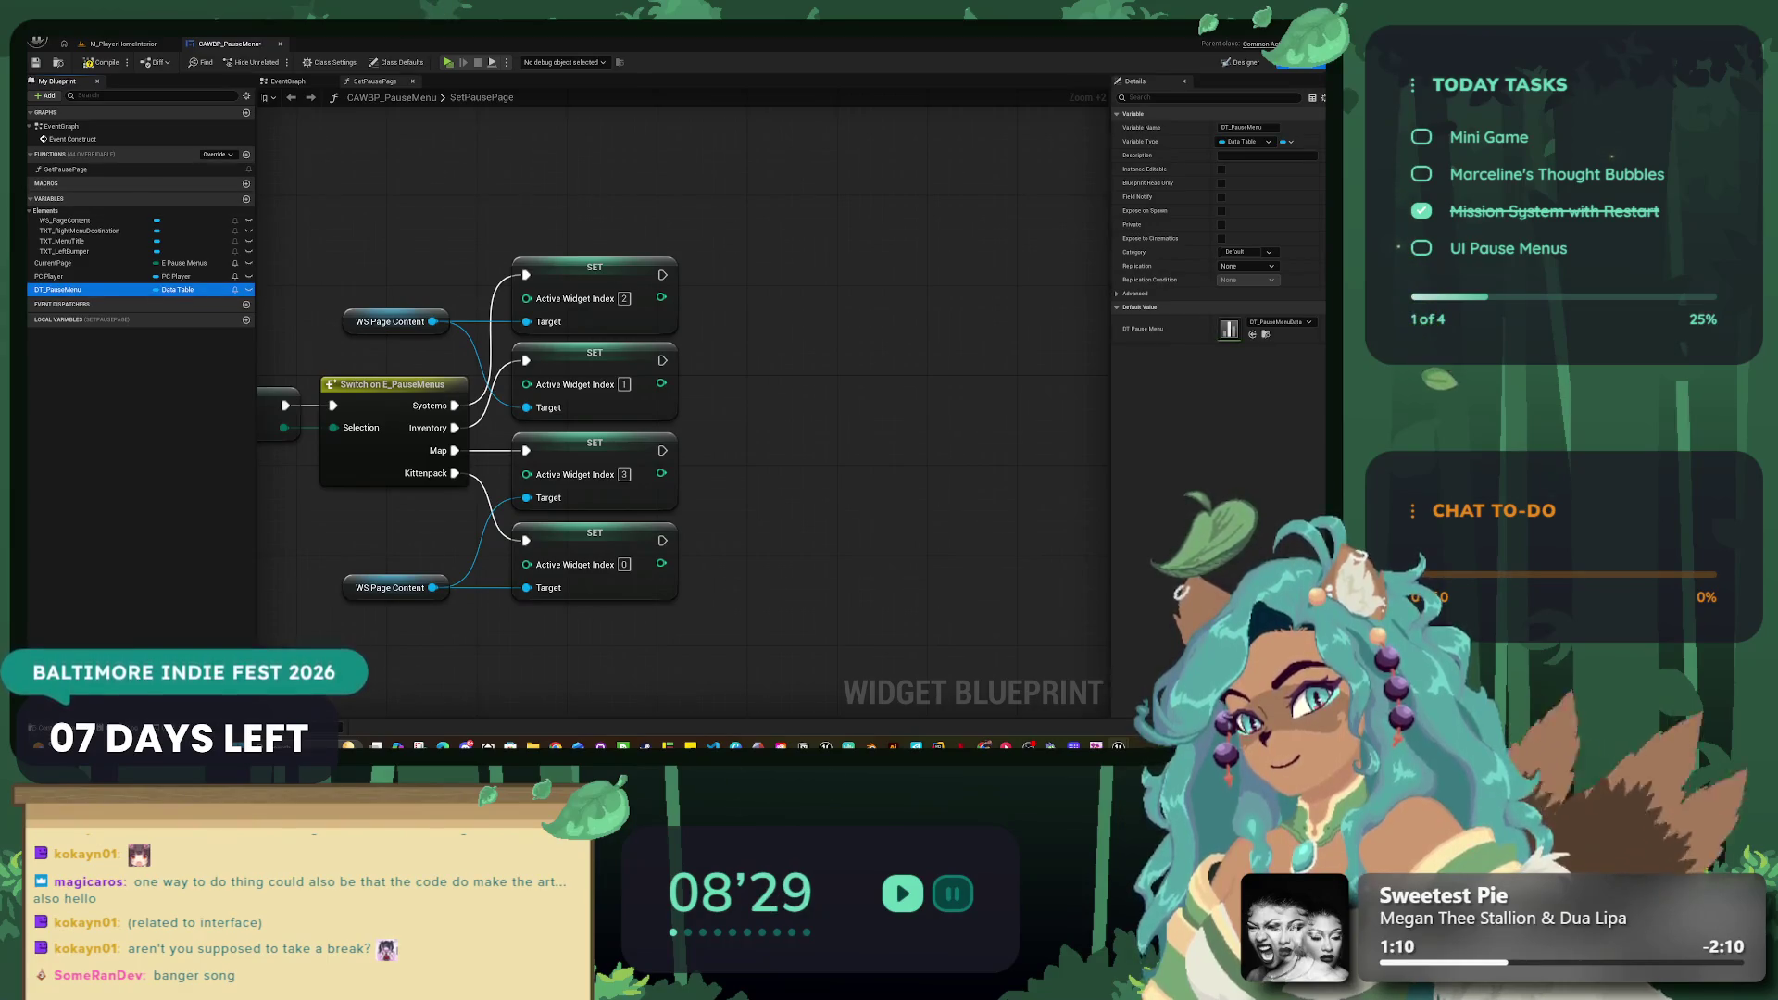
left_click_drag(63, 290, 556, 213)
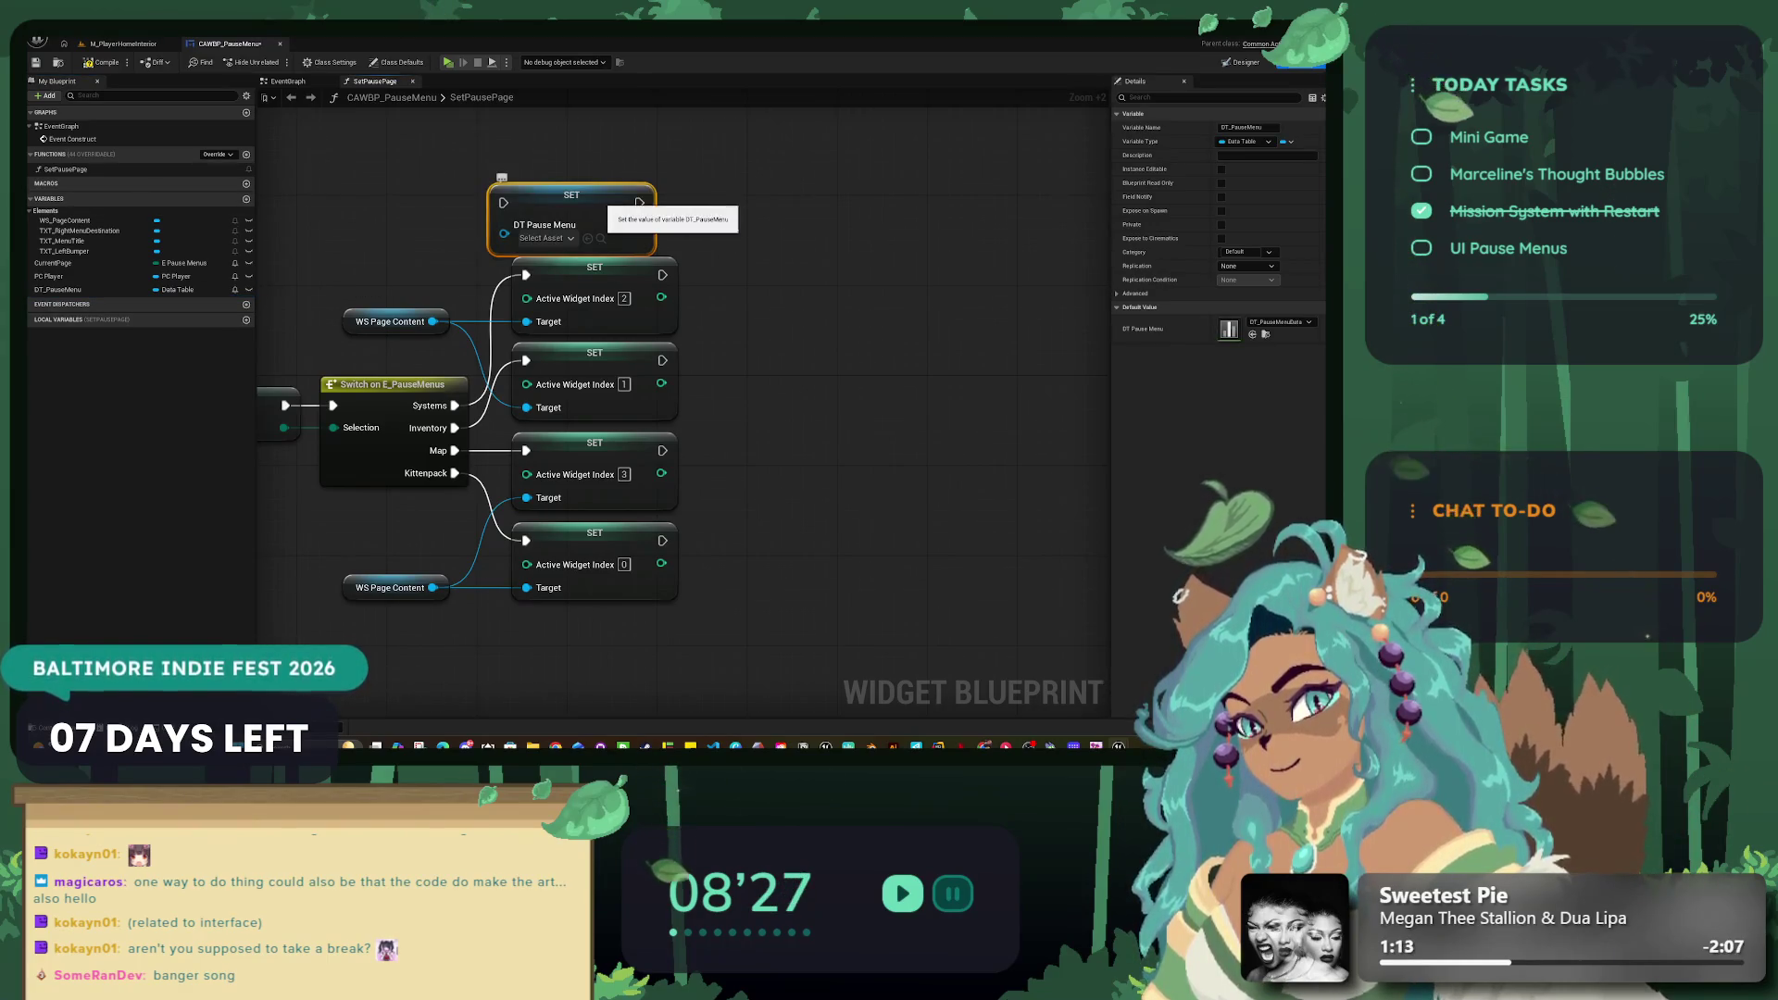
key("Delete")
left_click(63, 289)
Step: Drag from the DT Pause Menu getter and search its actions for a Data Table node
mouse_move(63, 289)
left_mouse_down()
mouse_move(514, 174)
mouse_move(827, 301)
left_mouse_up()
scroll(926, 424, "down", 10)
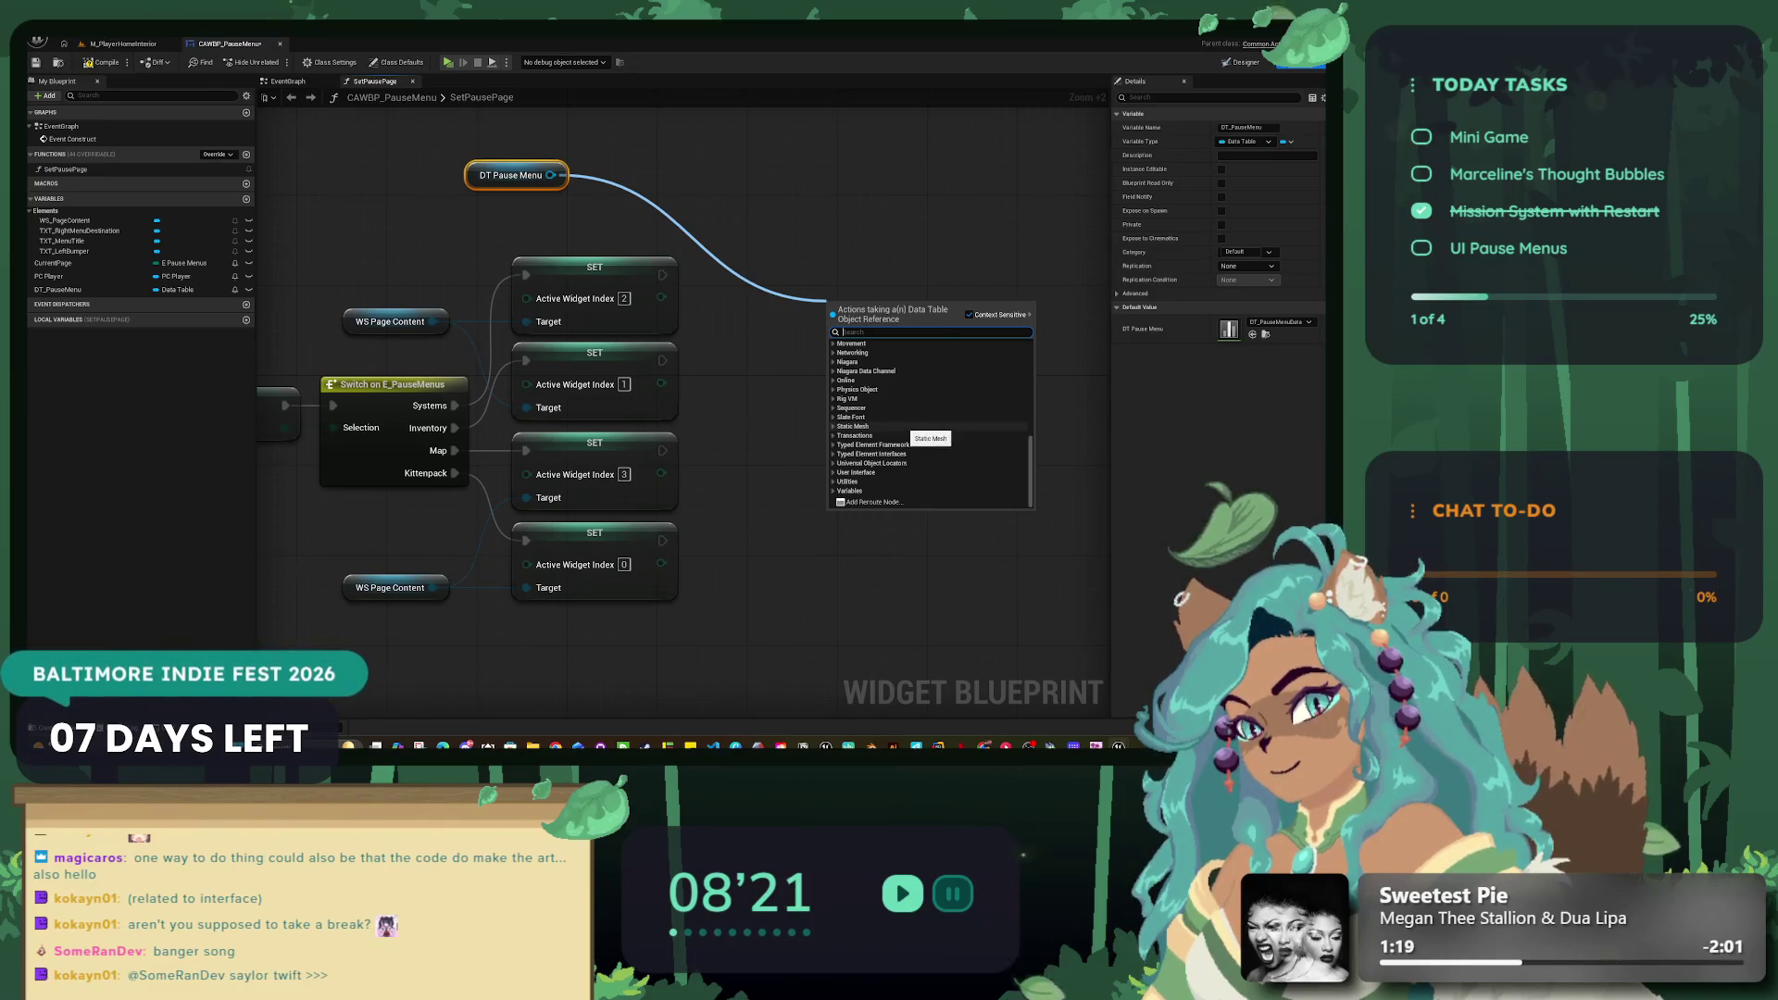
type("BRACK")
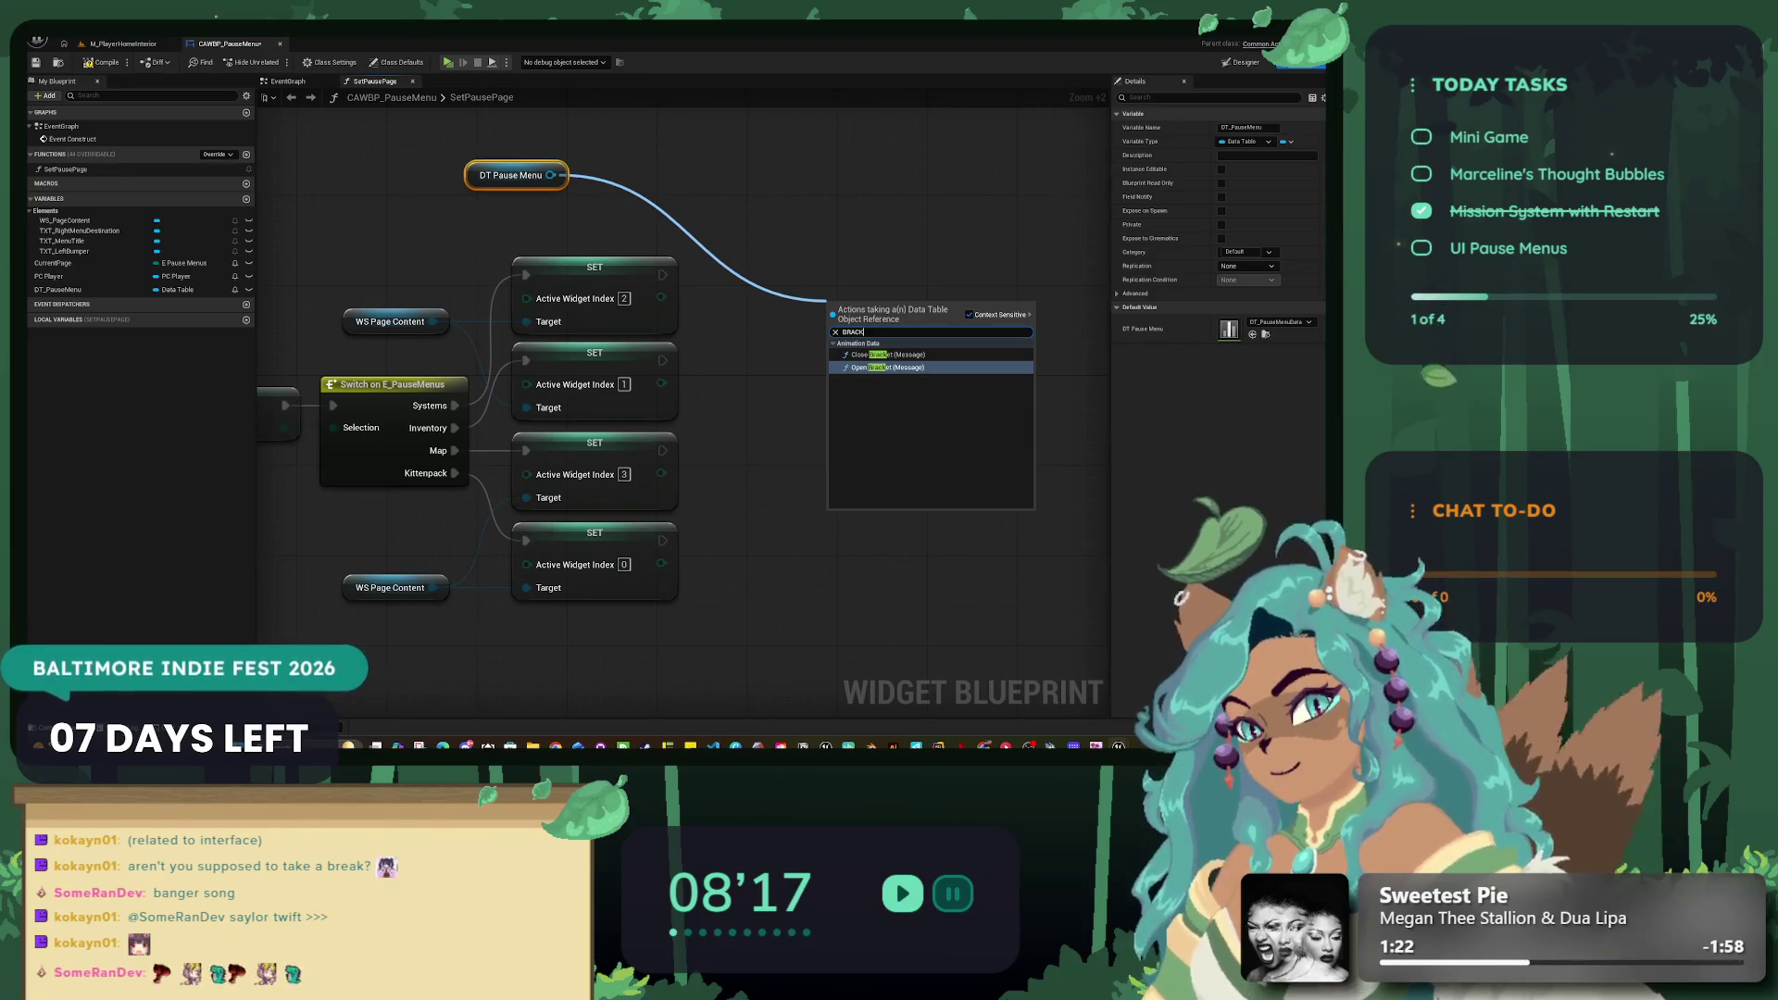
type("EA")
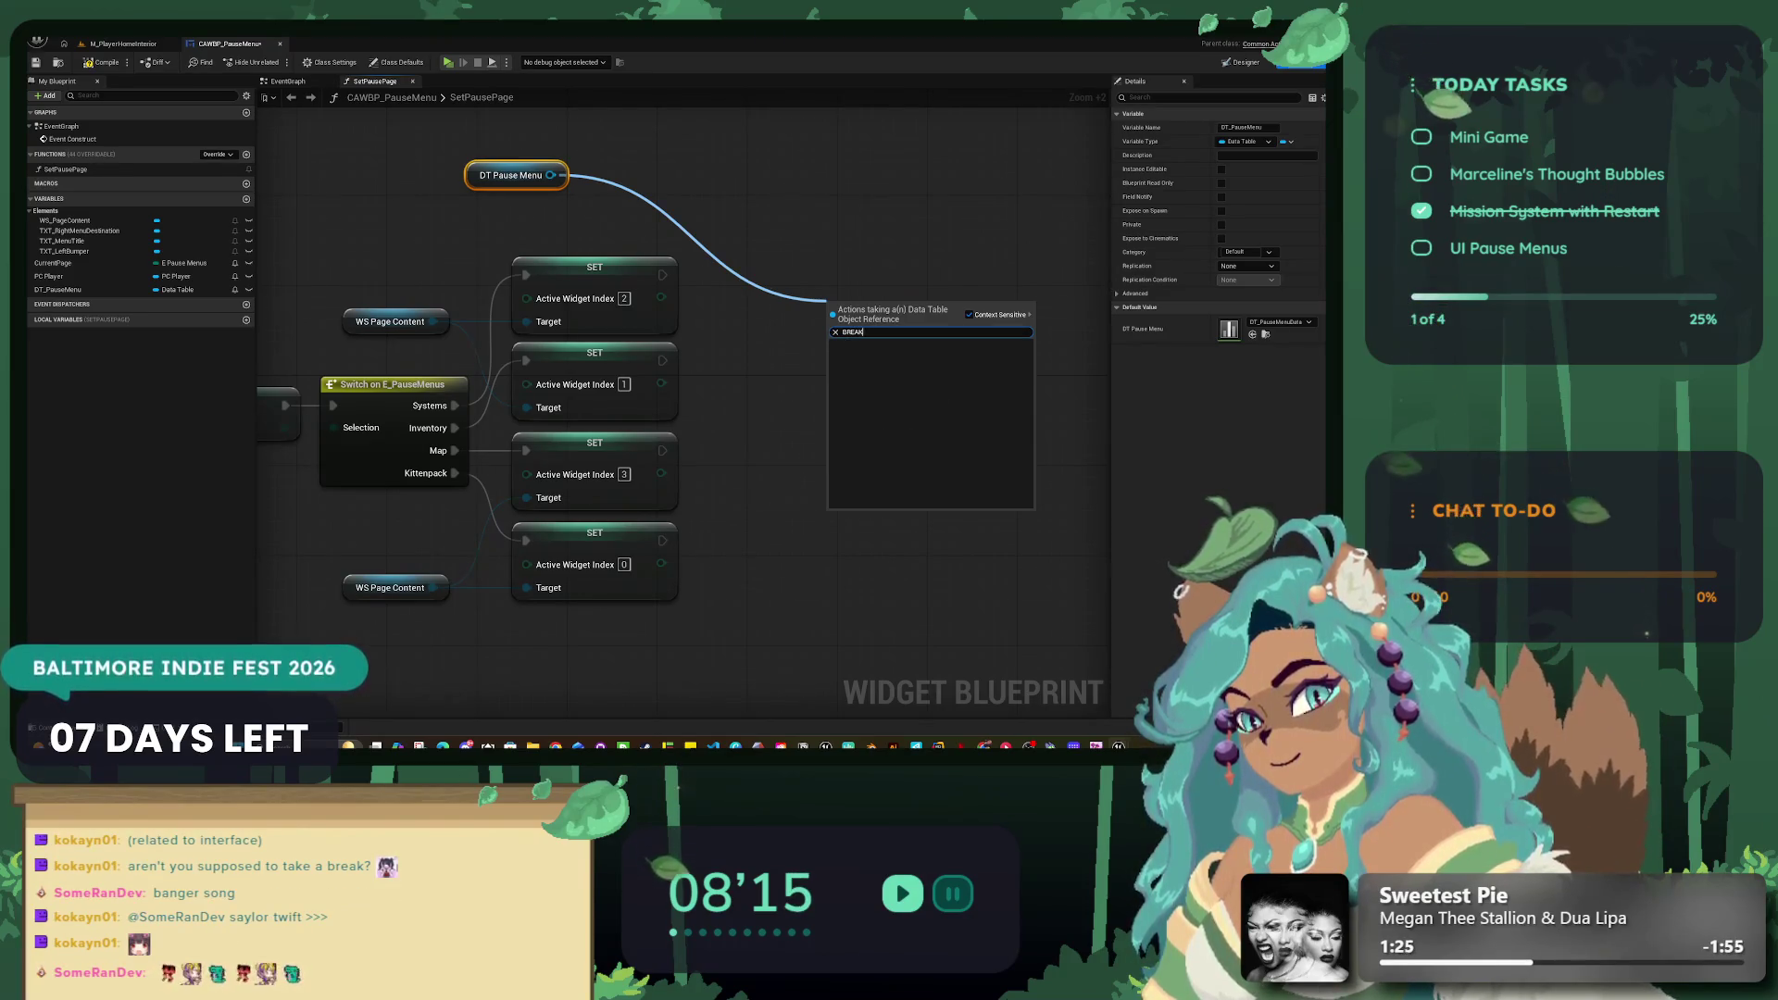
key("Escape")
left_click_drag(551, 175, 679, 221)
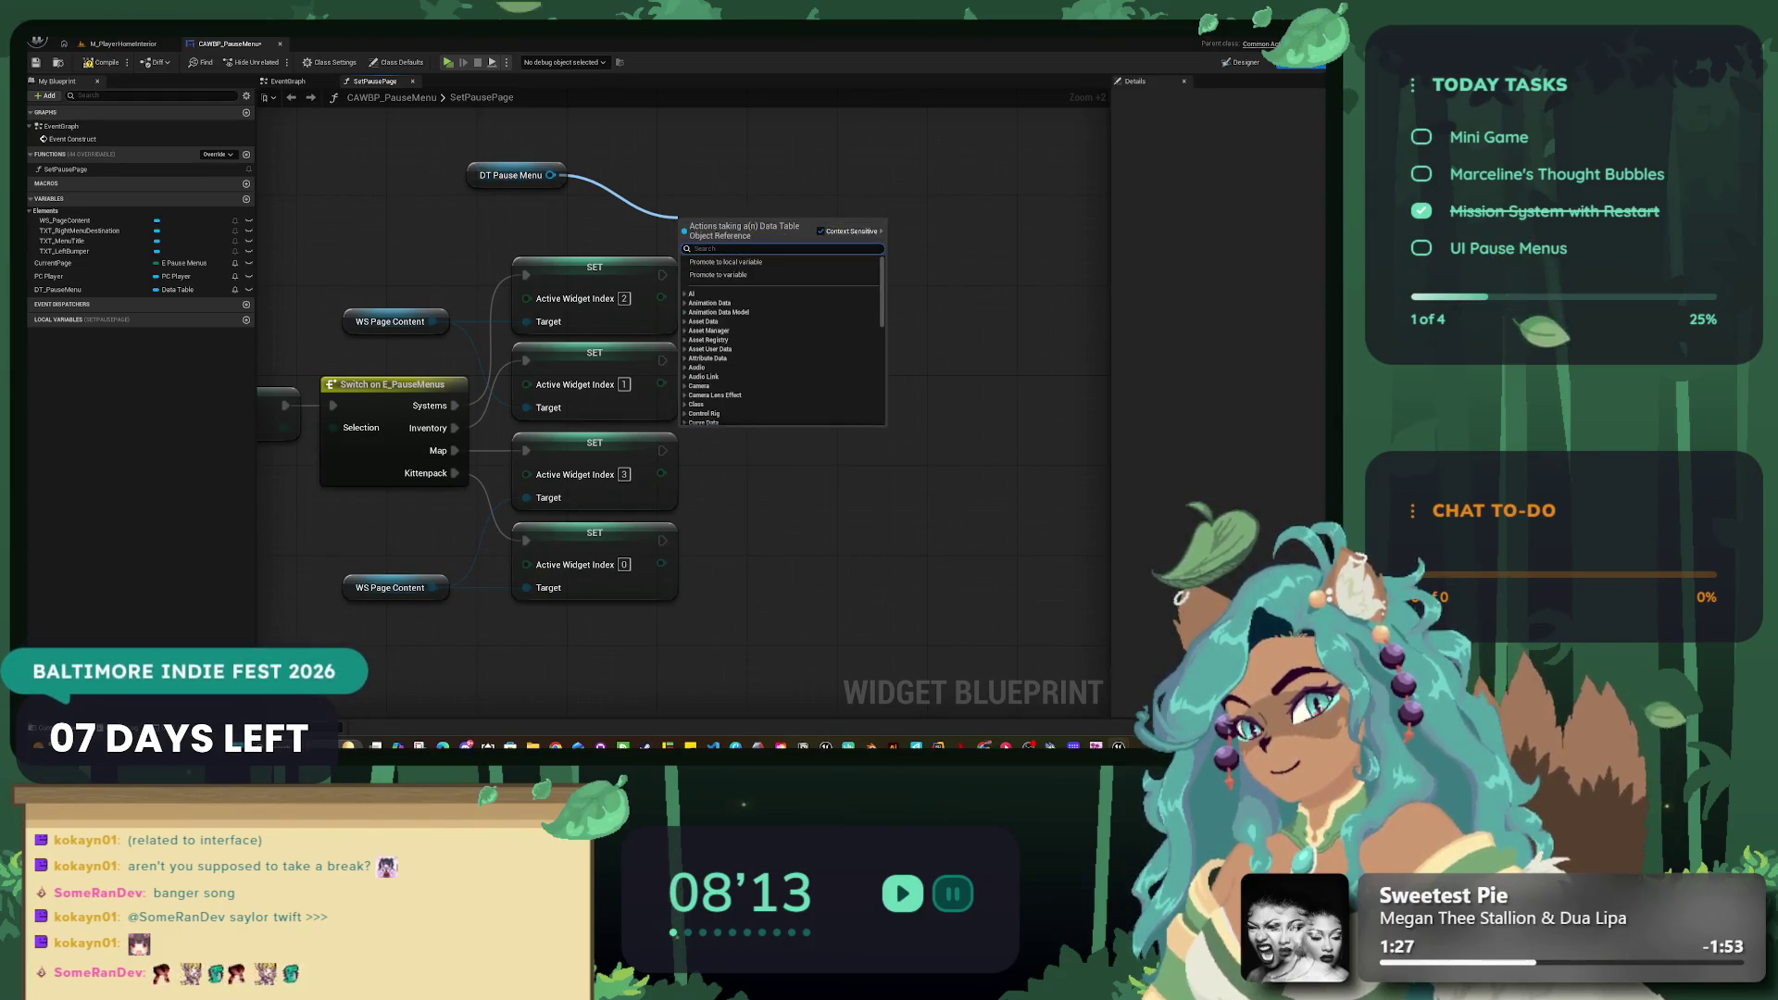
type("KITTEN")
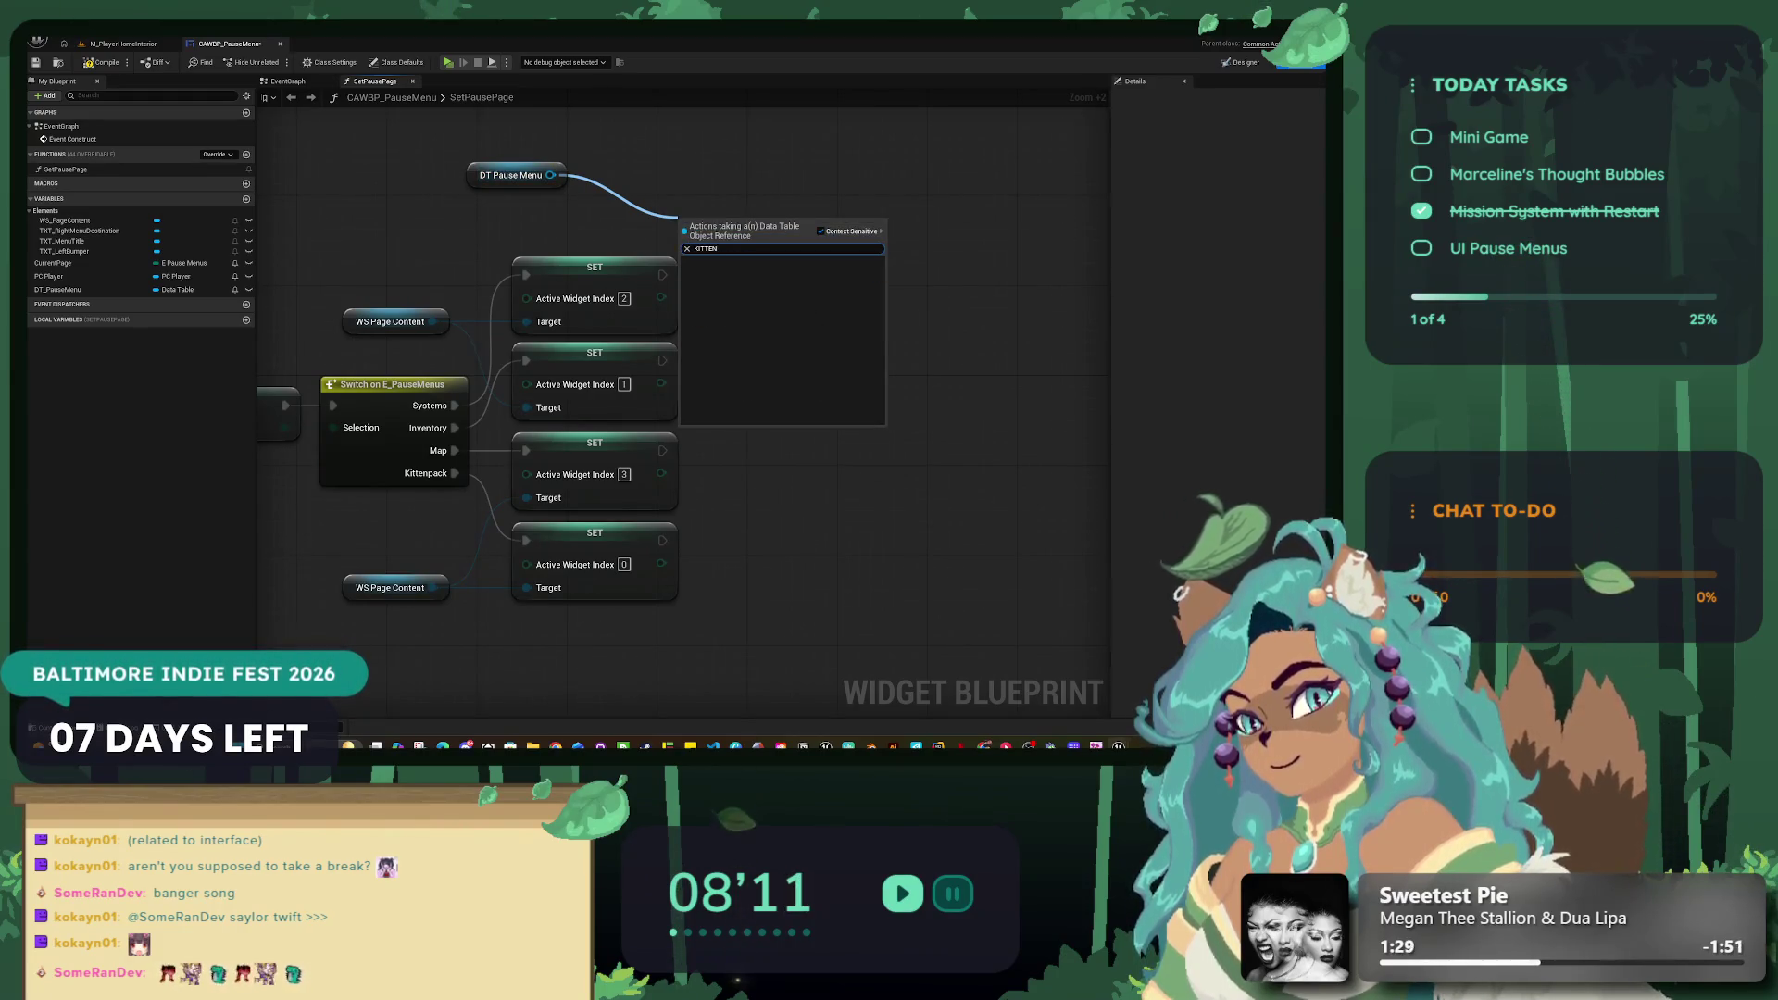
key("BackSpace")
key("BackSpace")
key("BackSpace")
type("GET A")
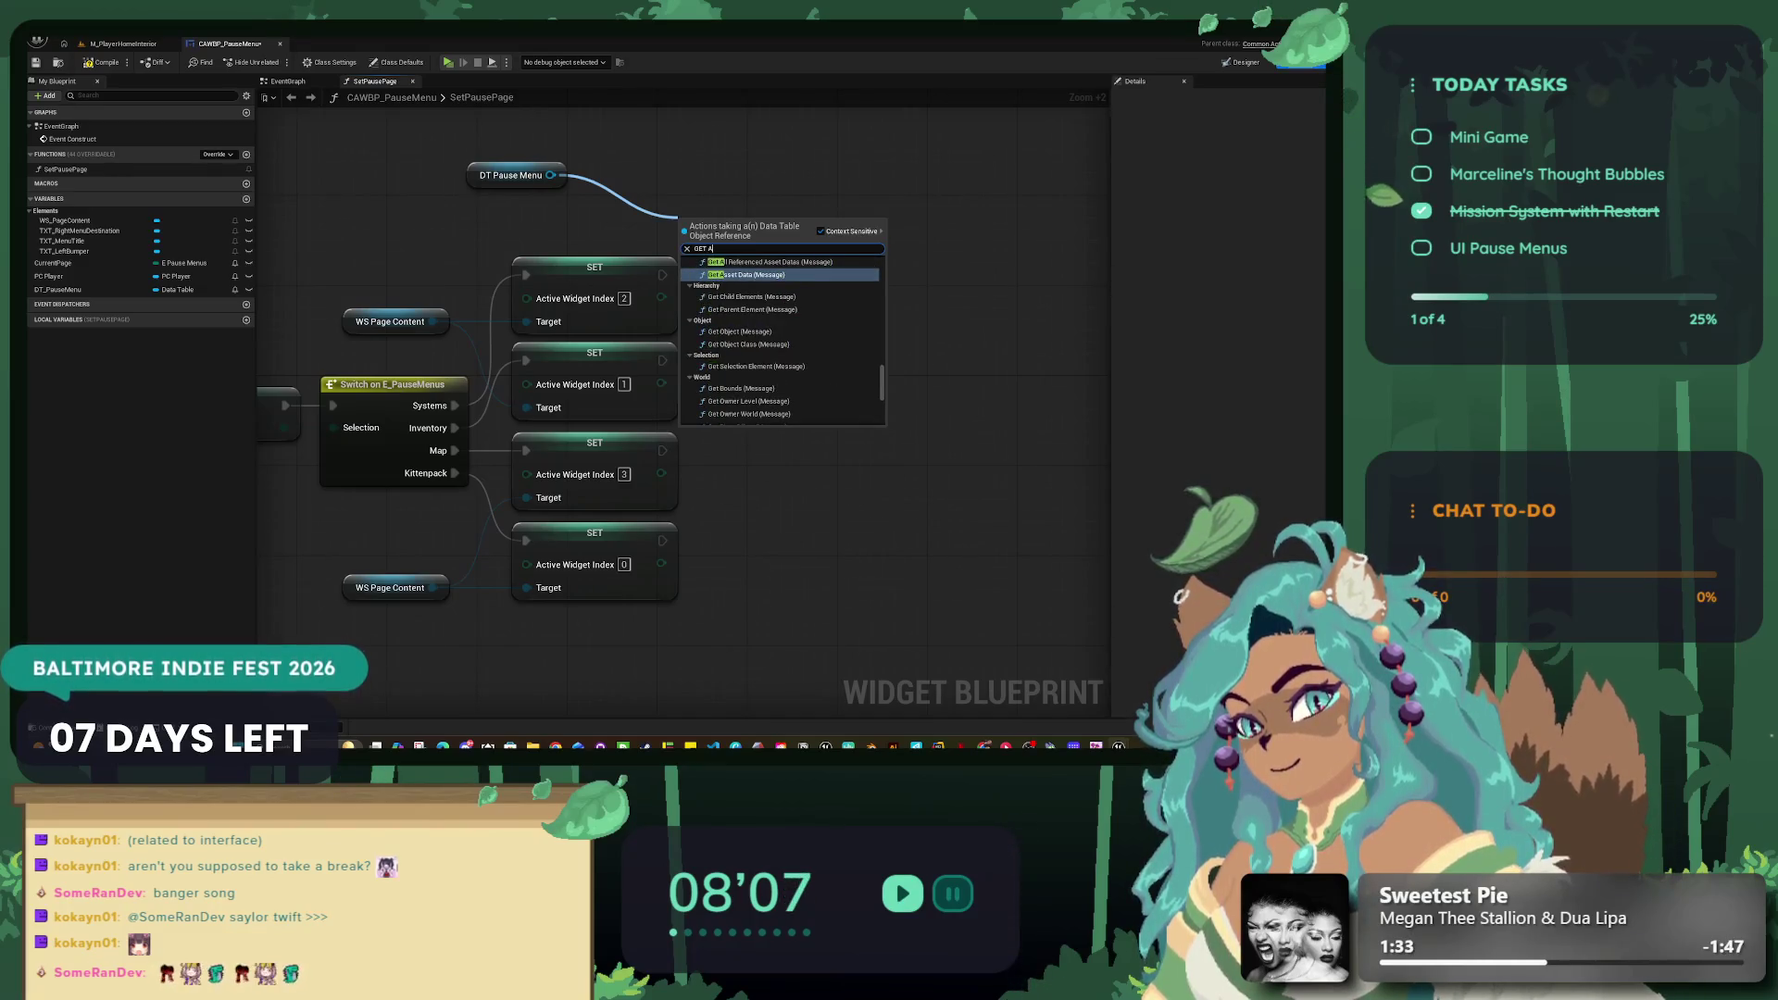
type("SS")
Step: Delete the DT Pause Menu getter and add a new variable named S_PauseMenu
left_click(511, 175)
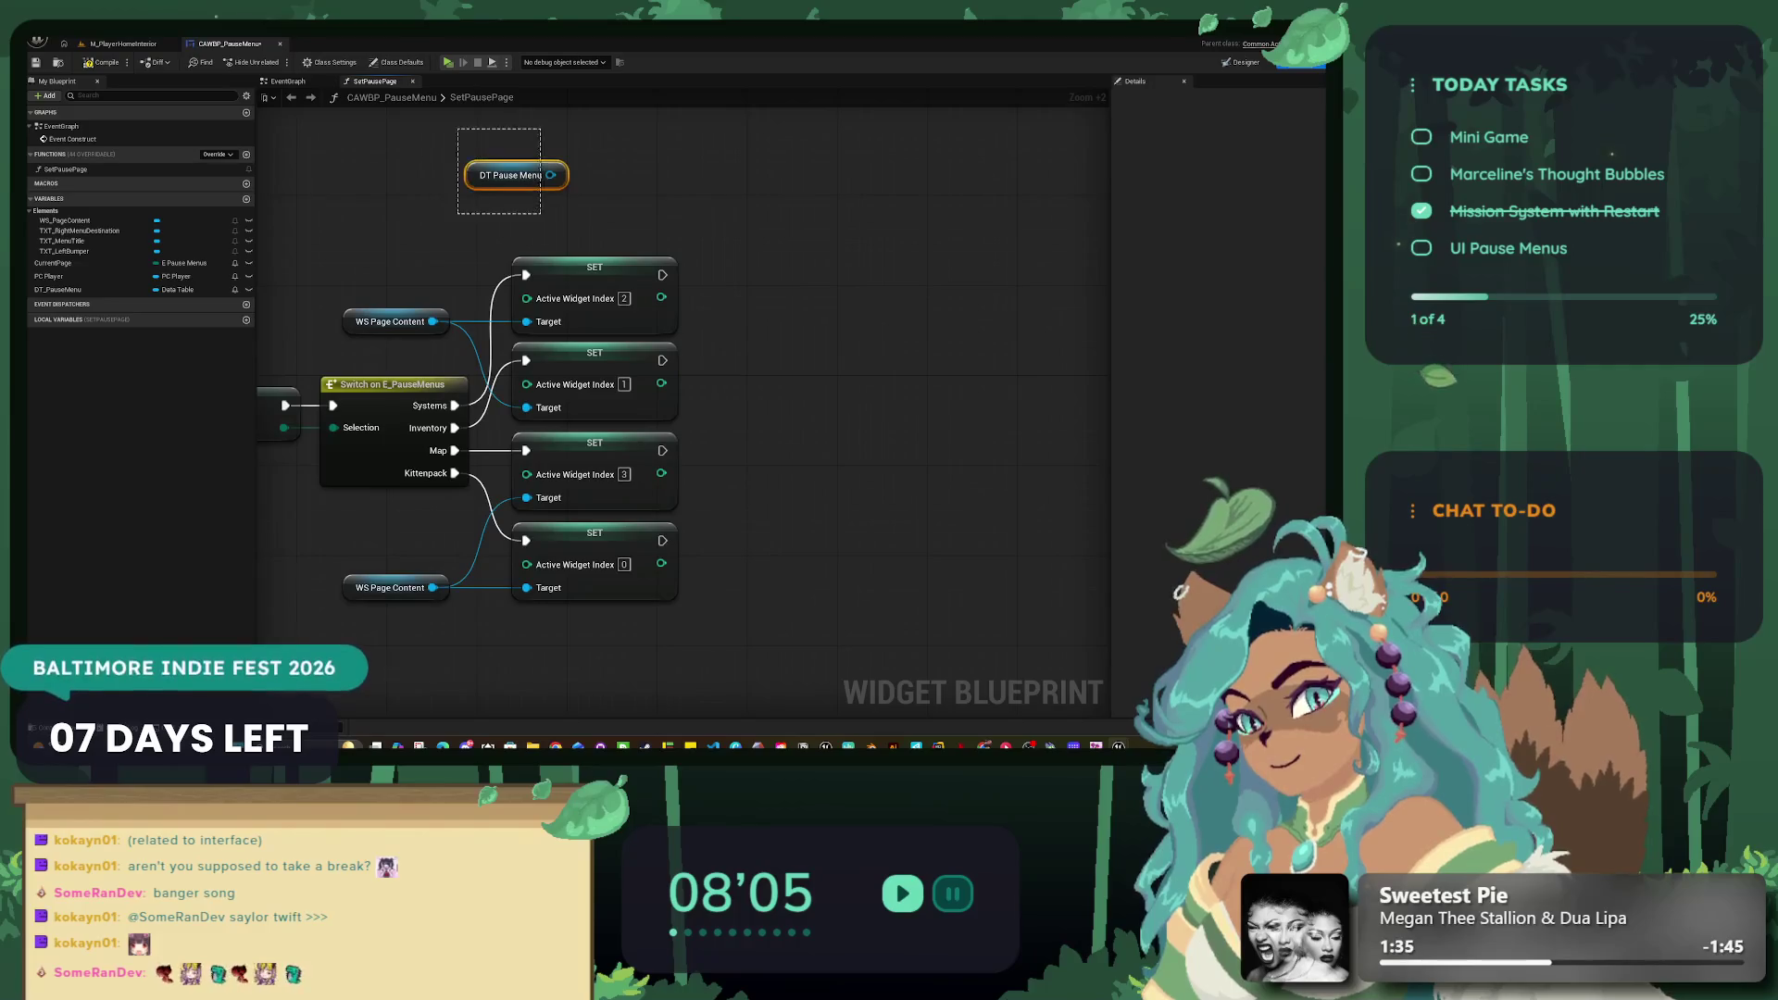
key("Delete")
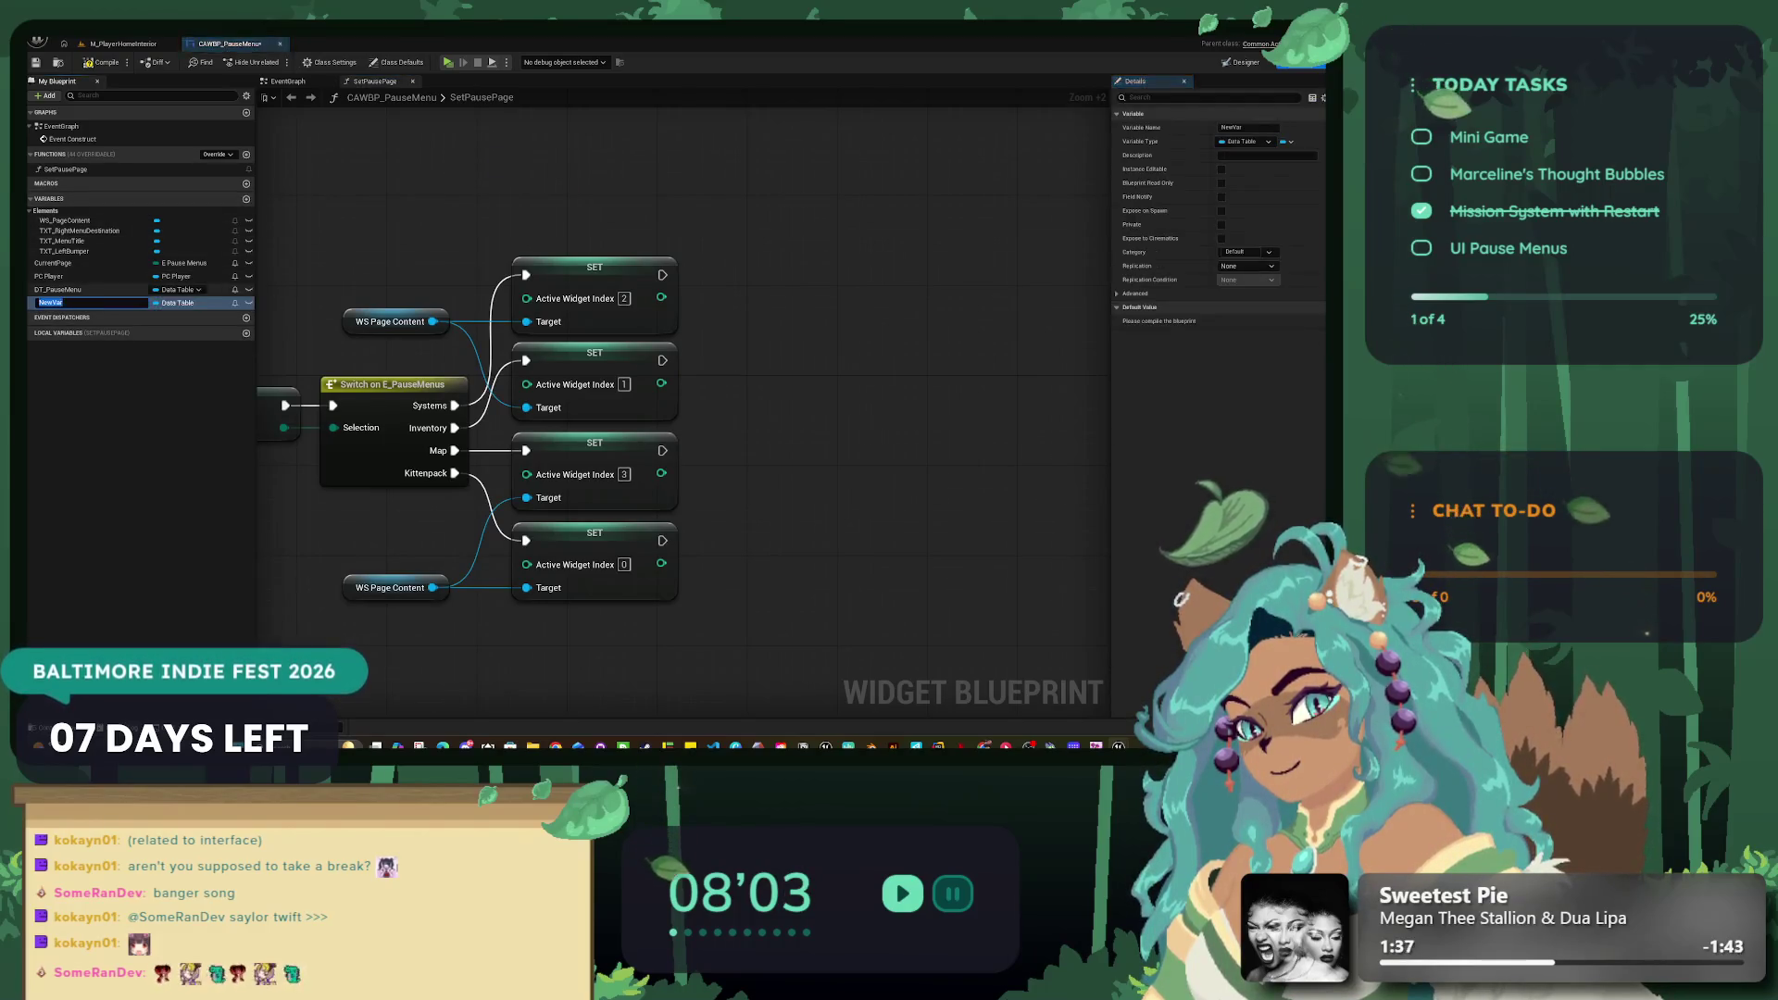
left_click(245, 198)
type("B")
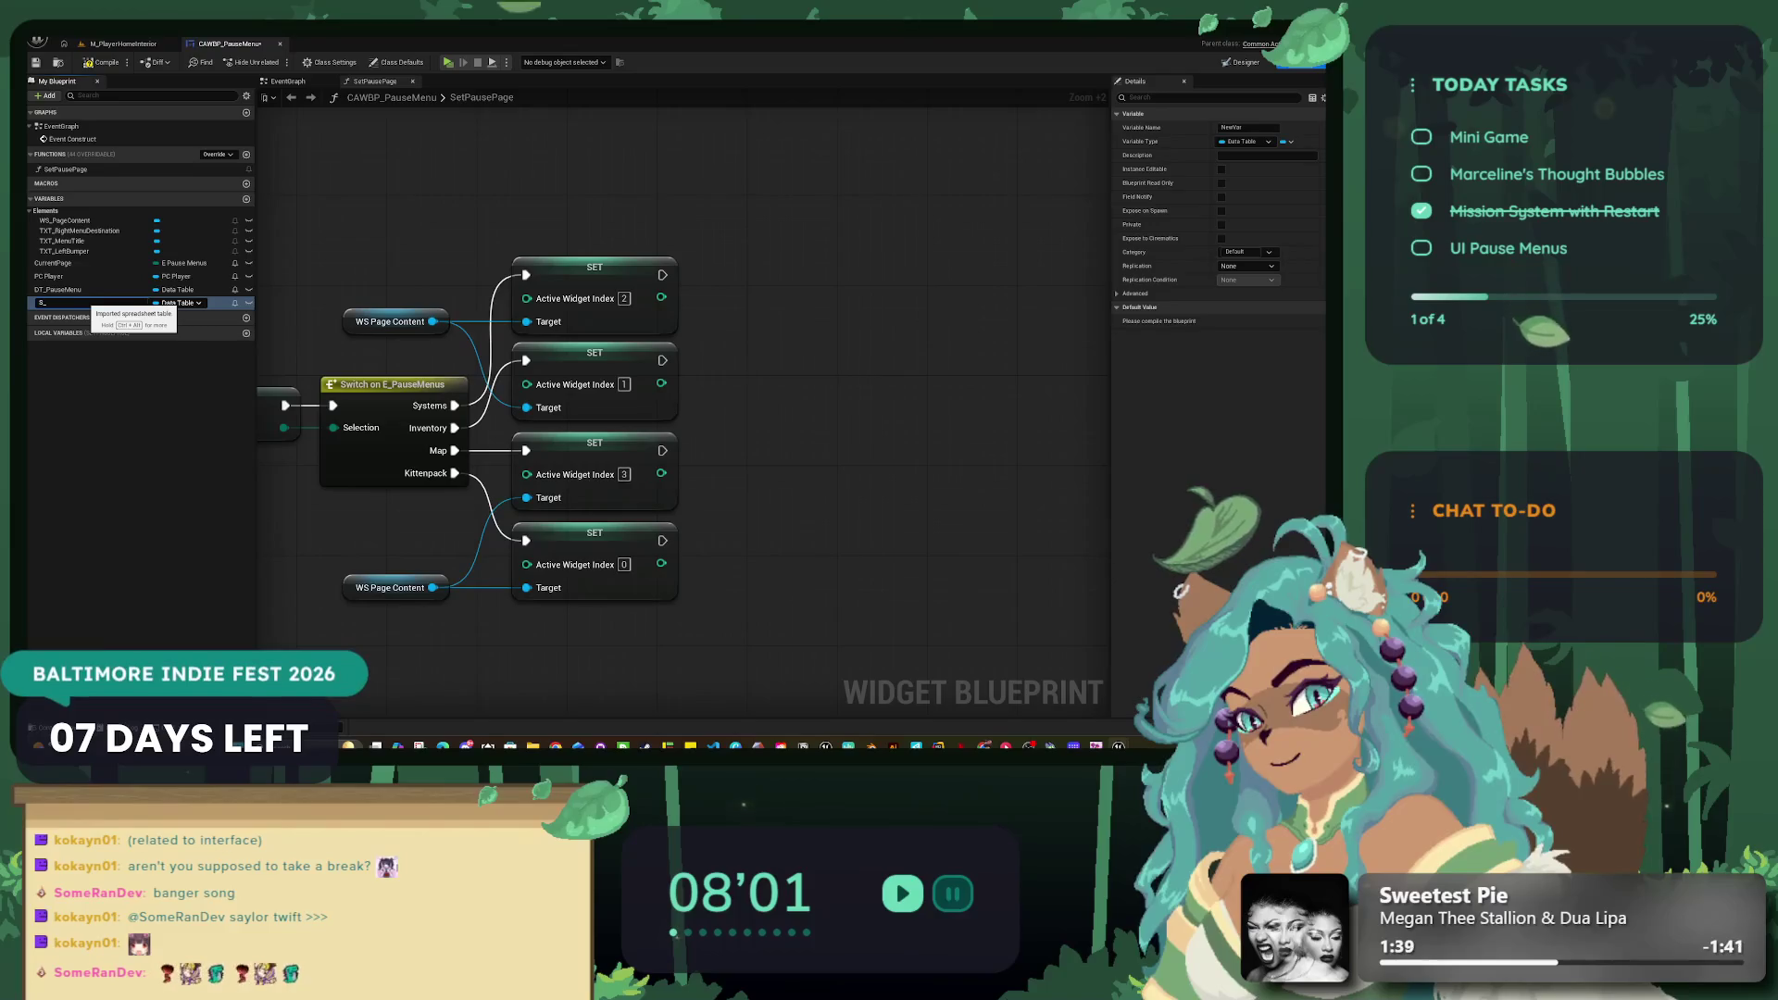
type("seMenu")
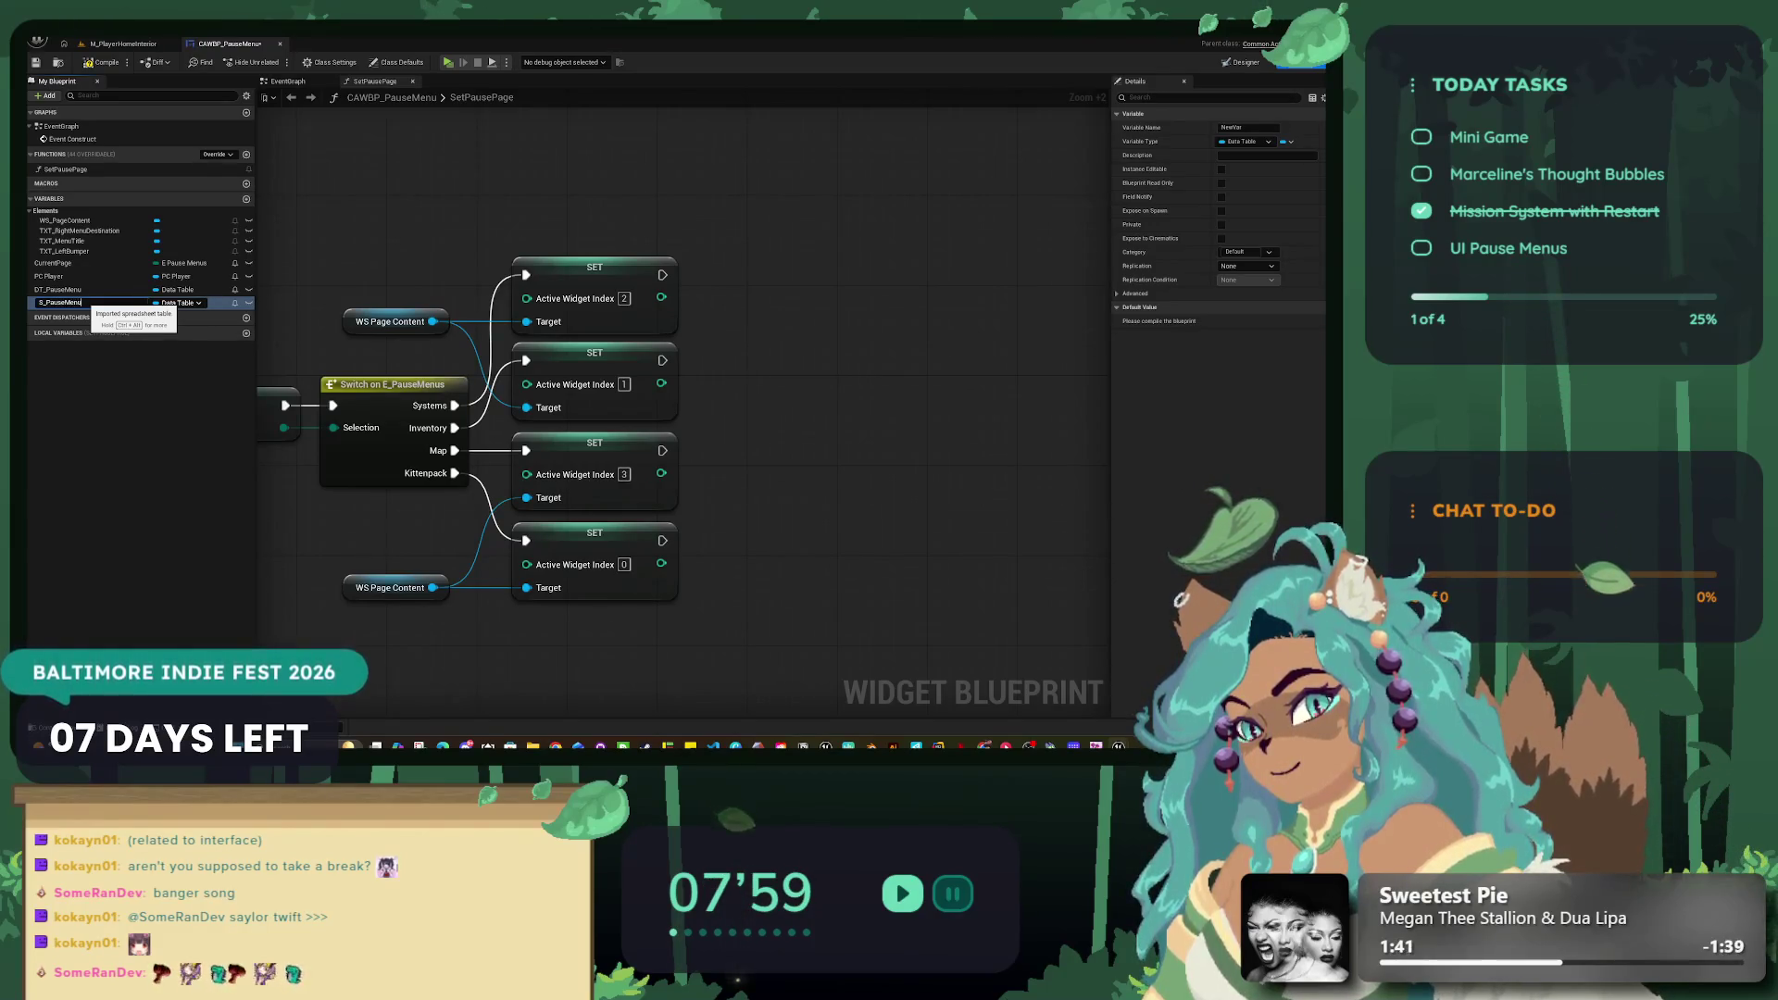
key("Return")
Step: Set S_PauseMenu's type to the S Pause Menu Data struct and expand its default value
left_click(178, 302)
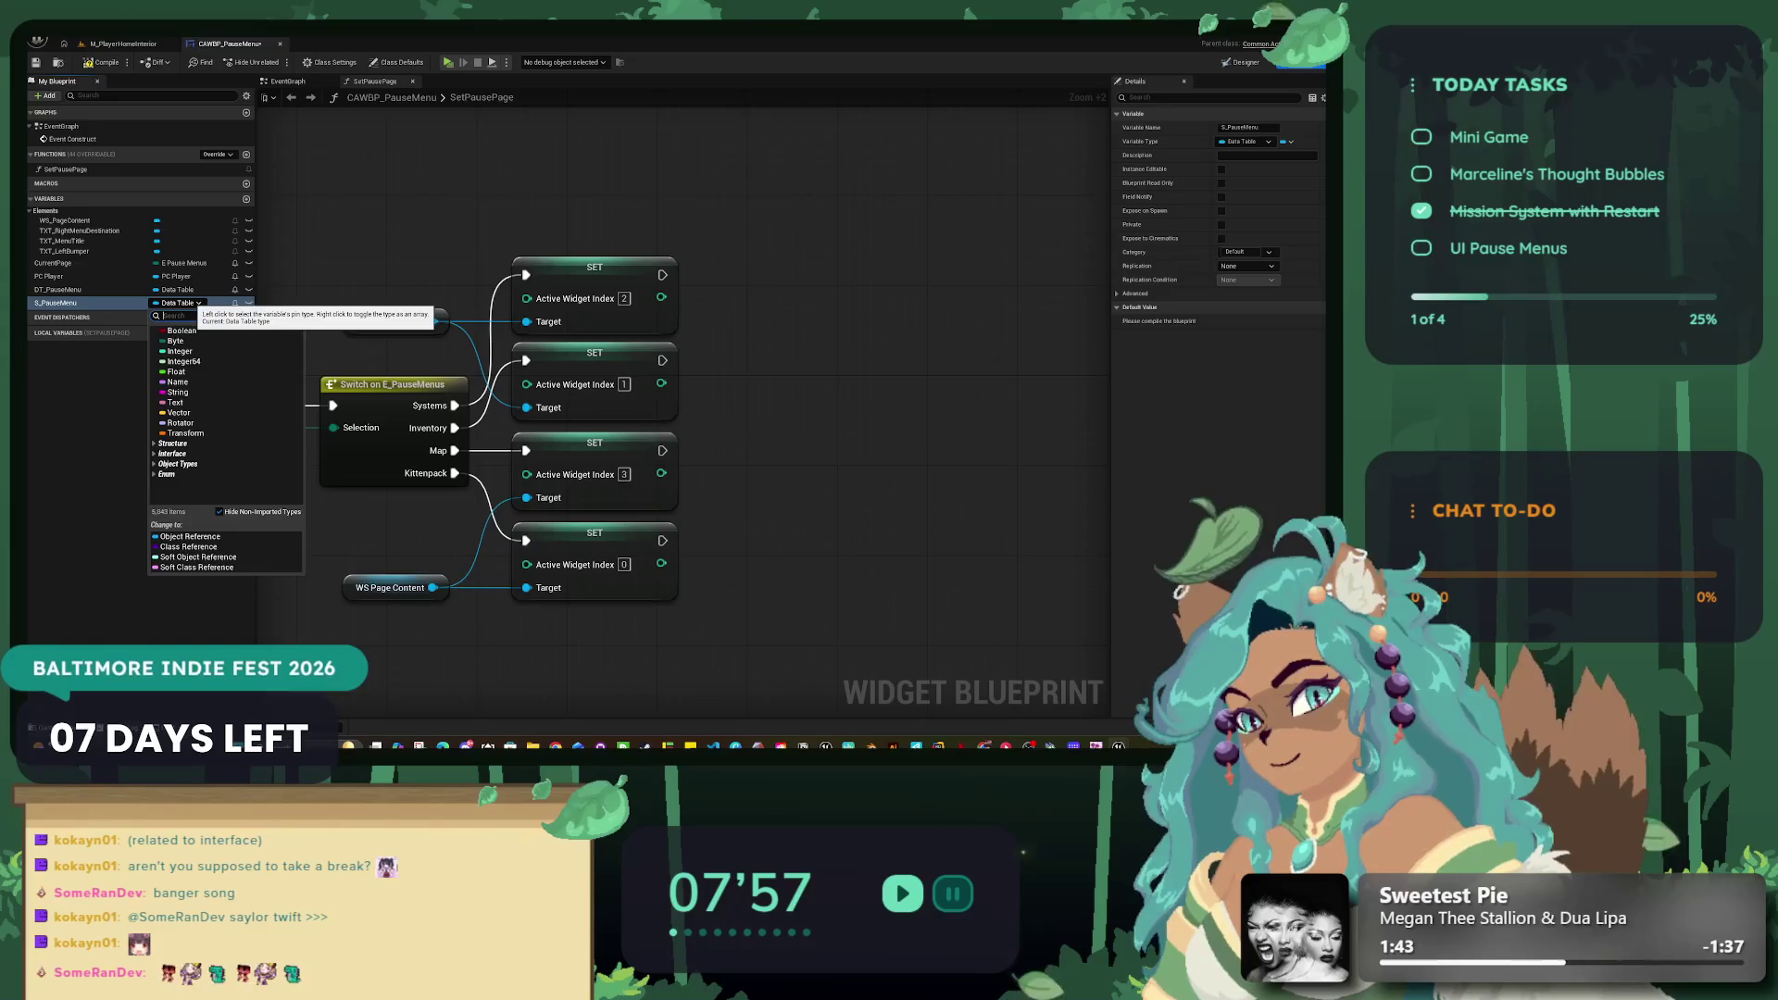
type("Stru")
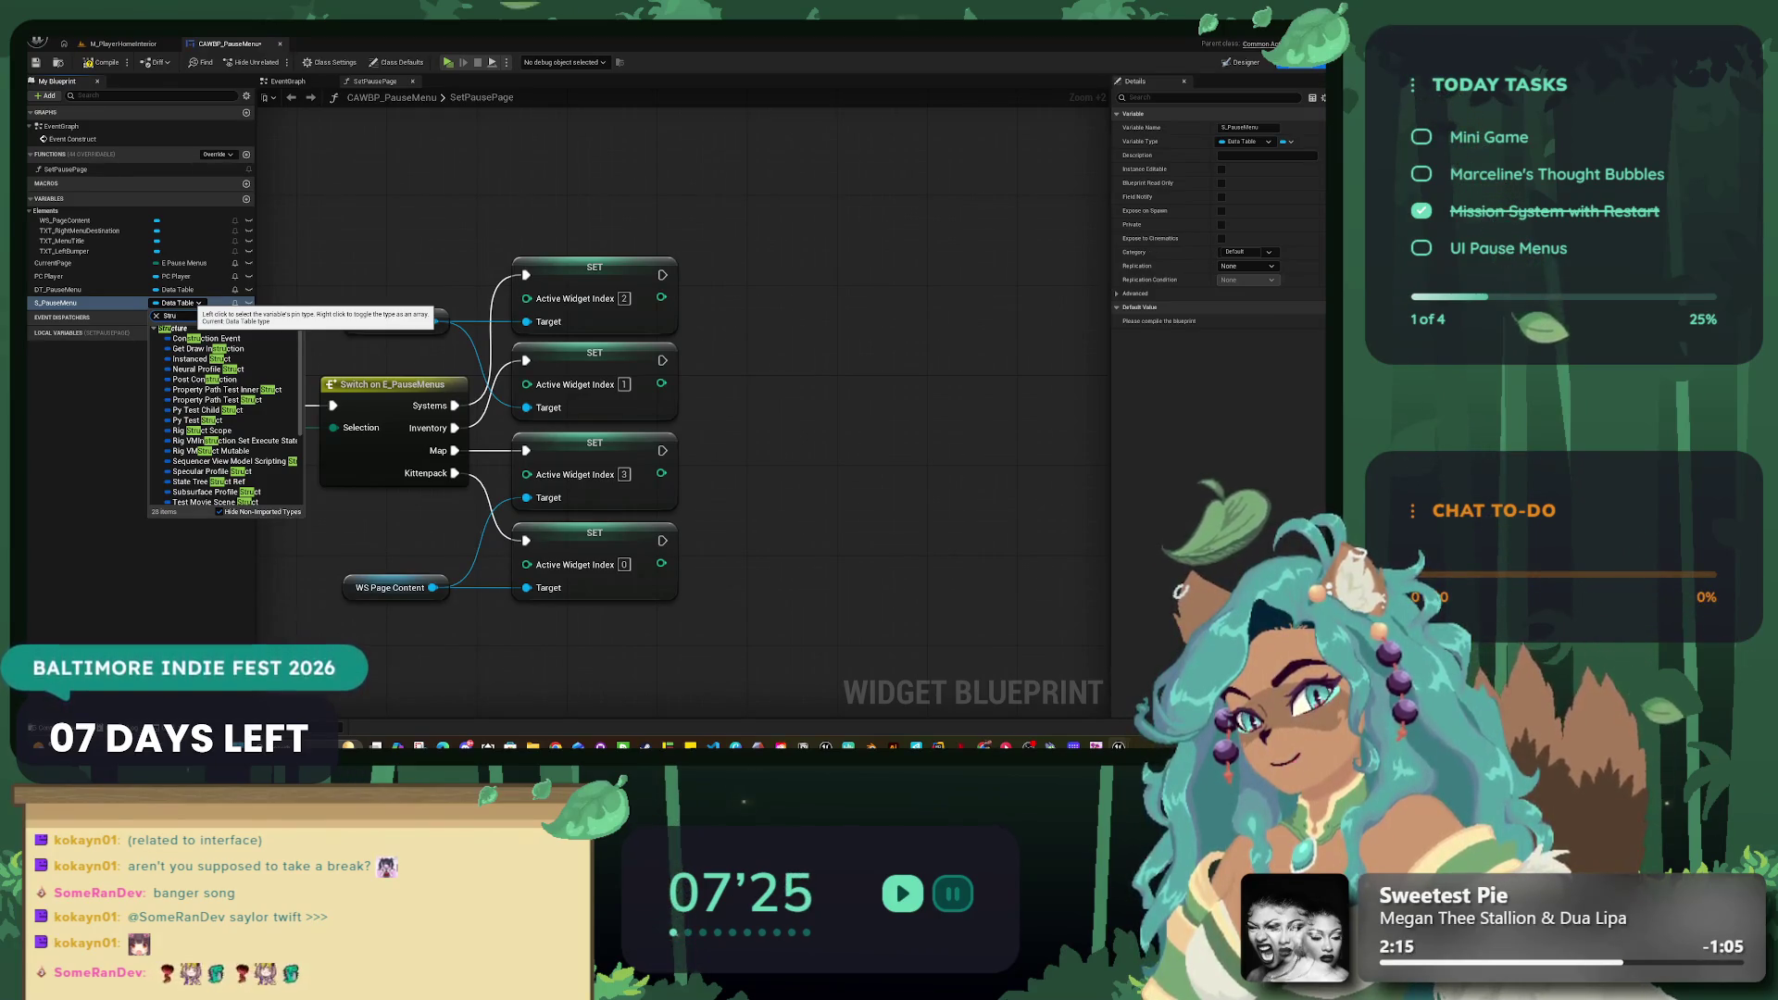
key("Down")
key("Down")
key("Down")
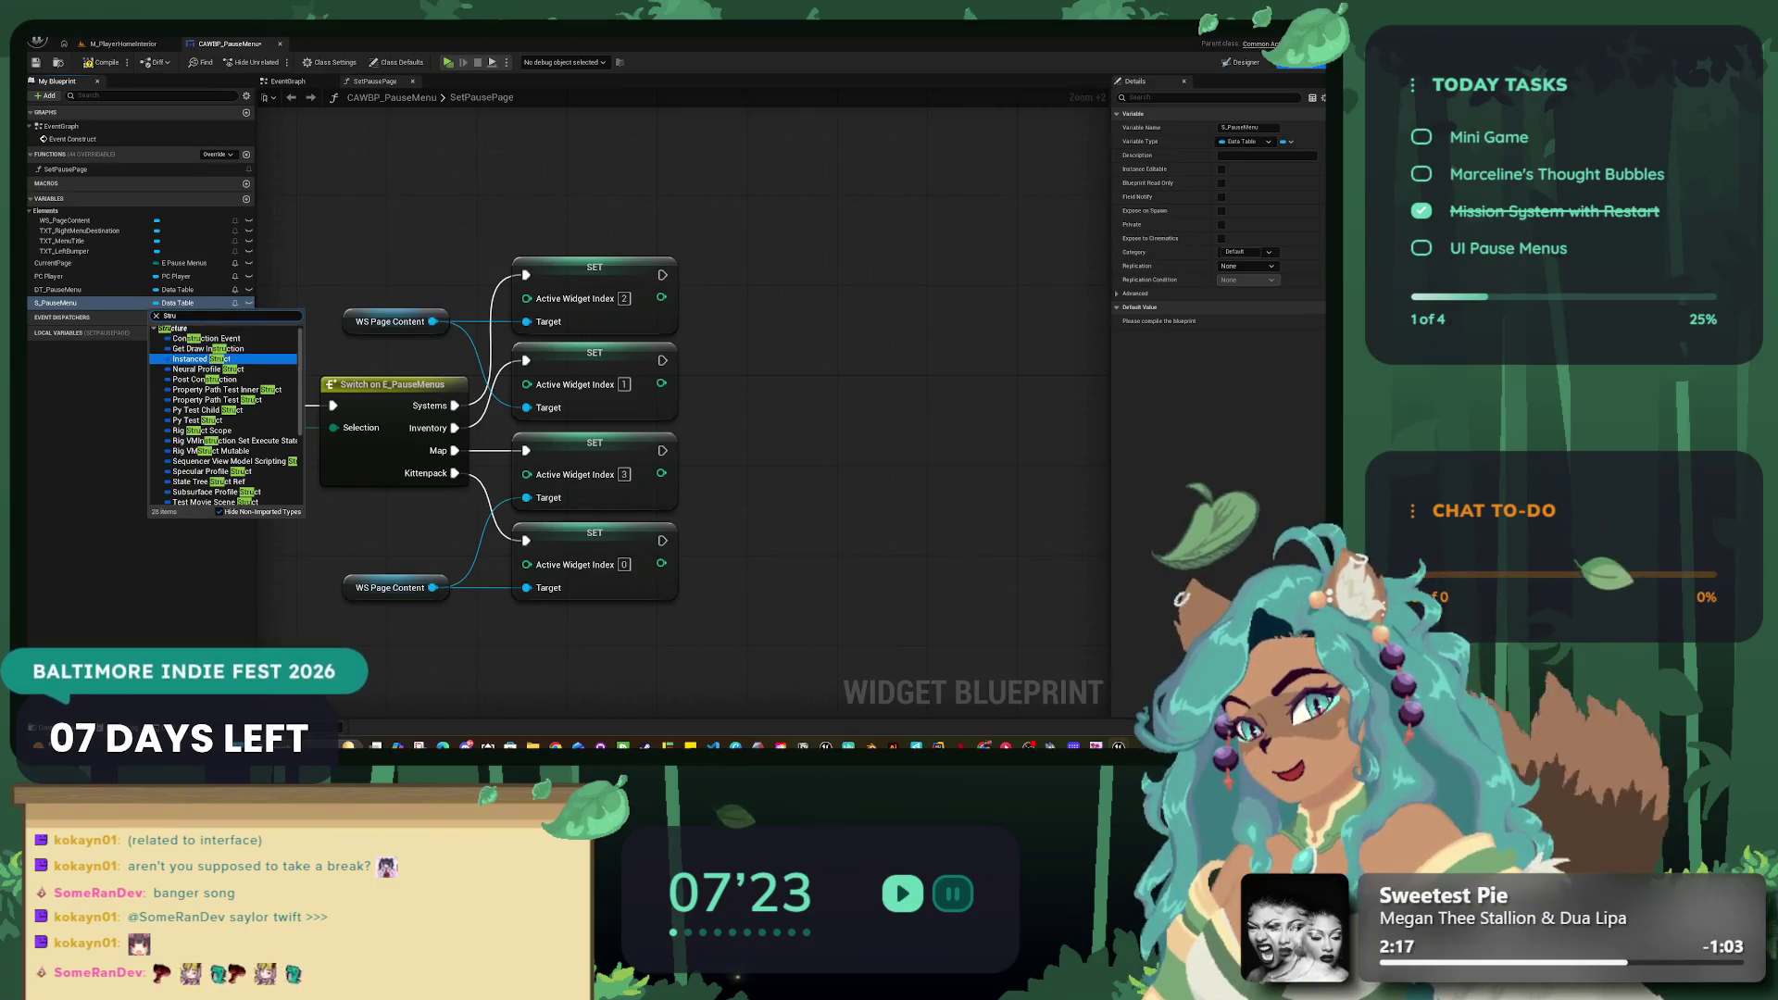
key("Up")
key("Up")
key("Up")
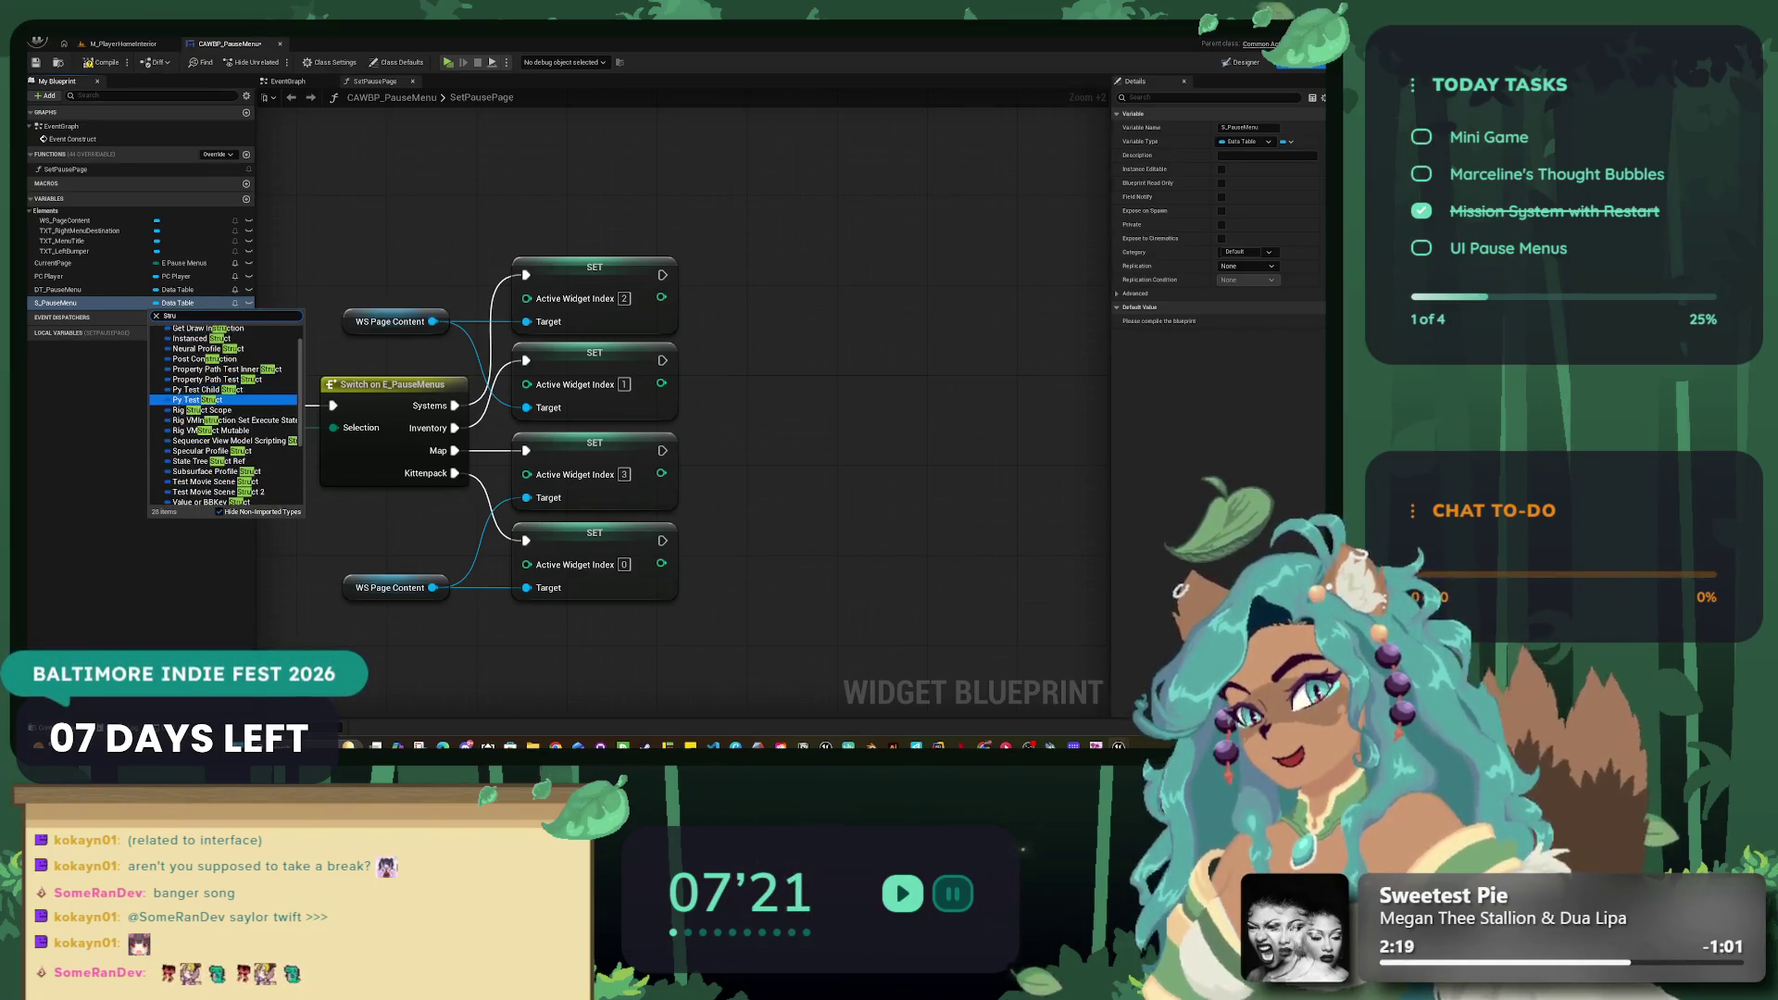
key("Down")
key("Down")
key("Down")
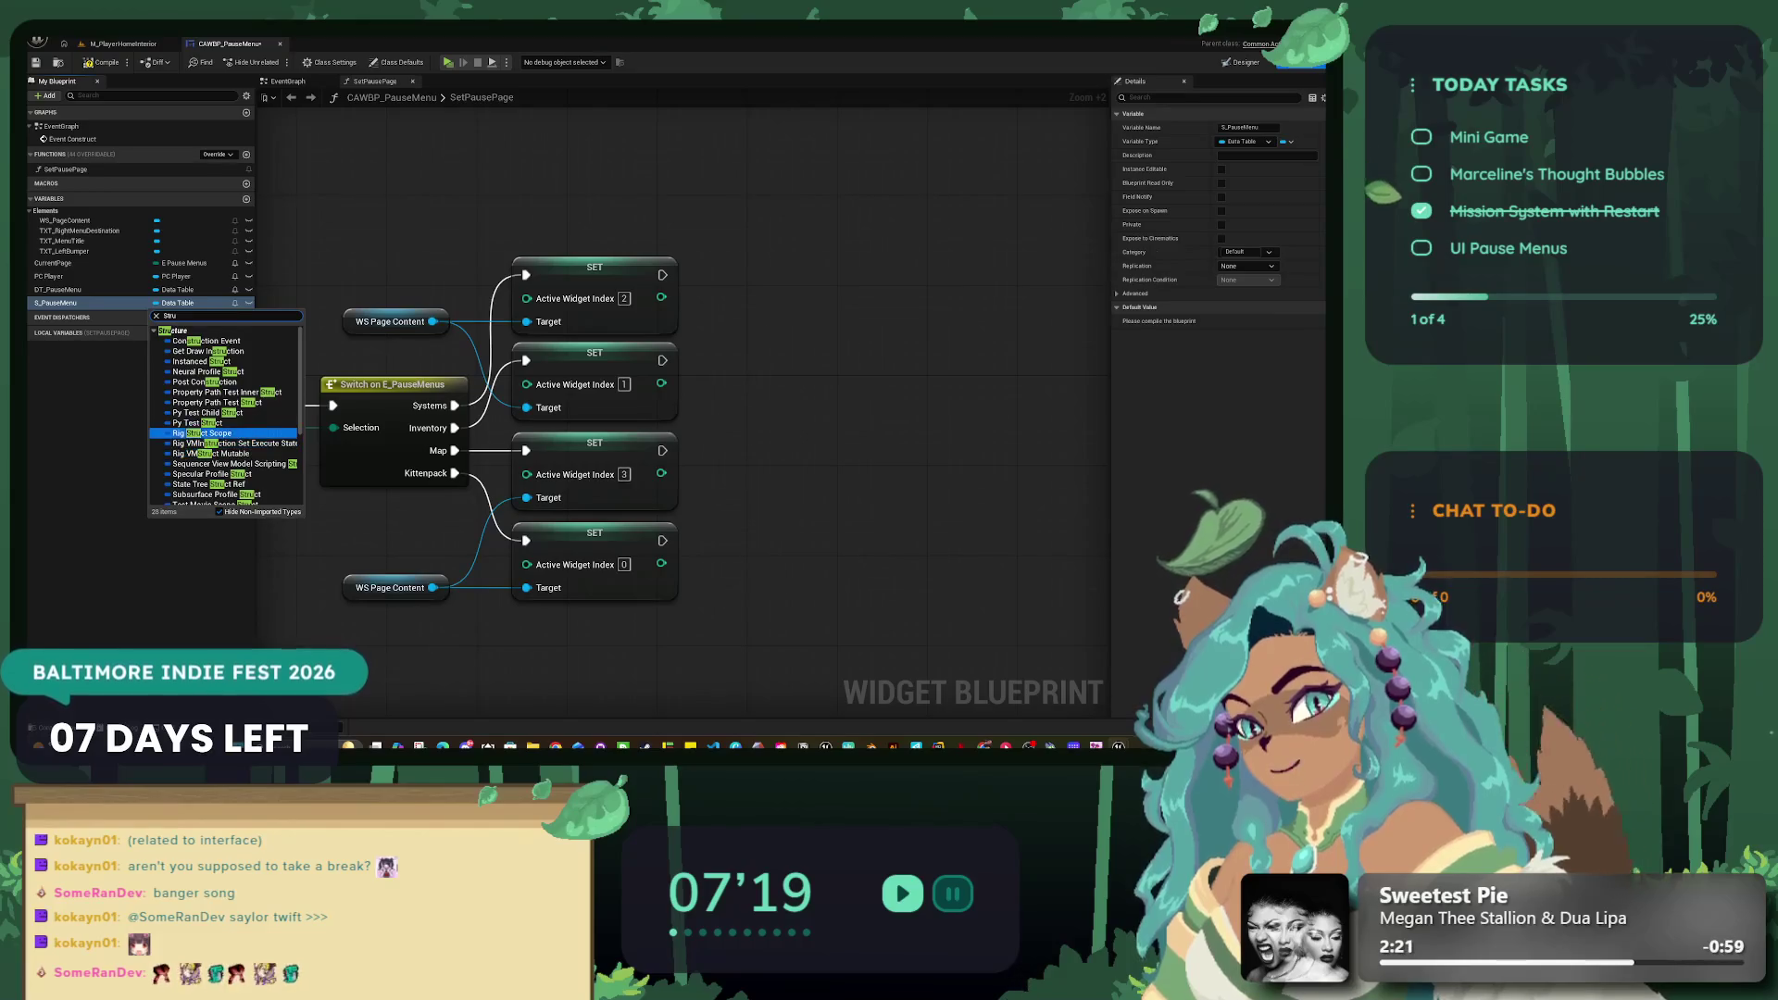
scroll(227, 416, "up", 2)
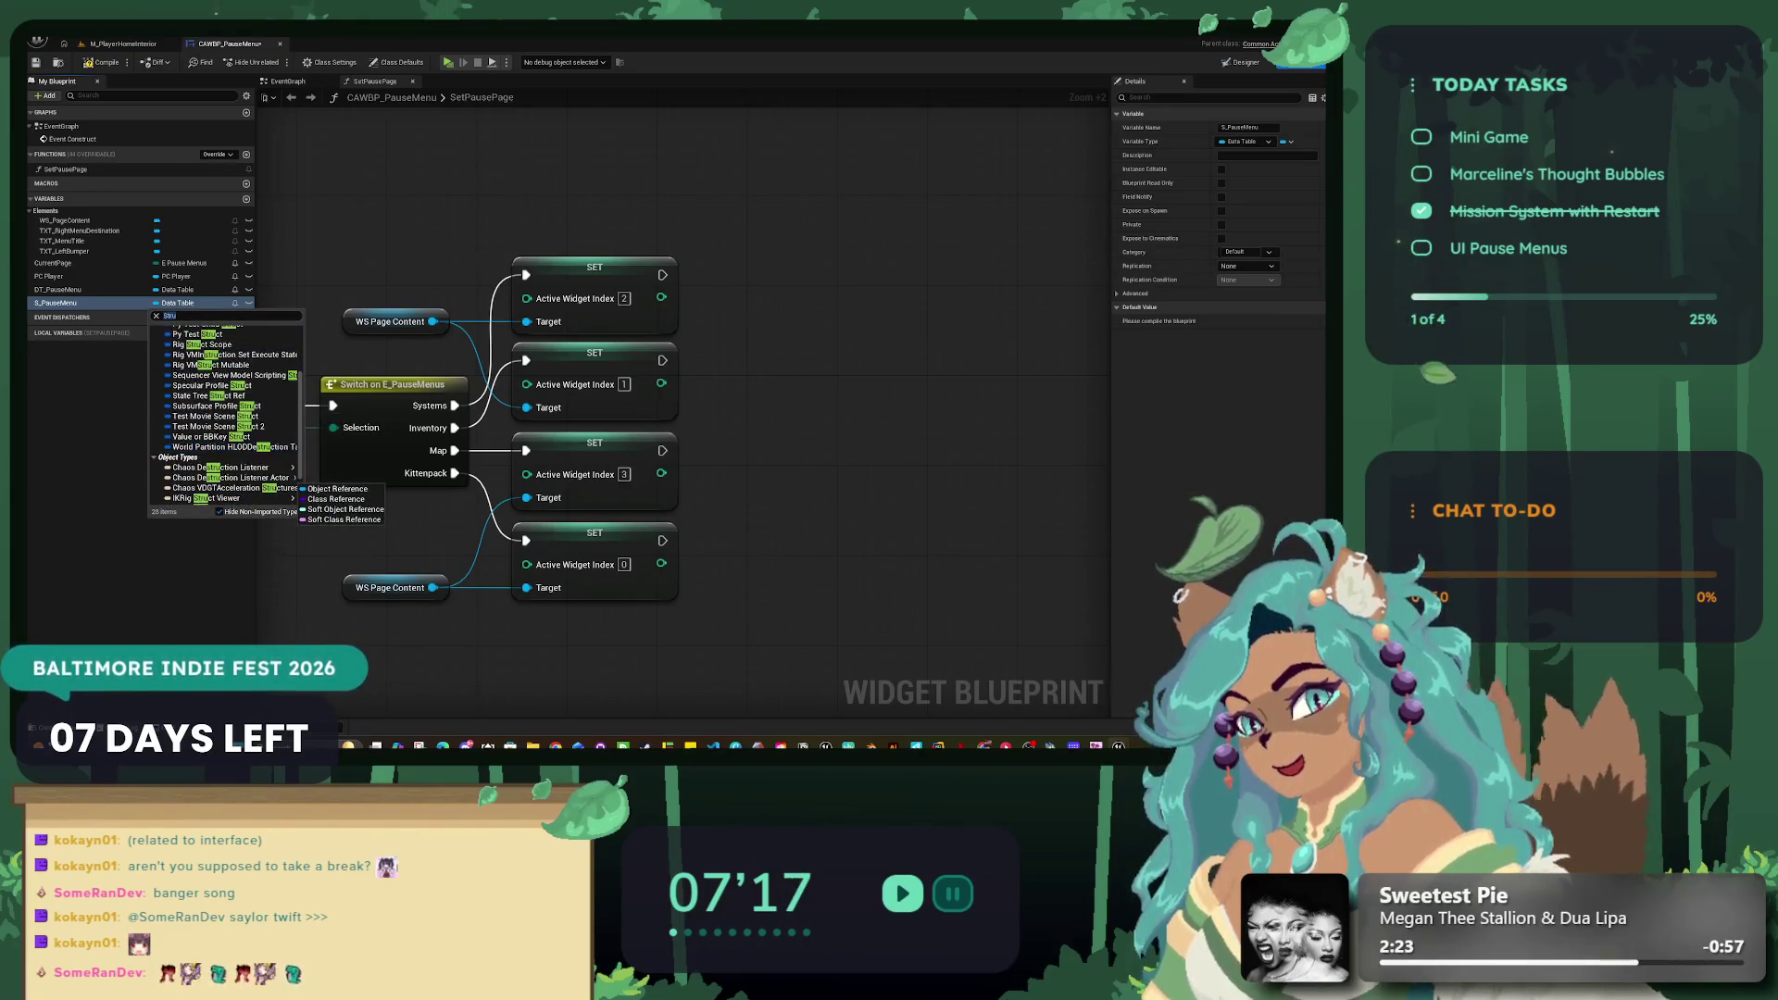
type("ct")
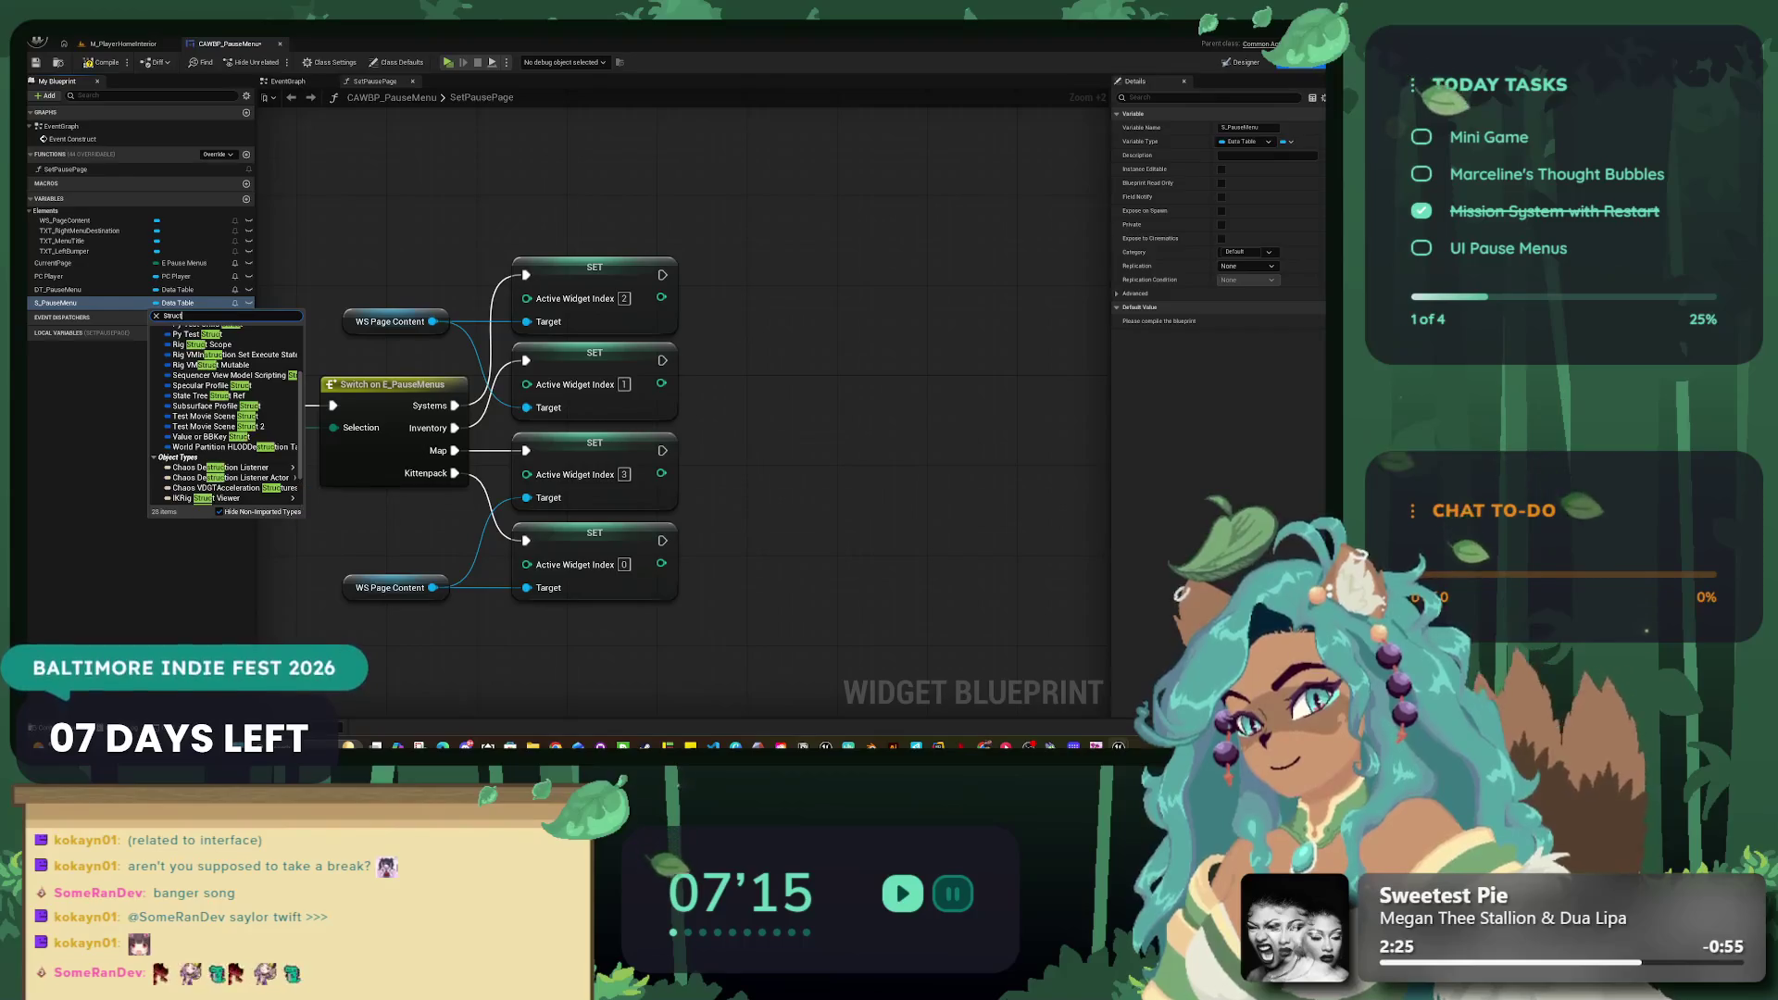
key("BackSpace")
key("BackSpace")
key("BackSpace")
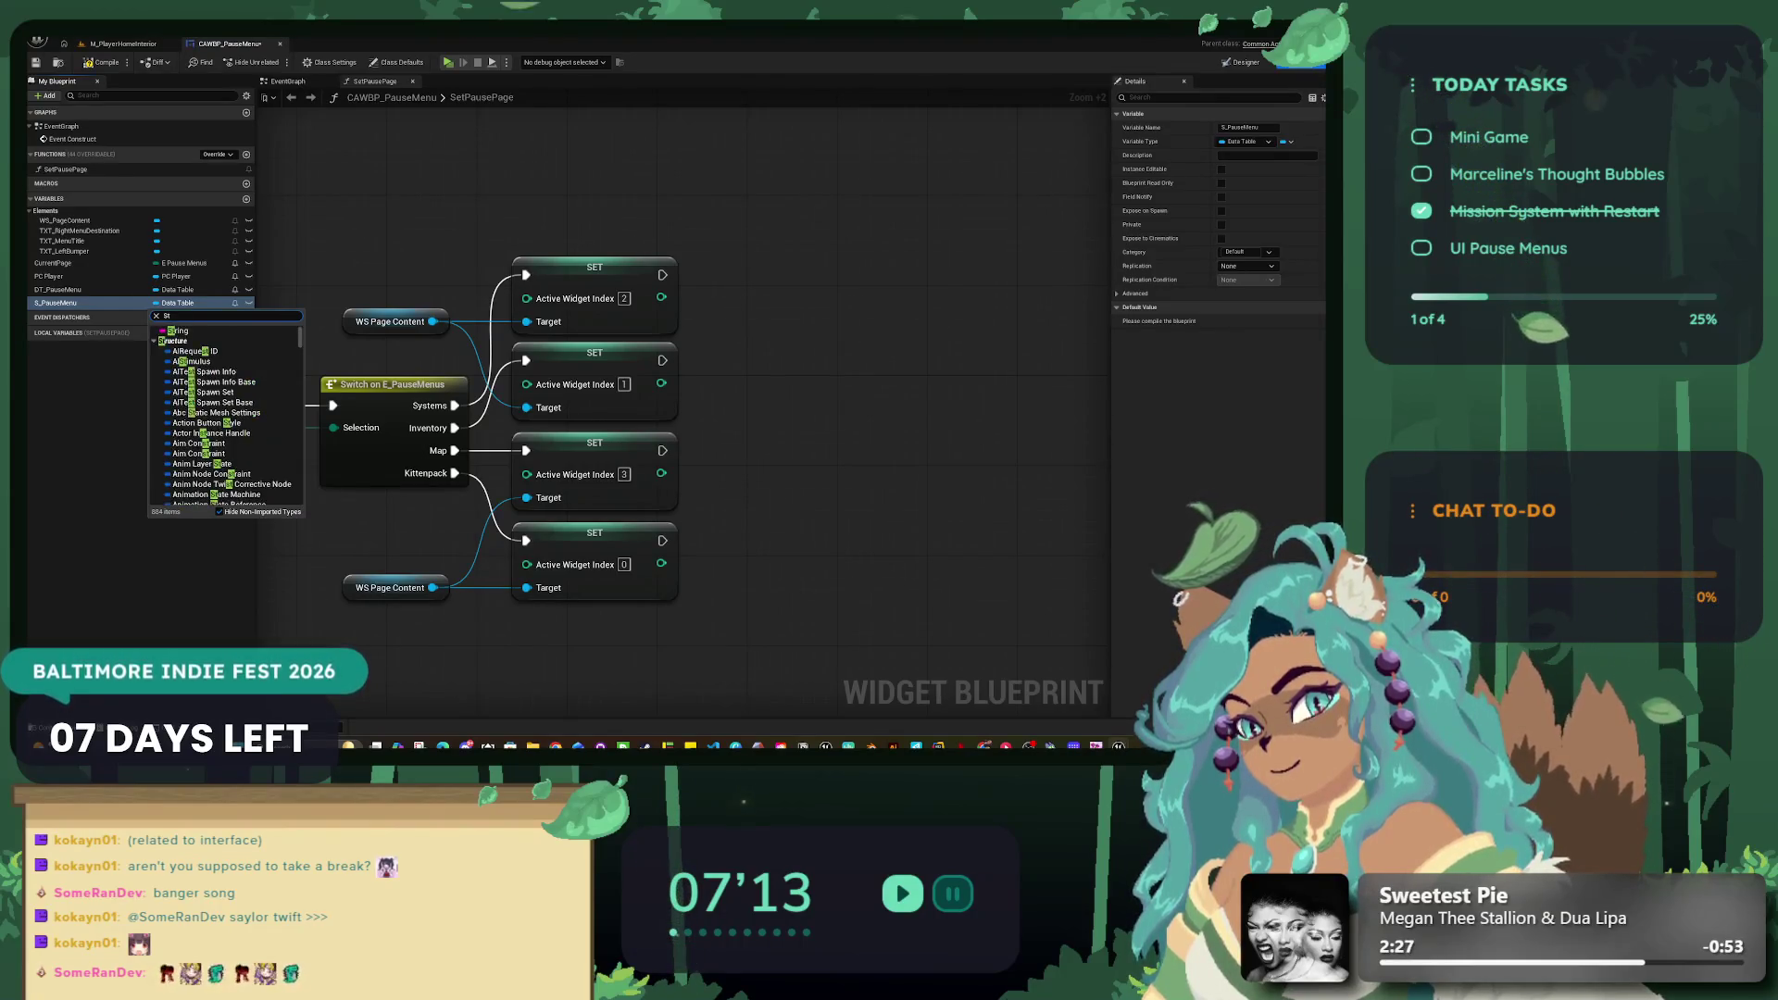
key("BackSpace")
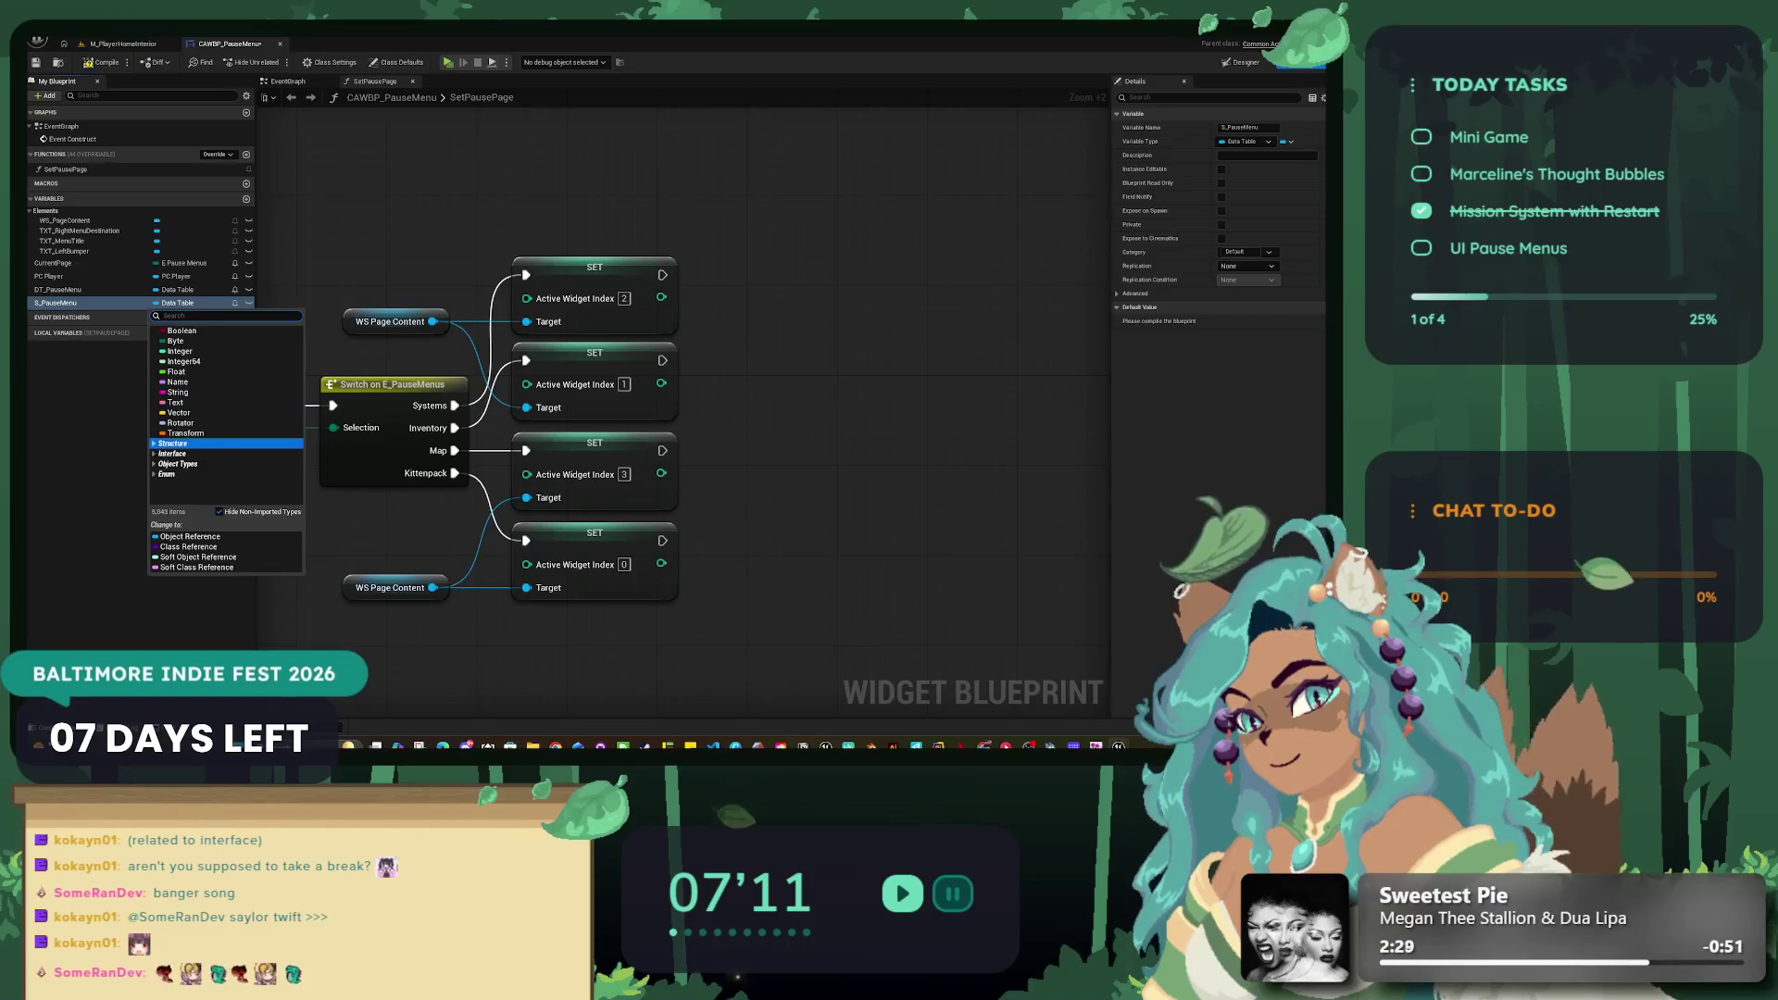
scroll(222, 443, "down", 15)
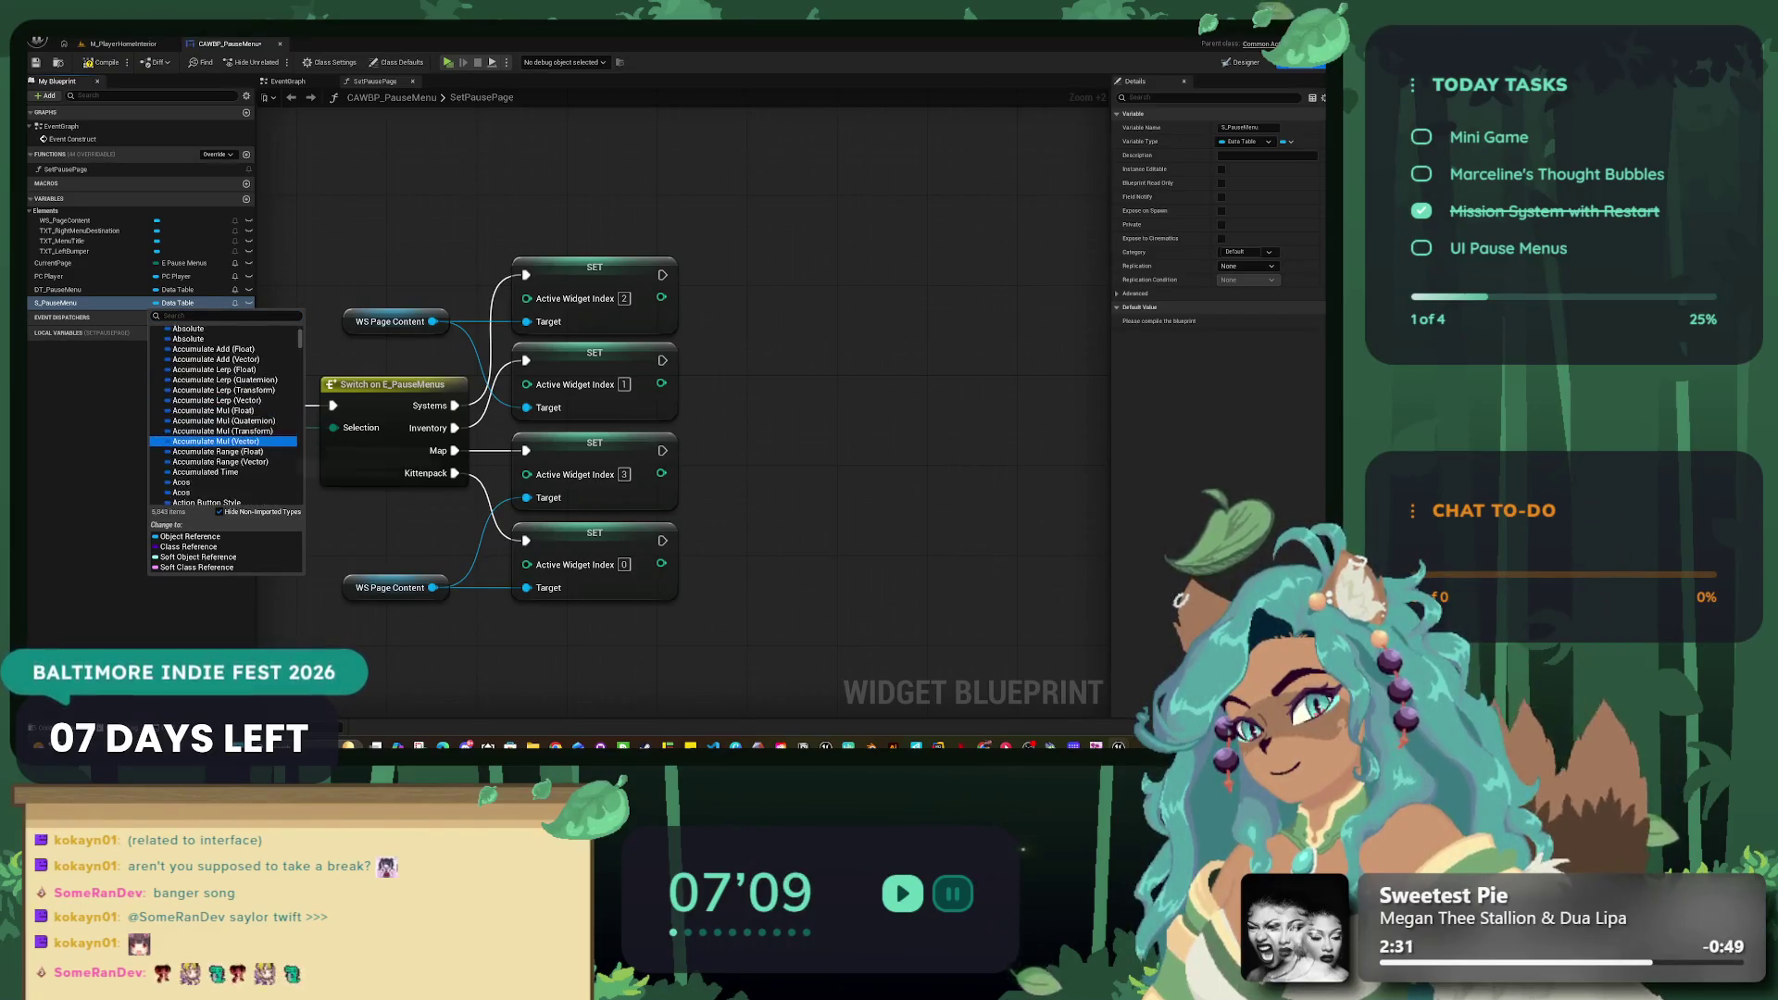
scroll(222, 444, "down", 20)
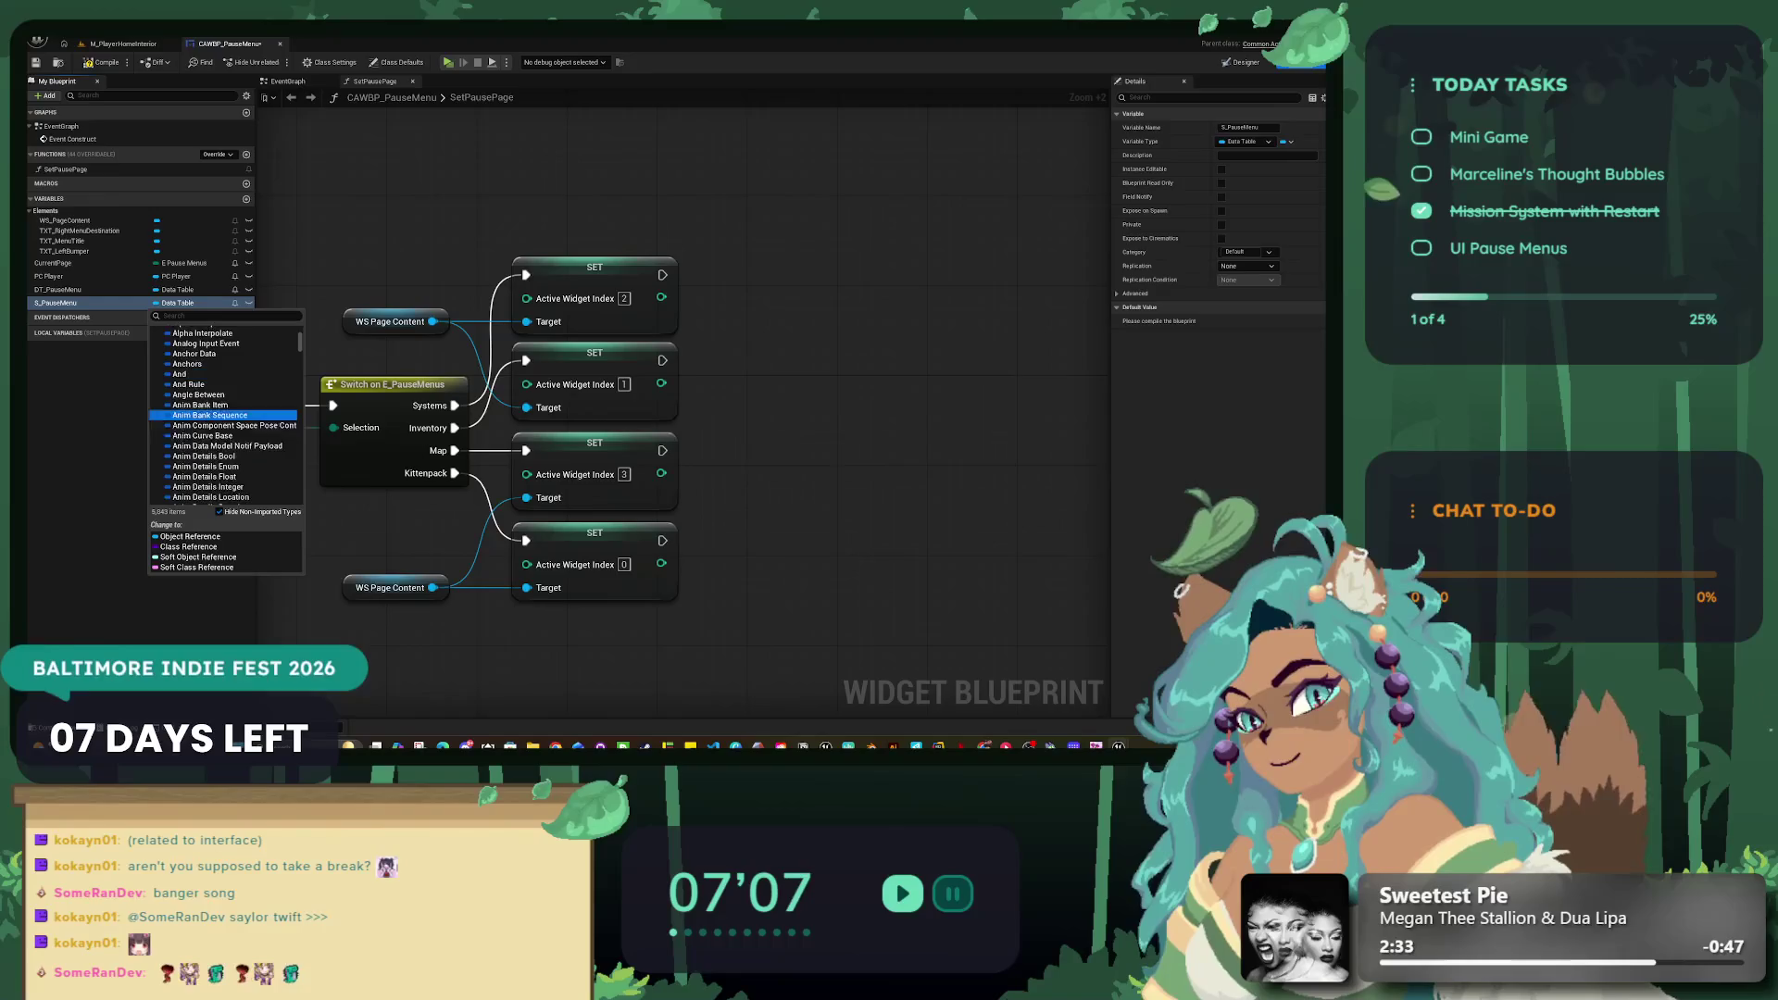
scroll(222, 426, "down", 20)
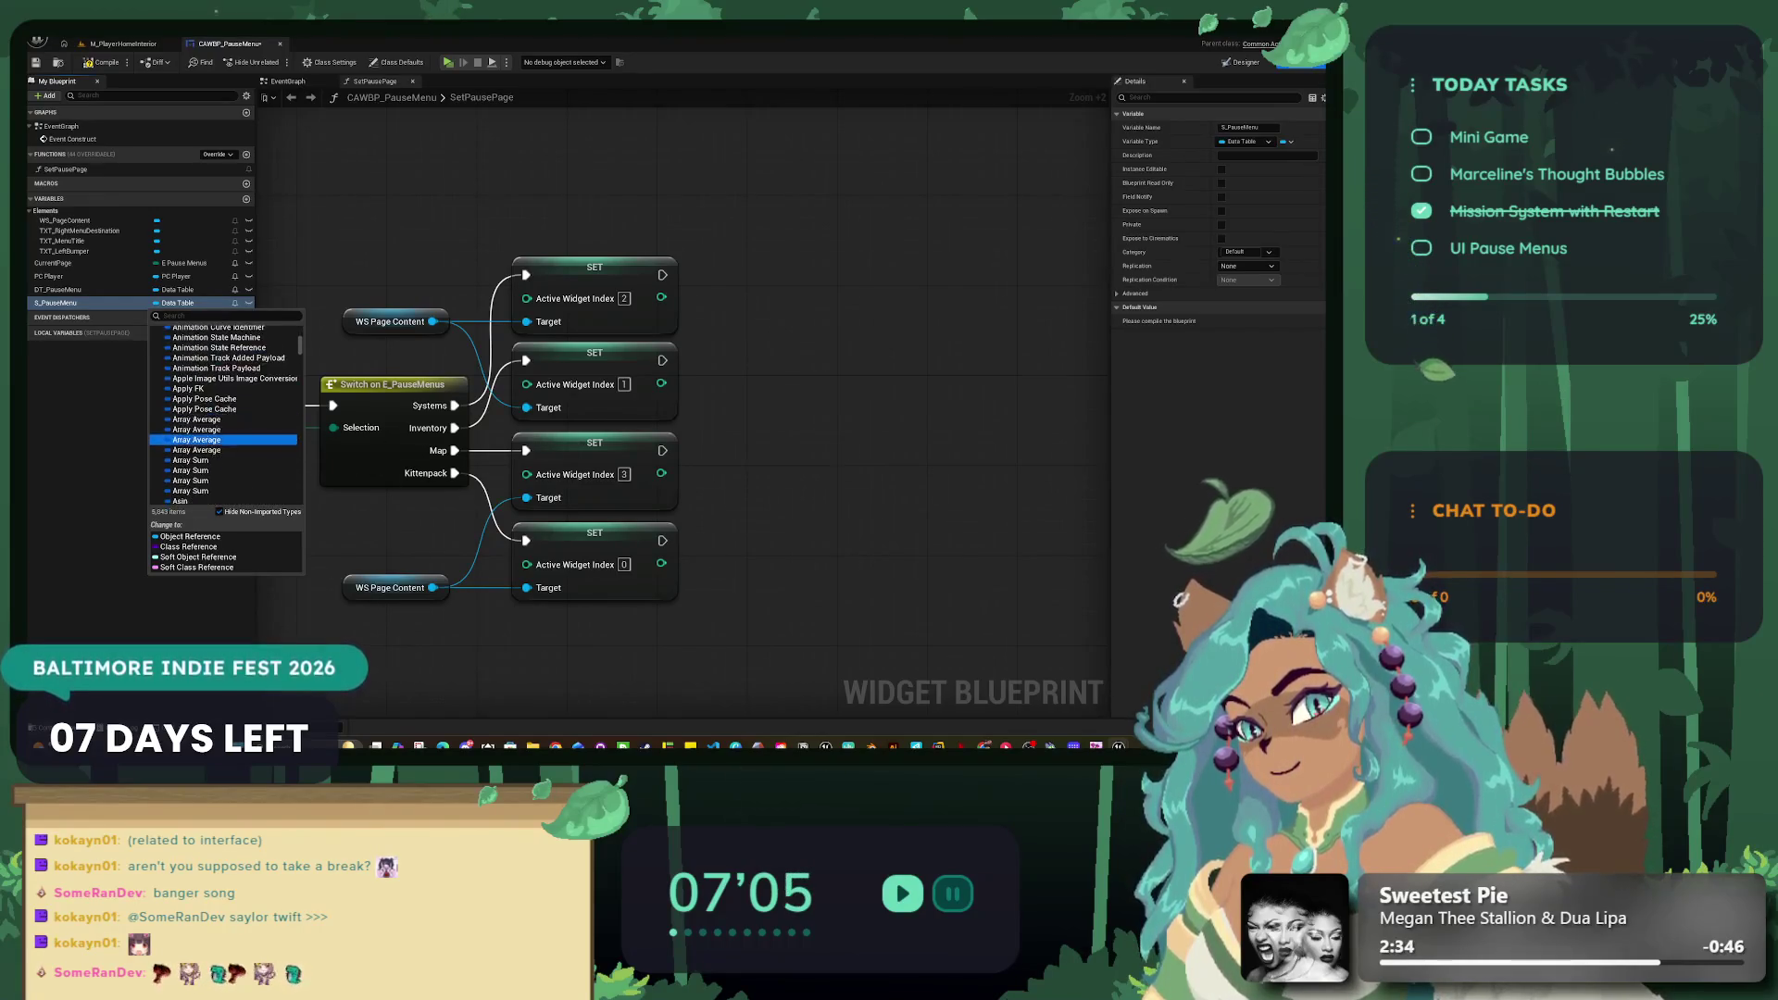
type("S_")
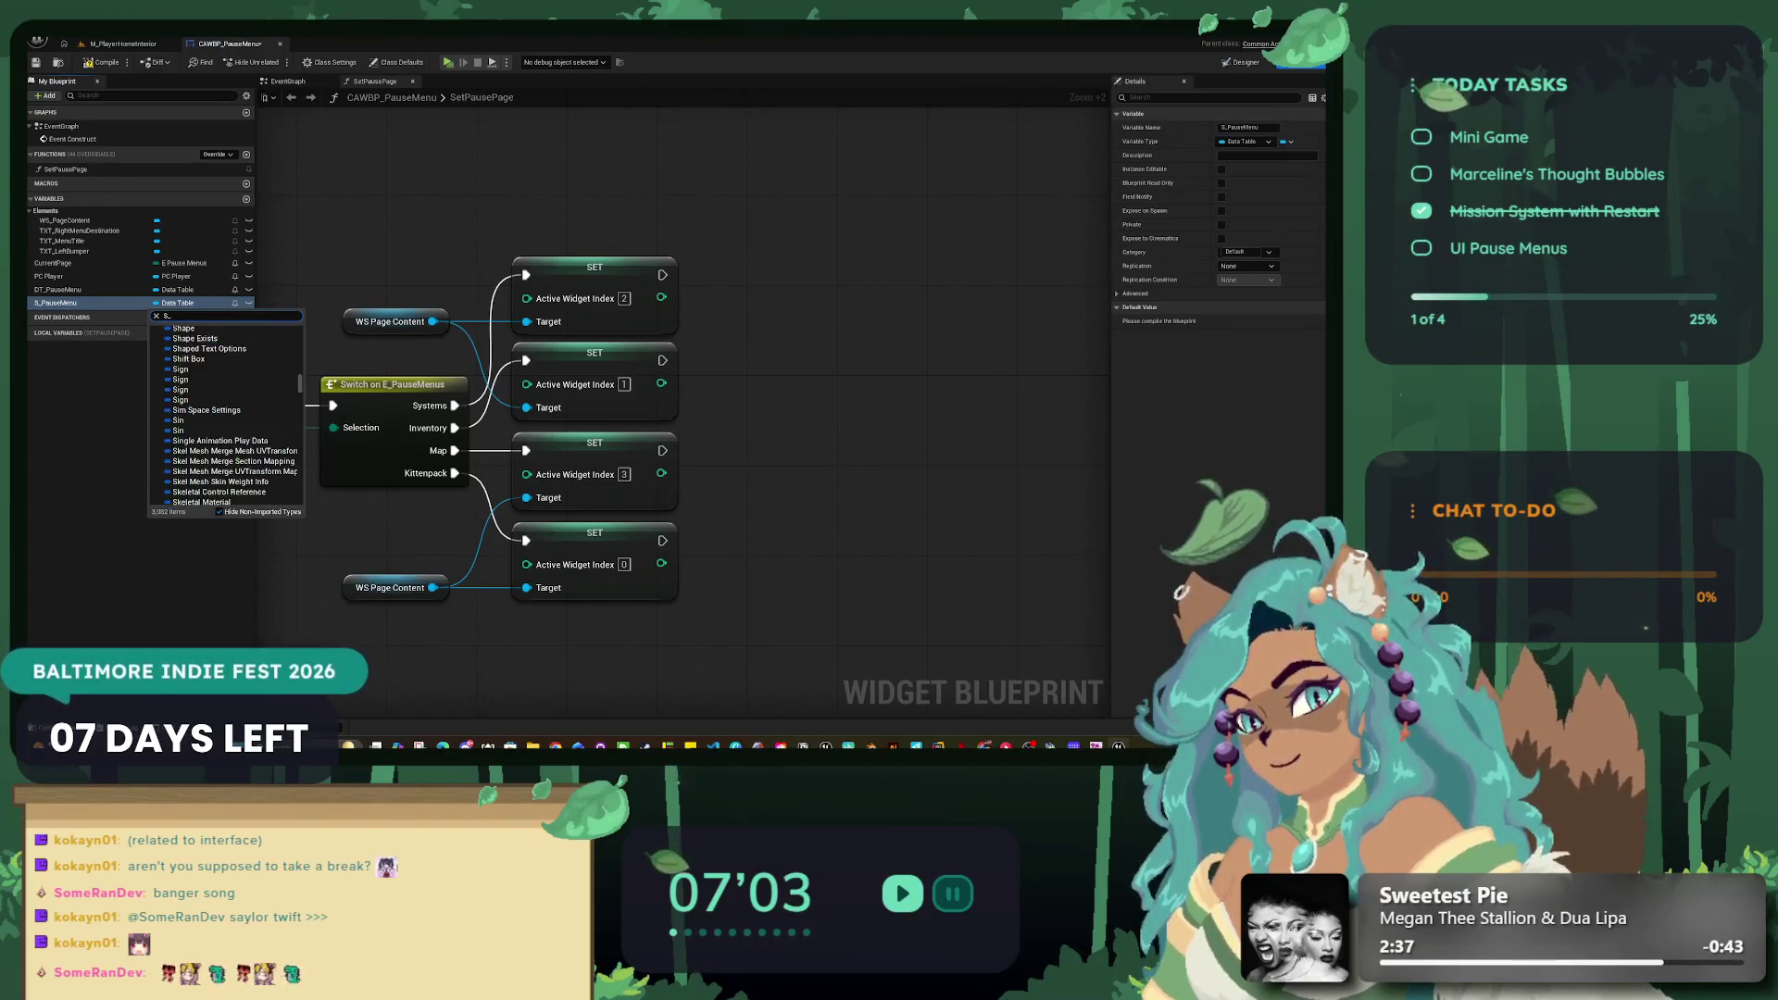
type("Pause")
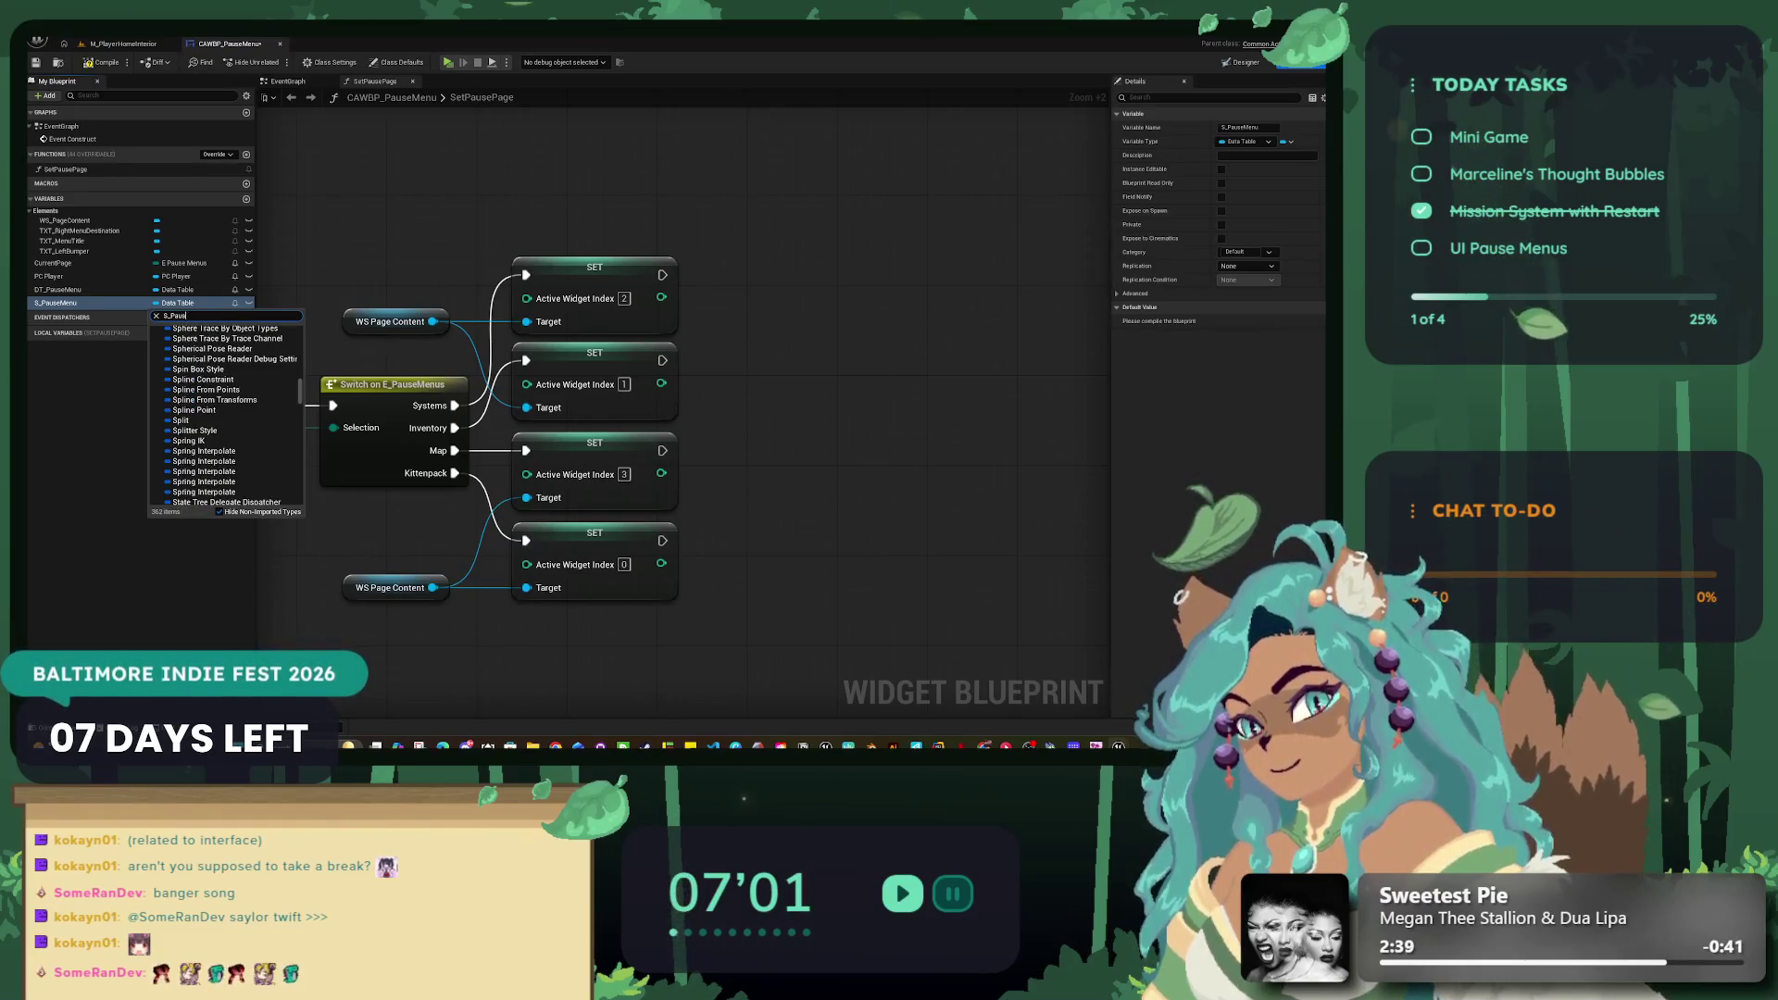
key("Escape")
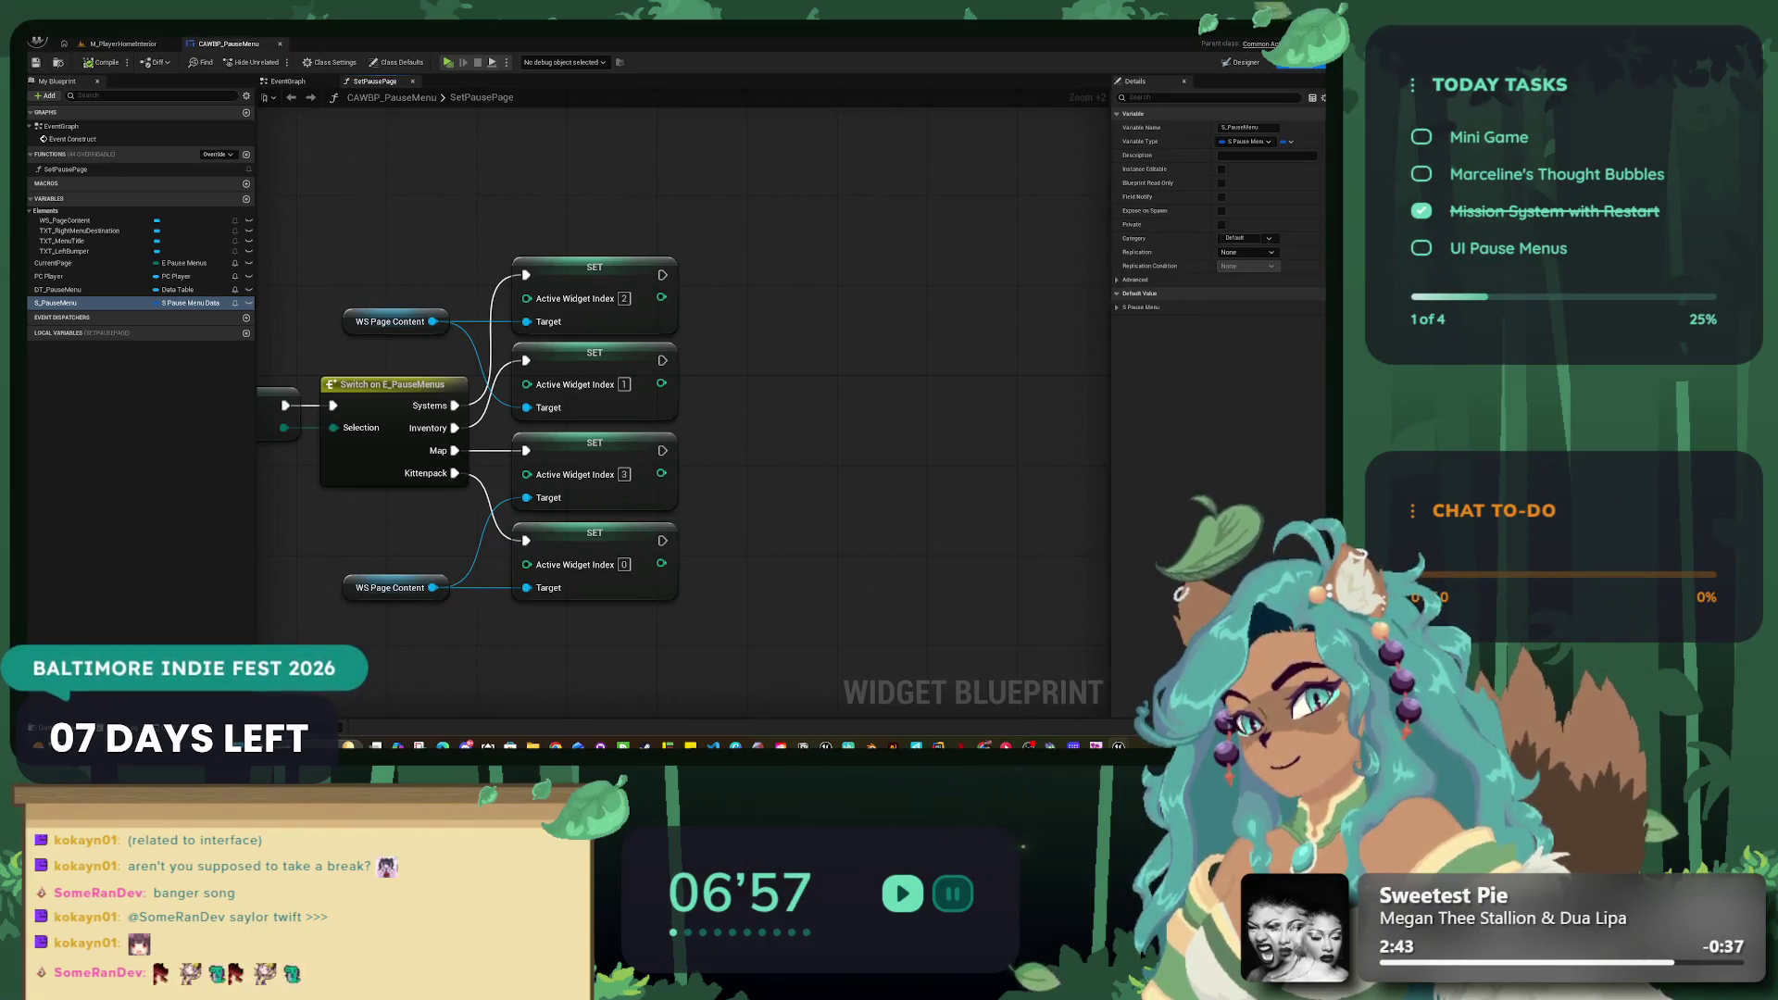
left_click(1117, 306)
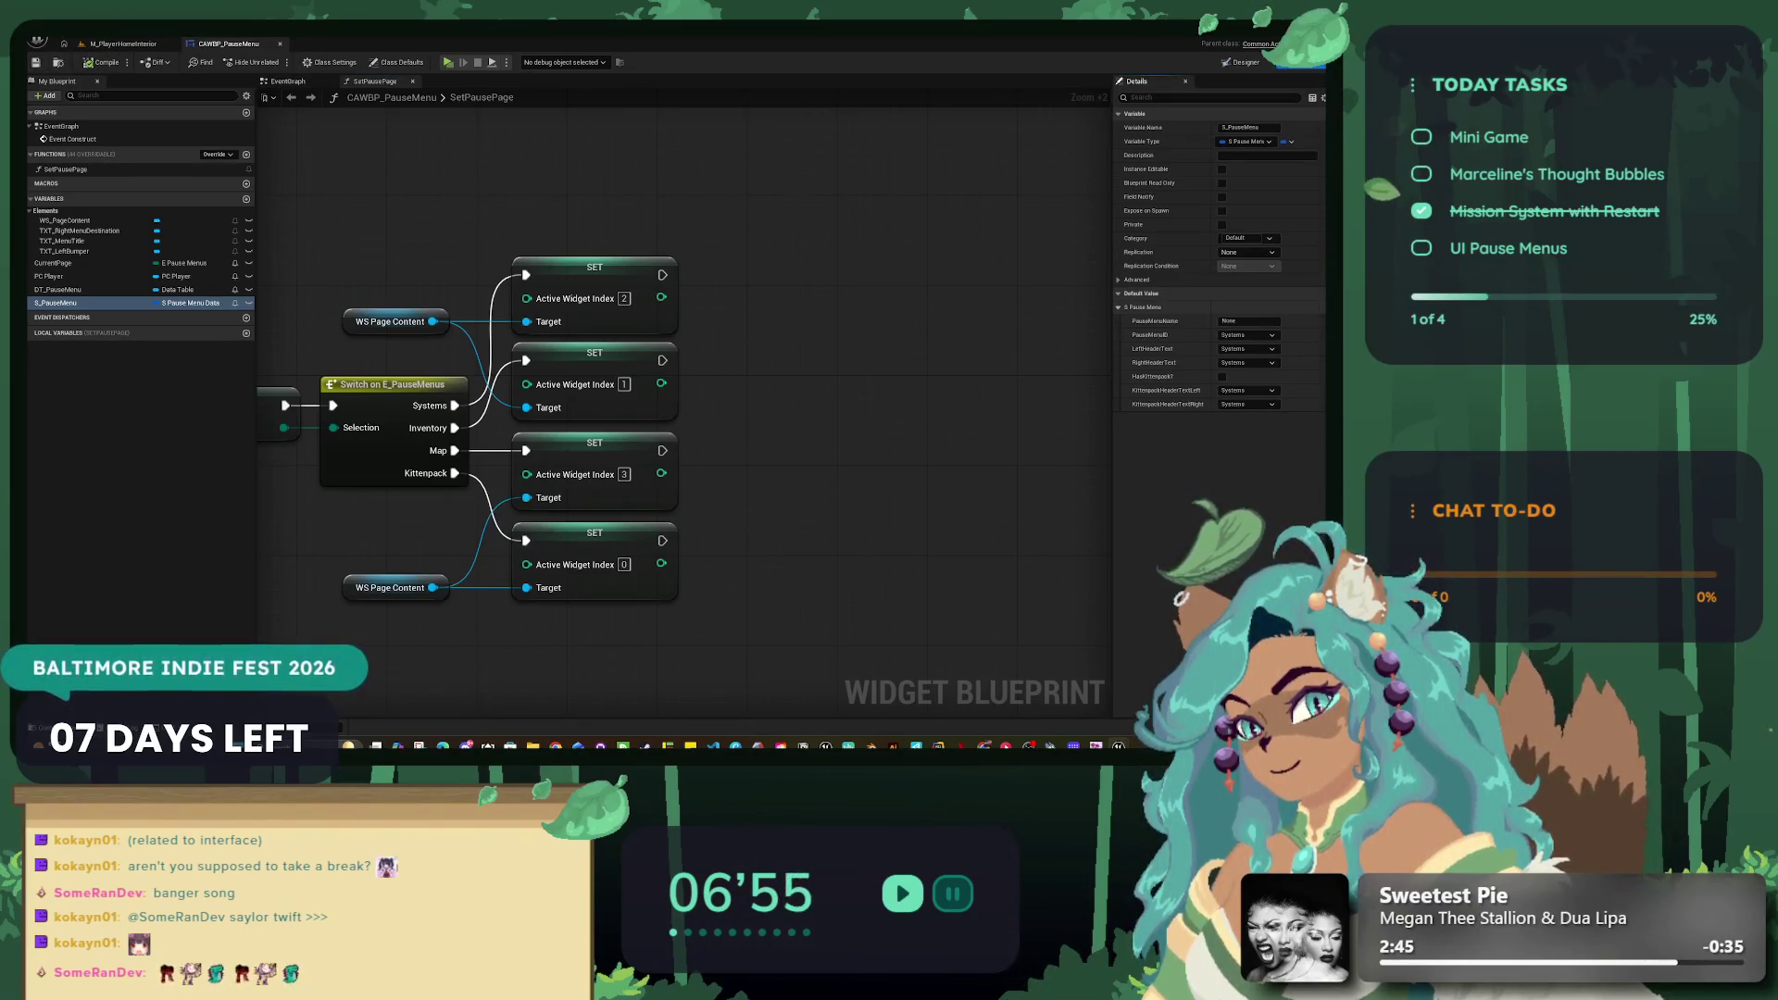
left_click(92, 303)
Step: Get S_PauseMenu and connect it to an expanded Break S Pause Menu Data node
left_click_drag(93, 303, 519, 176)
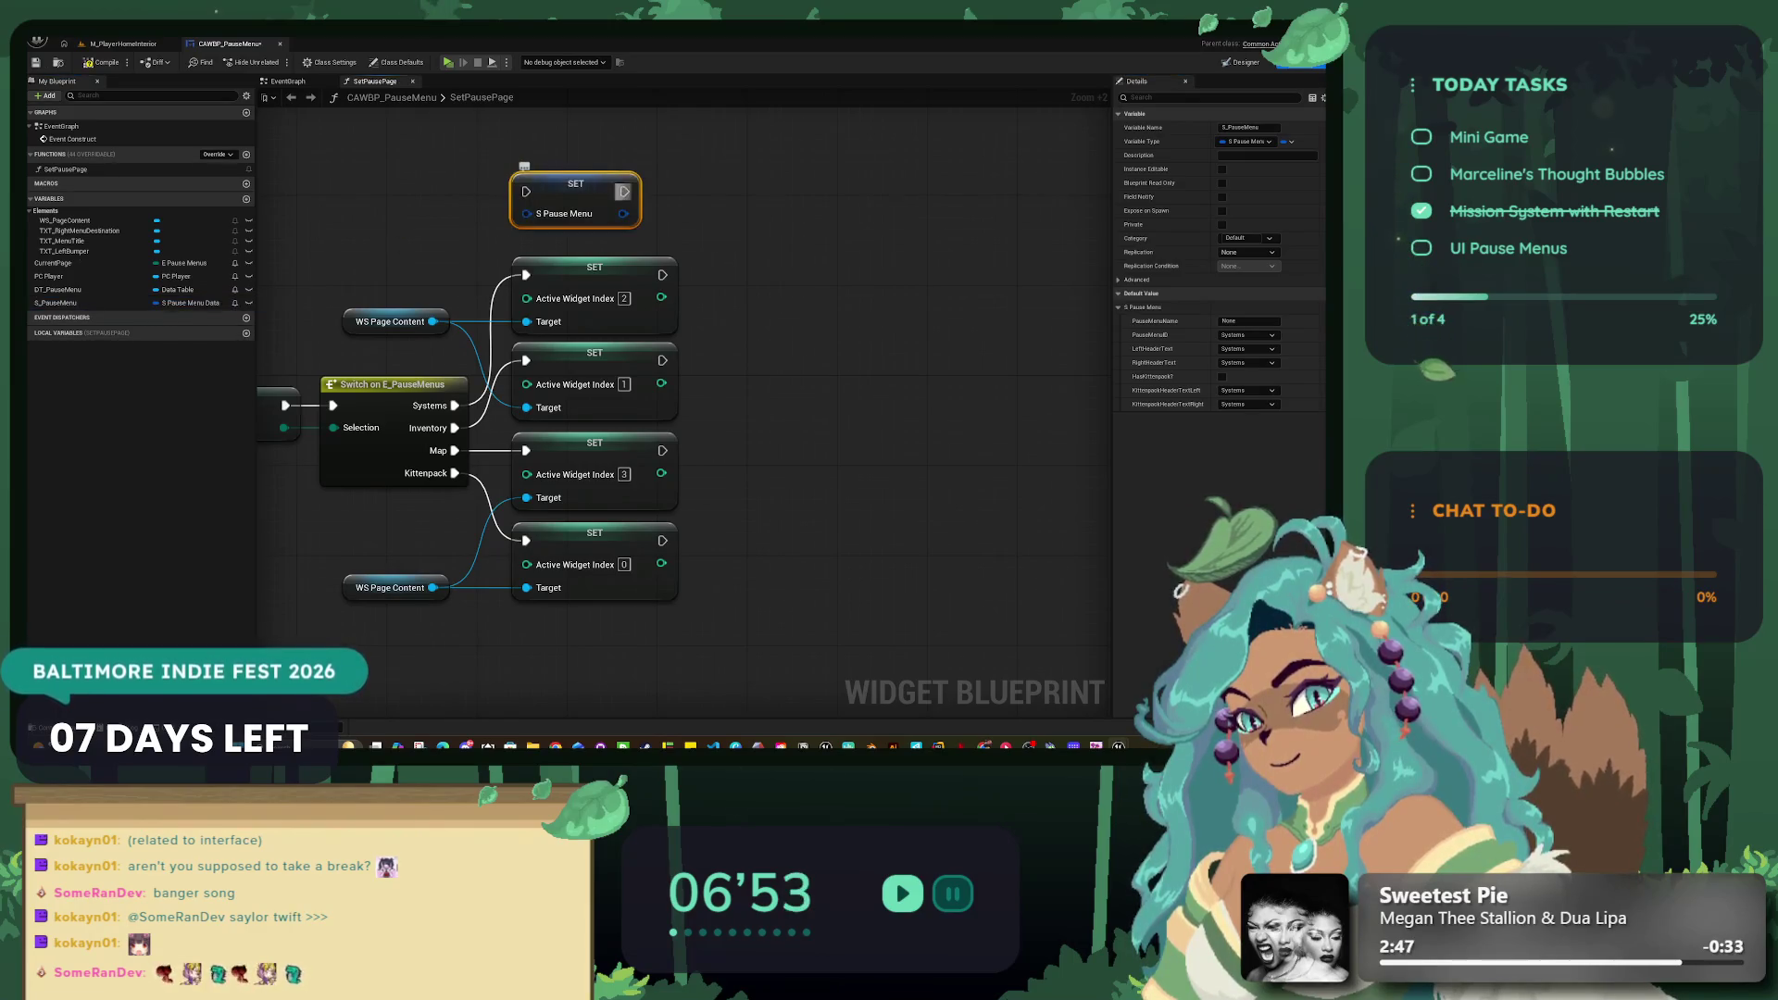
key("Delete")
mouse_move(93, 303)
left_mouse_down()
mouse_move(477, 197)
mouse_move(721, 248)
left_mouse_up()
left_click(777, 355)
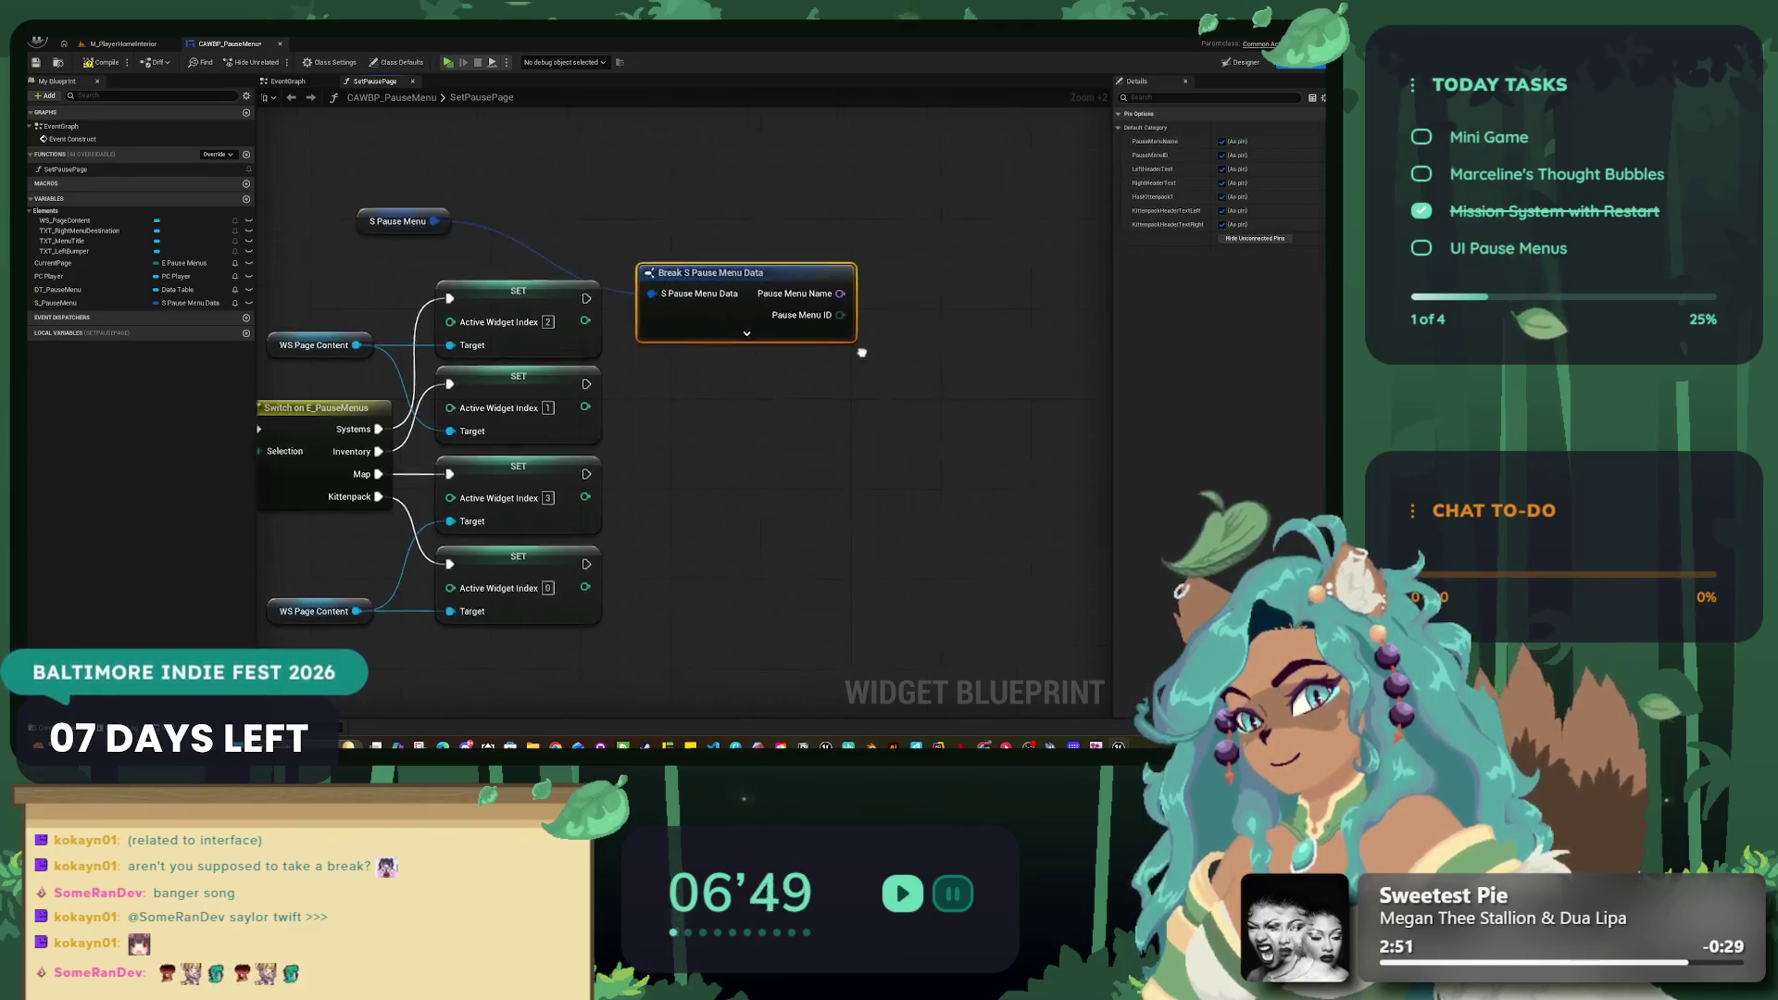
scroll(795, 322, "down", 4)
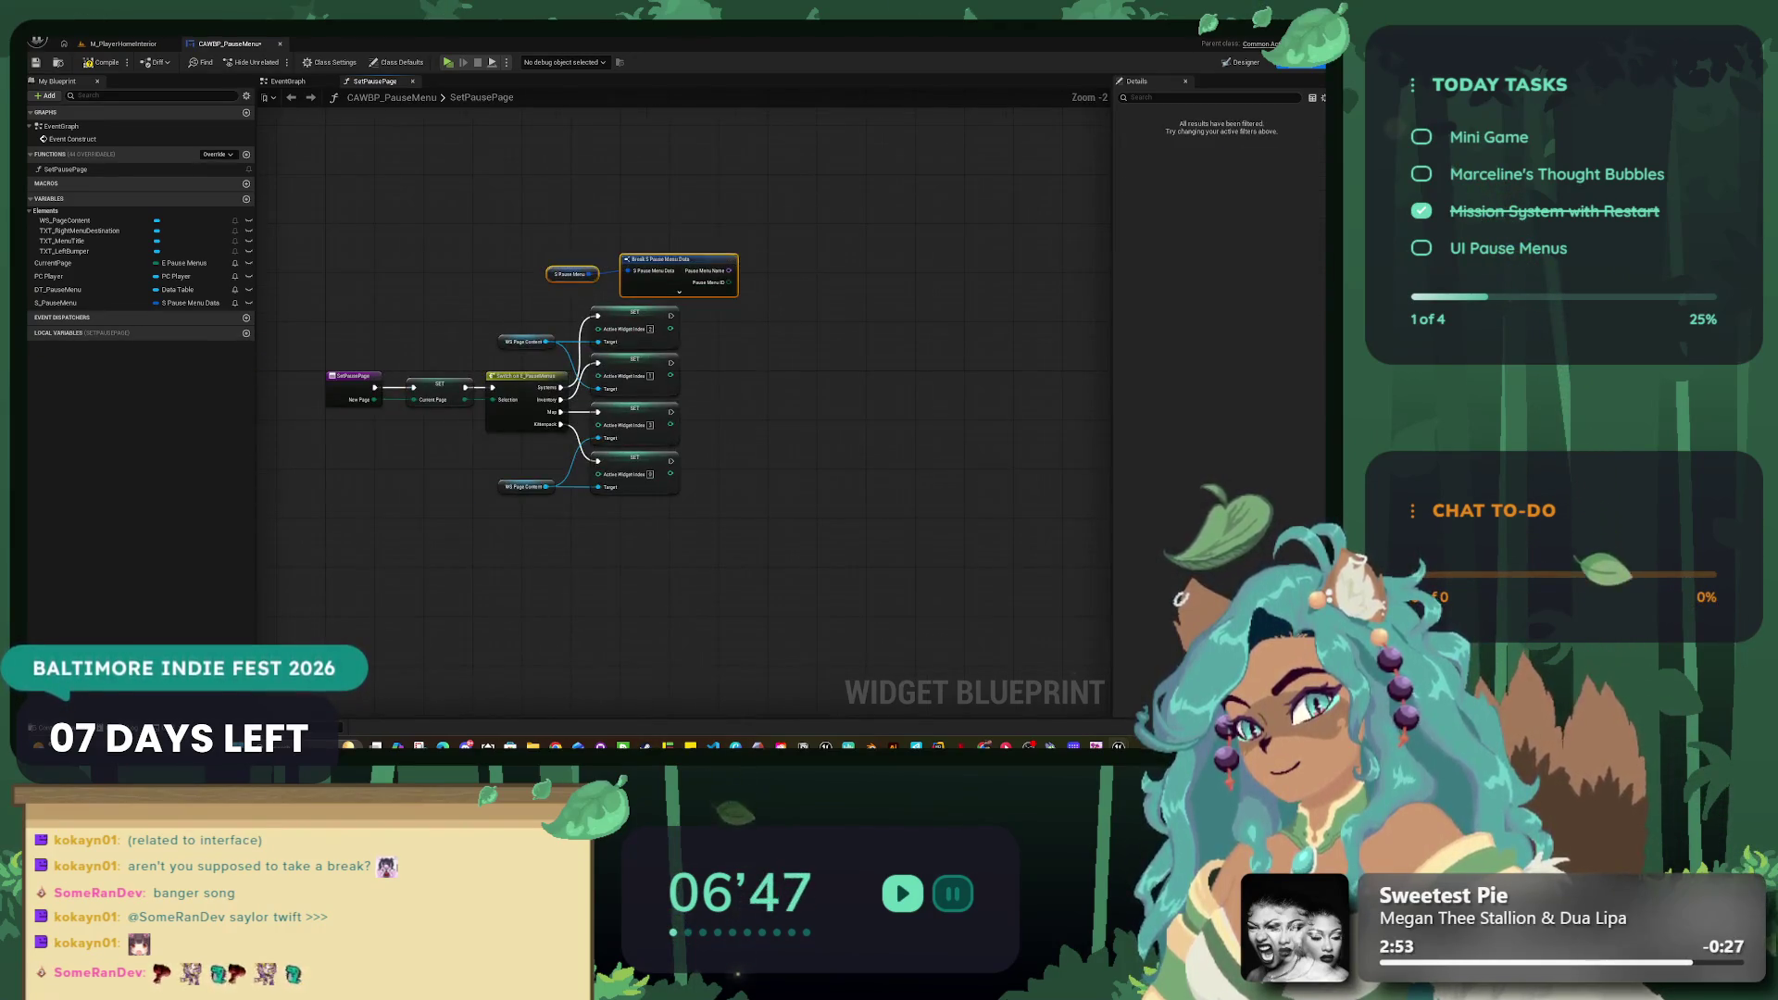
left_click_drag(679, 255, 624, 176)
left_click(624, 207)
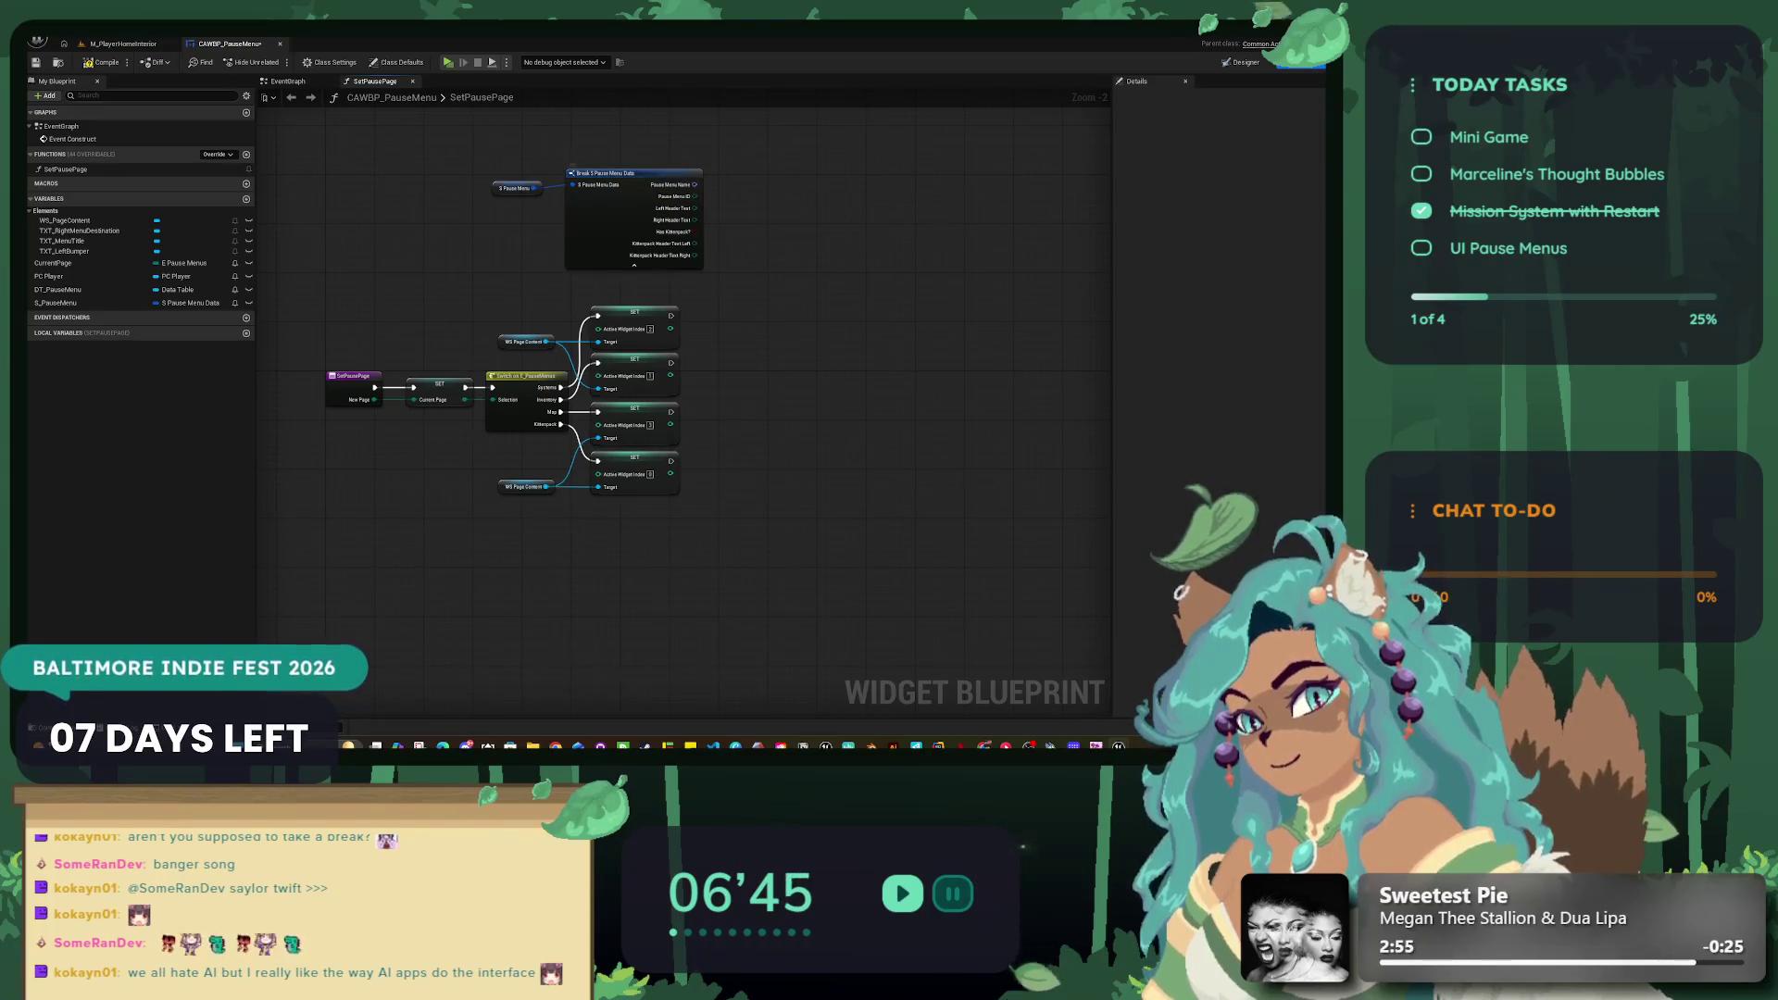
key("ctrl+z")
left_click(833, 371)
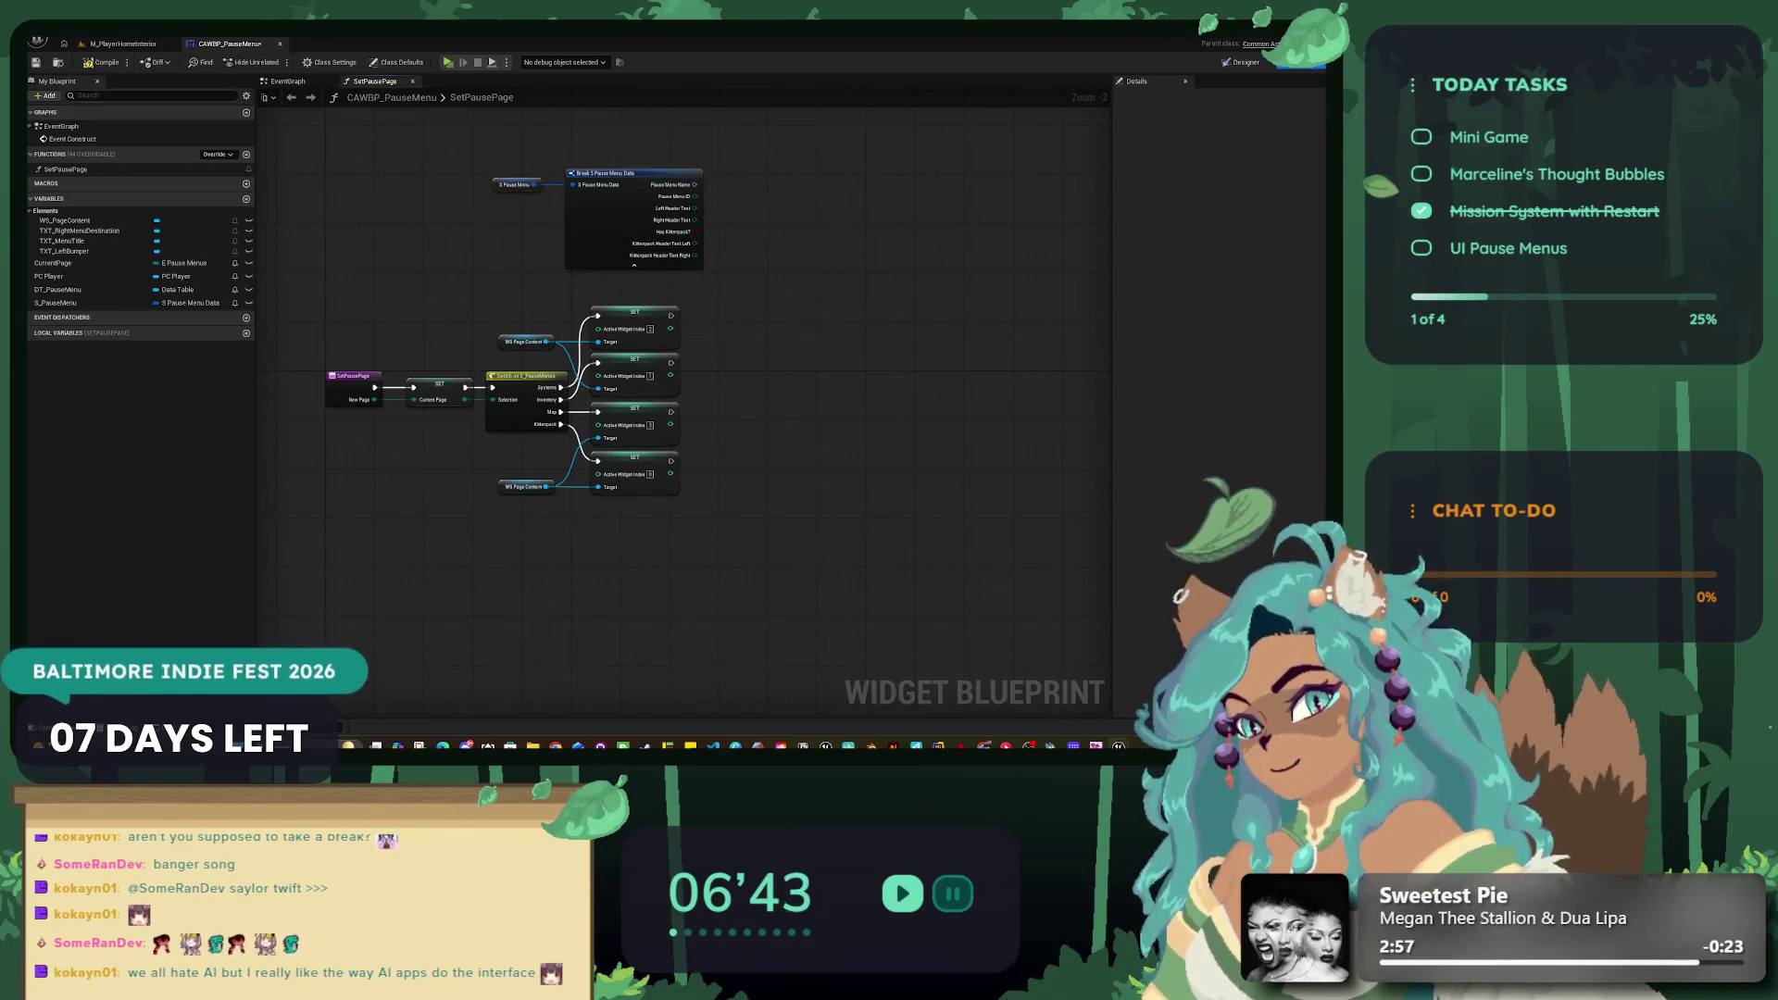
left_click_drag(833, 370, 748, 423)
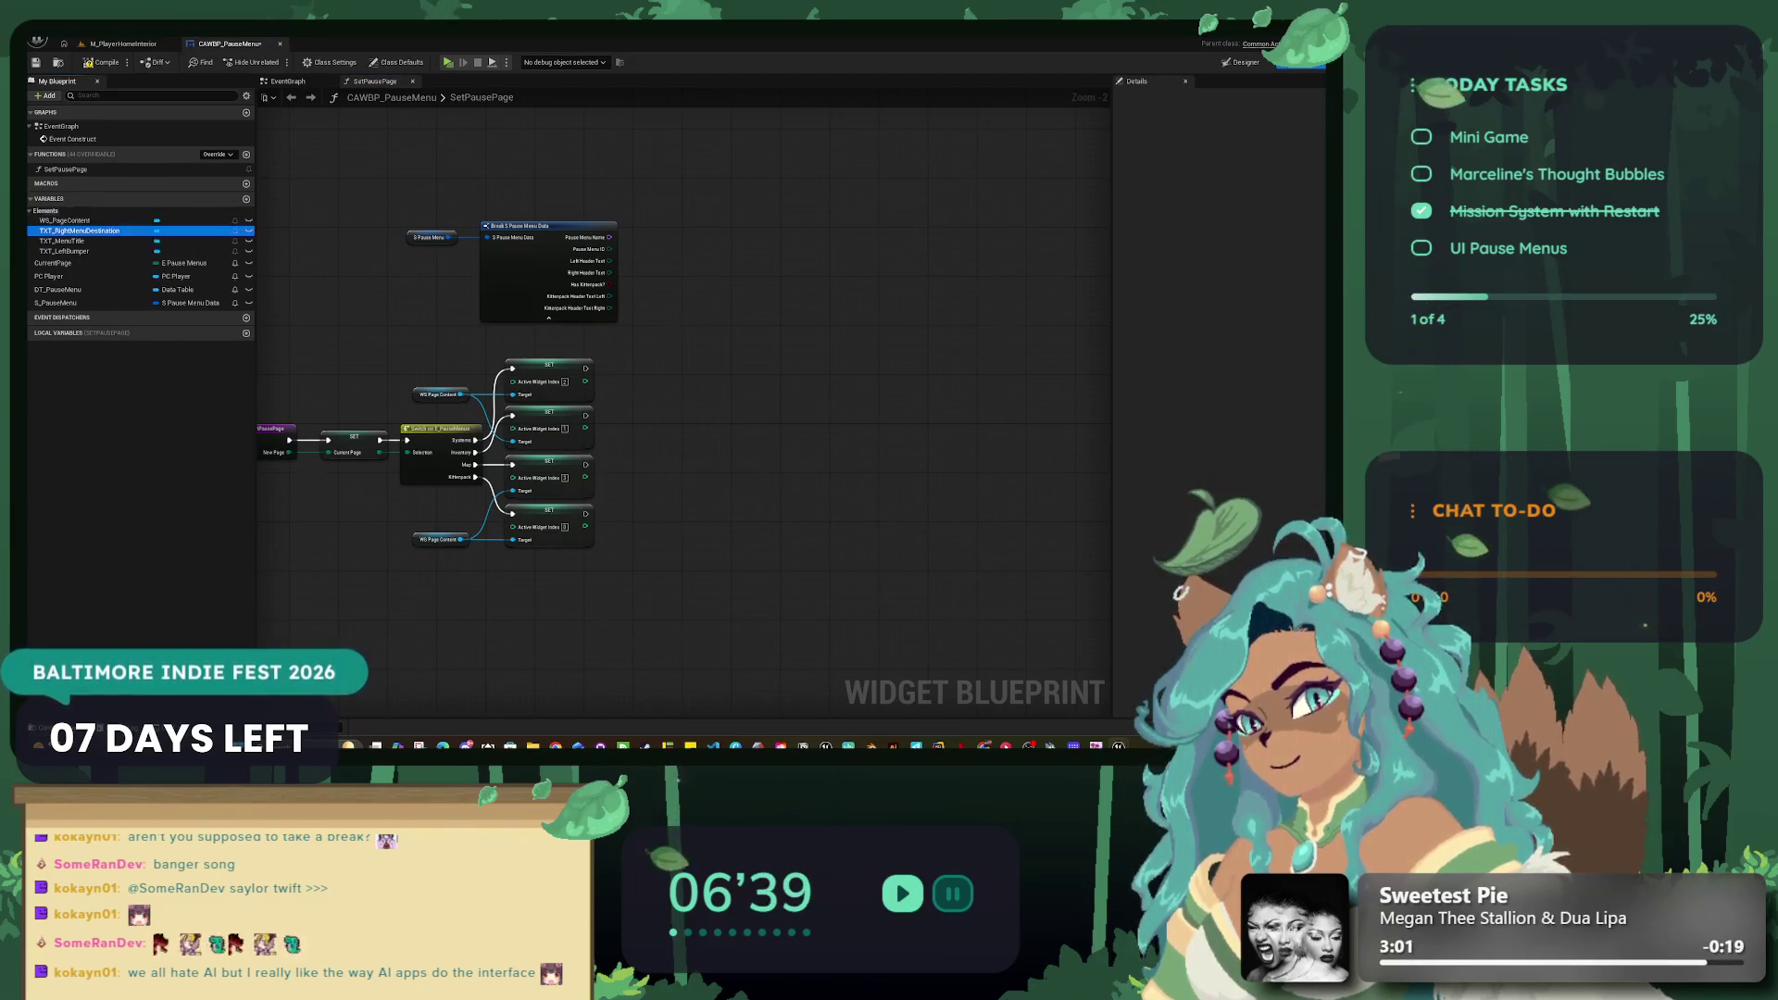
Step: Add and arrange getters for TXT_RightMenuDestination, TXT_LeftBumper and TXT_MenuTitle
left_click_drag(106, 231, 587, 335)
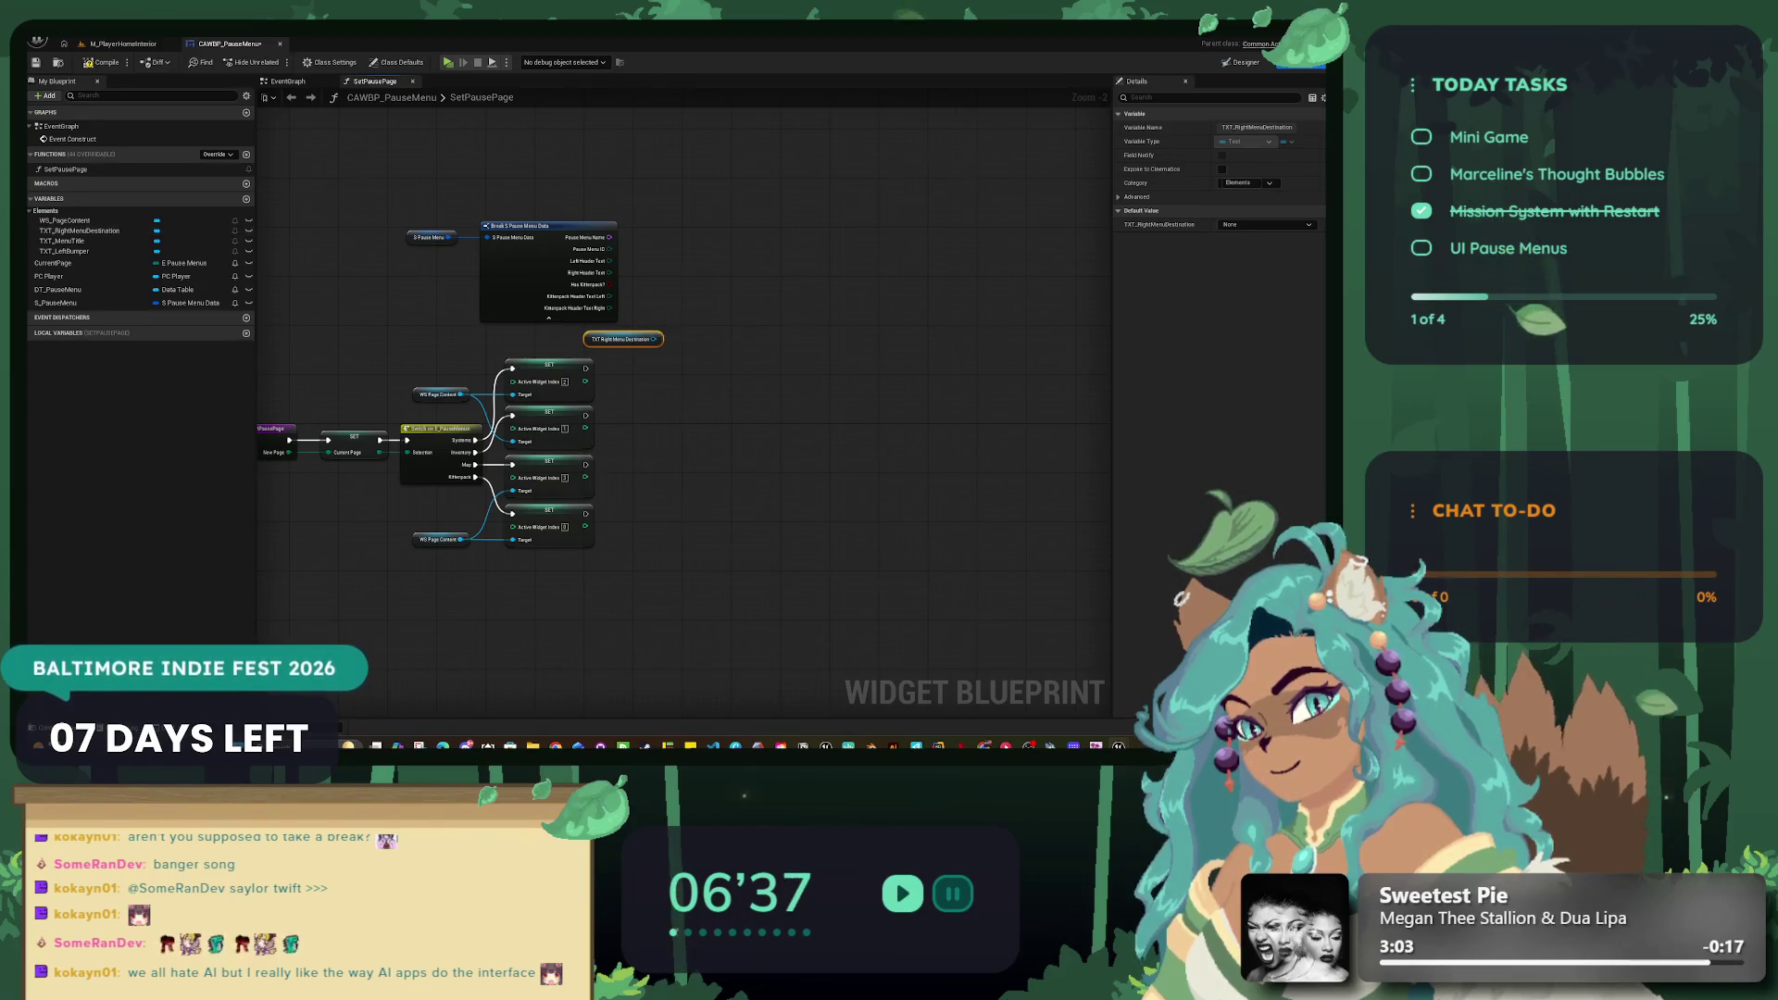
left_click(65, 250)
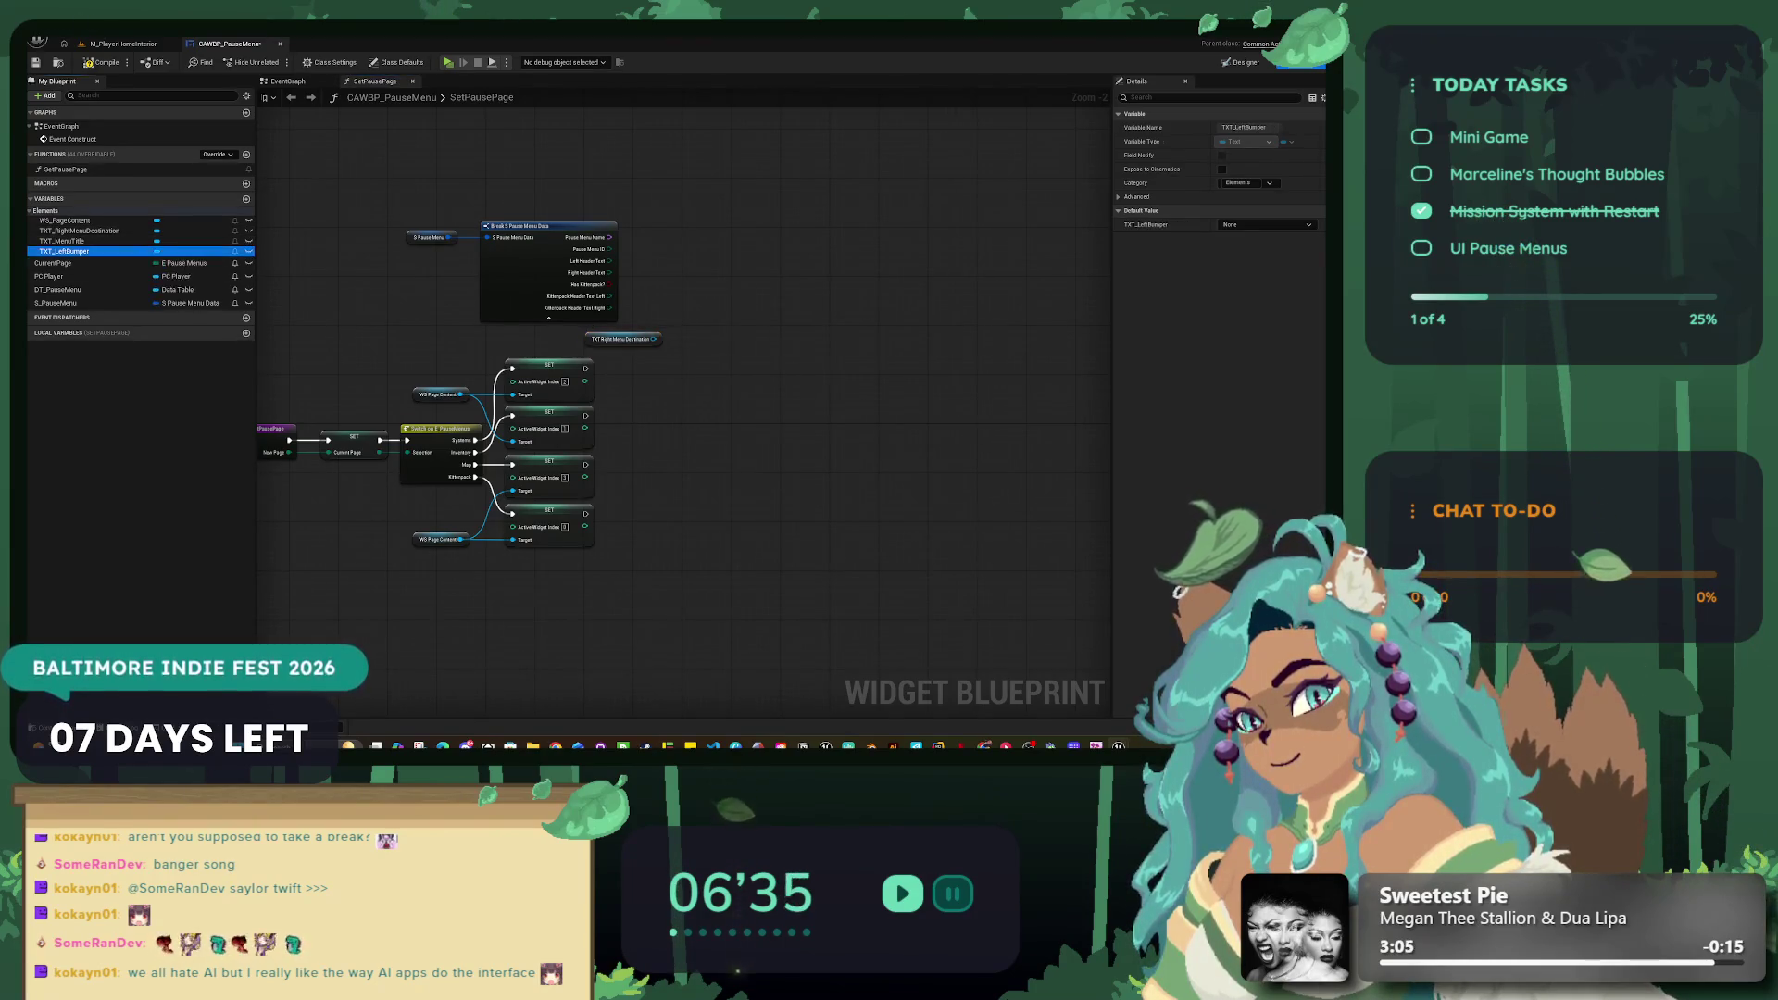
left_click_drag(549, 316, 659, 376)
left_click(93, 251)
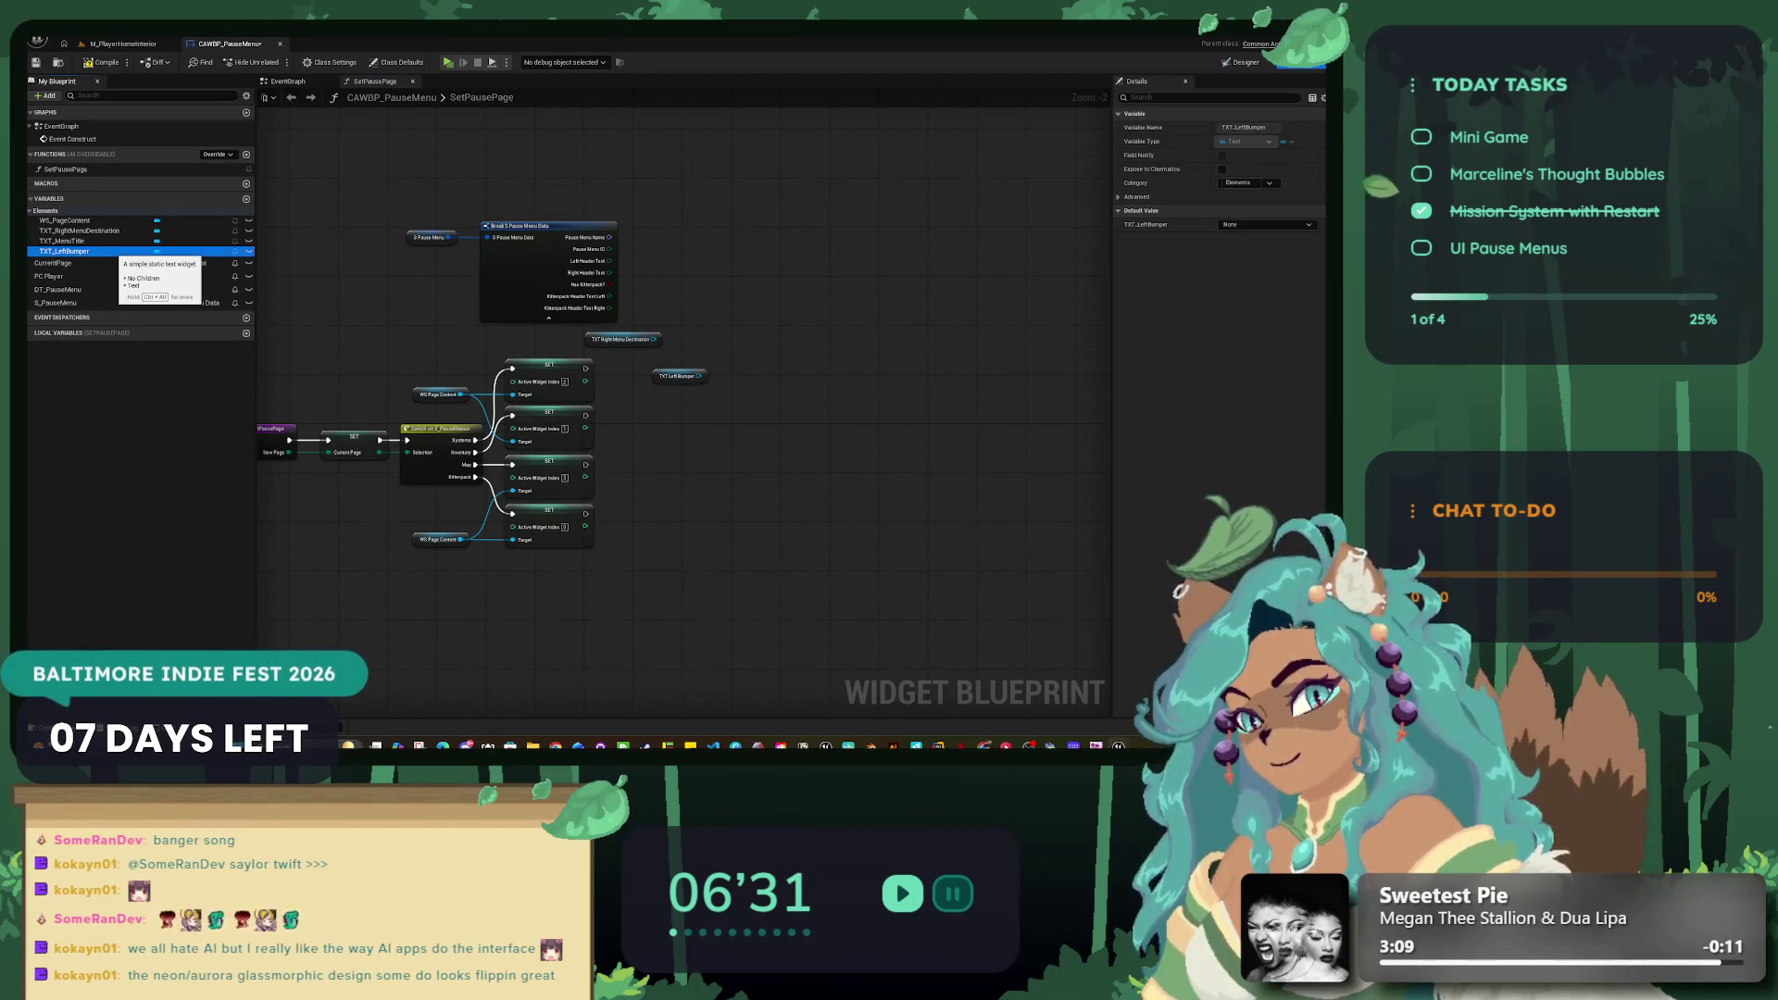
scroll(708, 448, "up", 6)
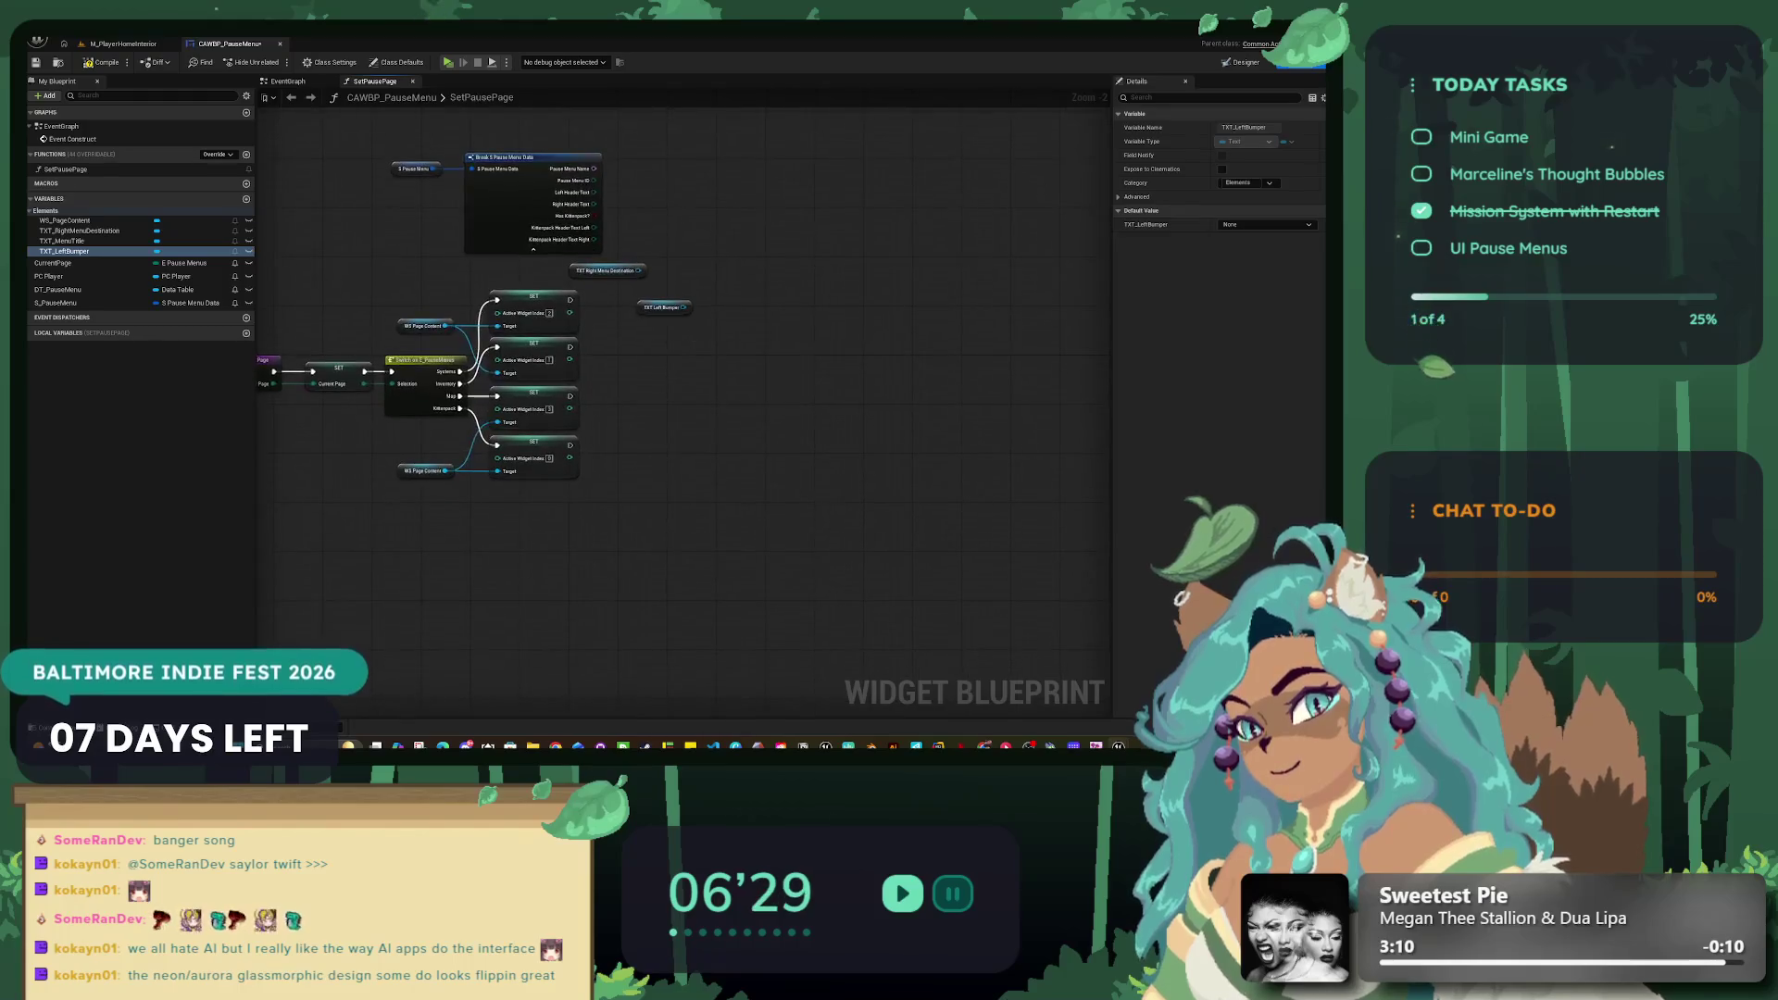
mouse_move(648, 290)
left_mouse_down()
mouse_move(567, 454)
mouse_move(576, 528)
mouse_move(643, 623)
left_mouse_up()
scroll(576, 528, "down", 3)
left_click_drag(611, 367, 571, 367)
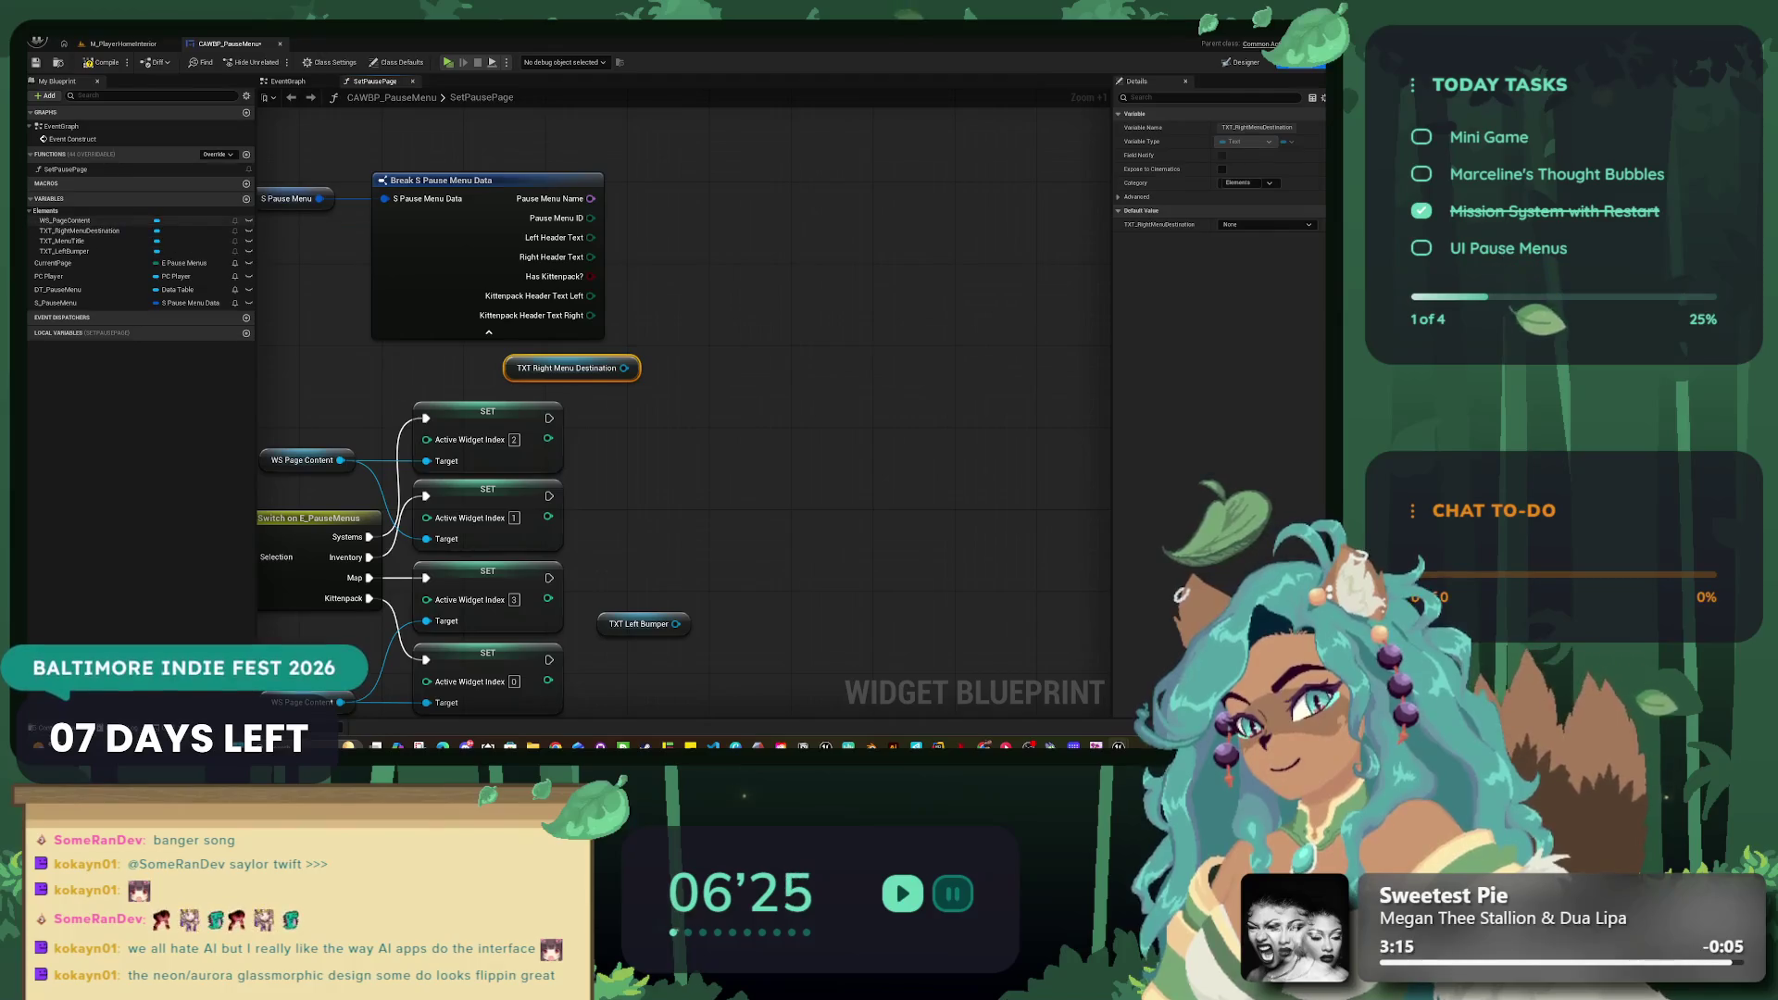
mouse_move(63, 240)
left_mouse_down()
mouse_move(645, 400)
mouse_move(523, 387)
left_mouse_up()
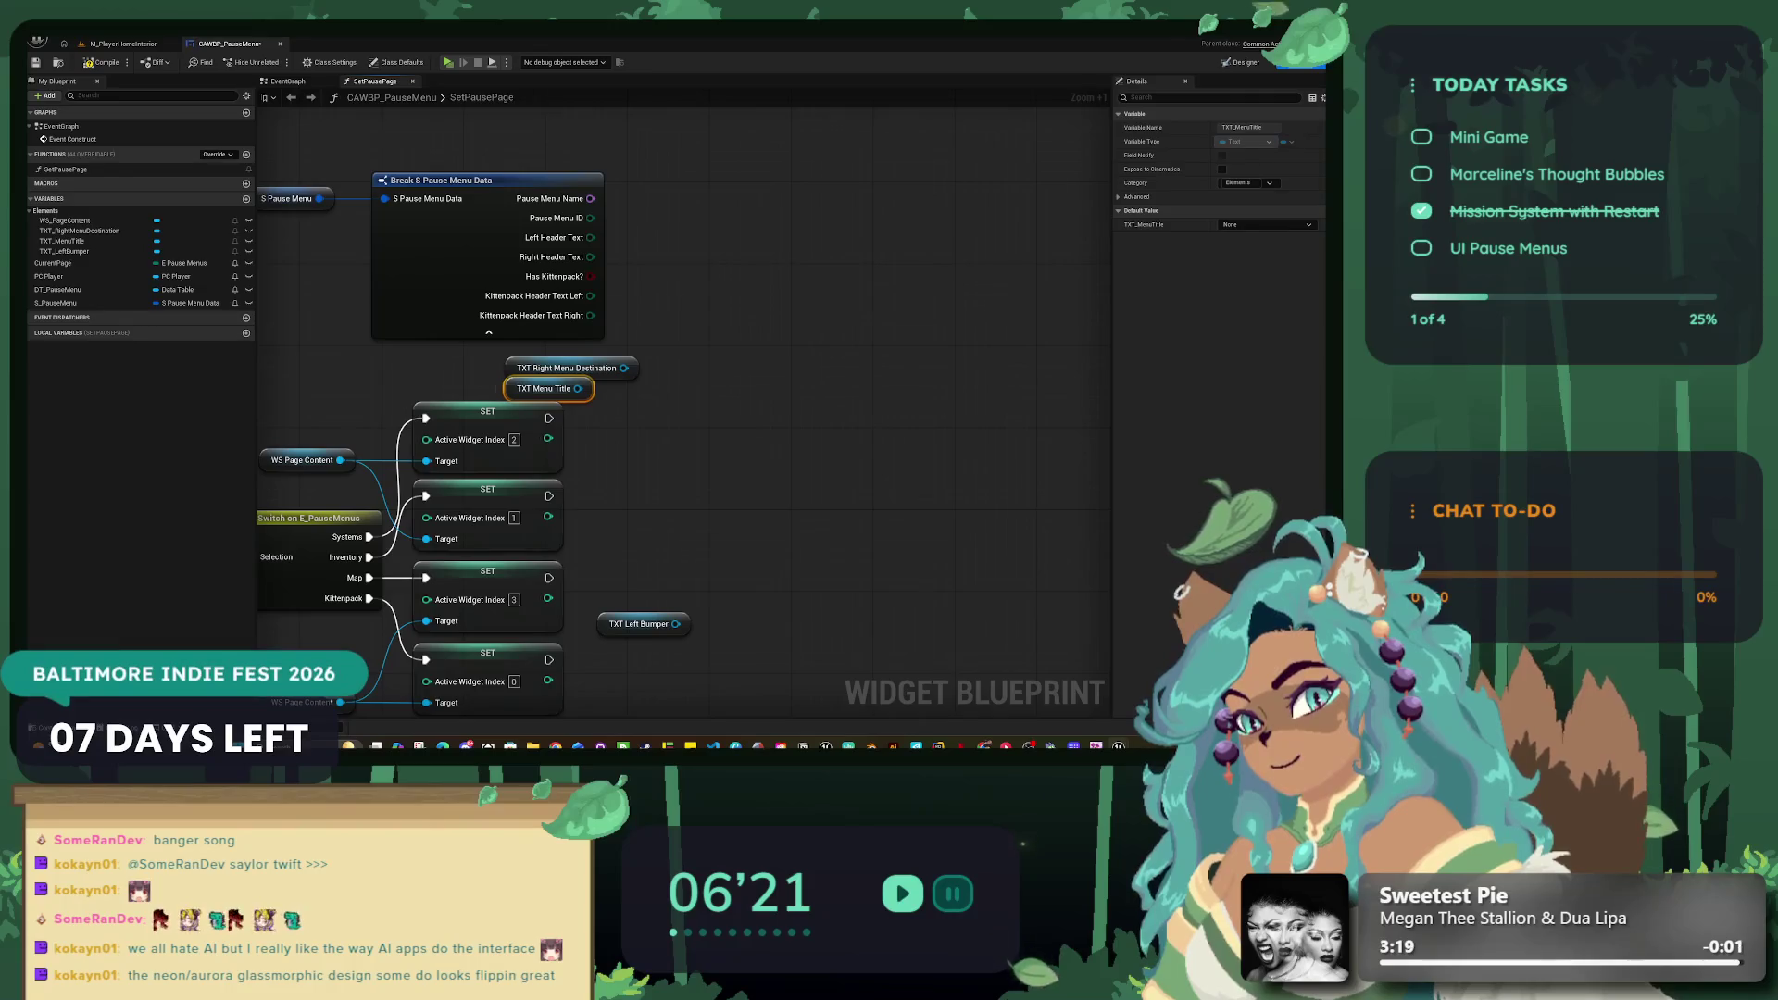
mouse_move(741, 396)
left_mouse_down()
mouse_move(857, 276)
mouse_move(803, 351)
left_mouse_up()
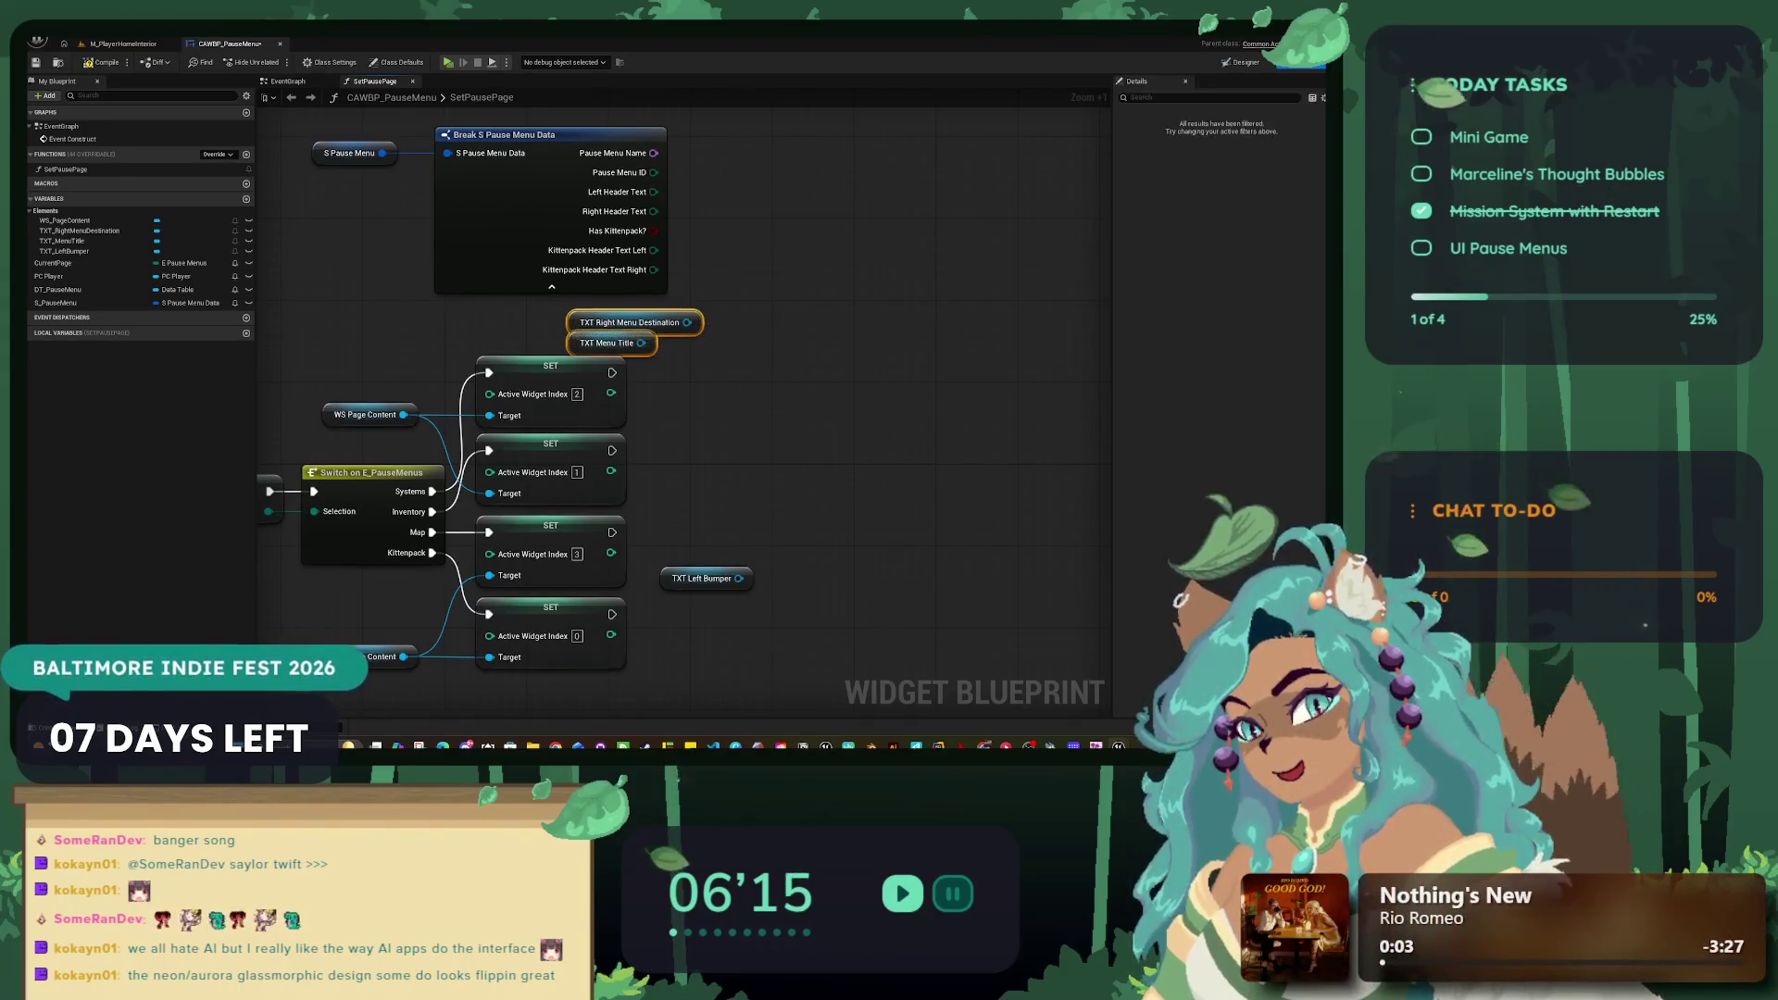
Step: Add a SetText node after the top SET node, targeting TXT Menu Title
left_click_drag(640, 343, 710, 401)
type("set text")
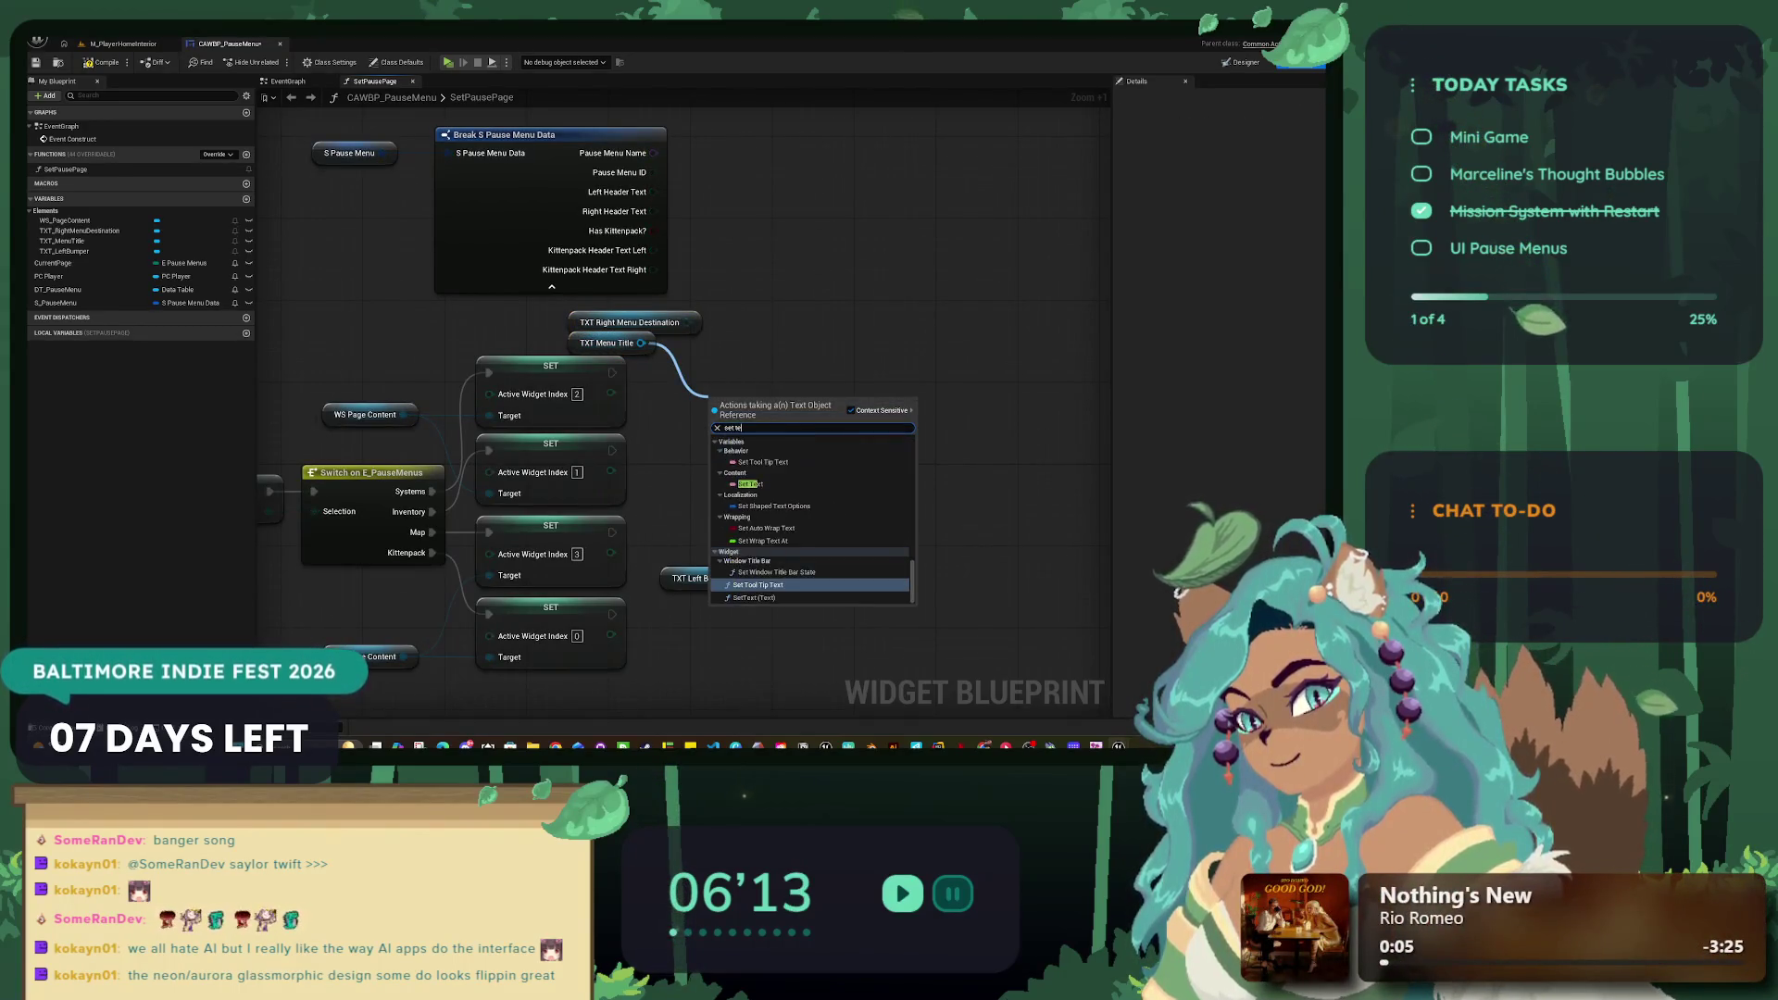
left_click(753, 597)
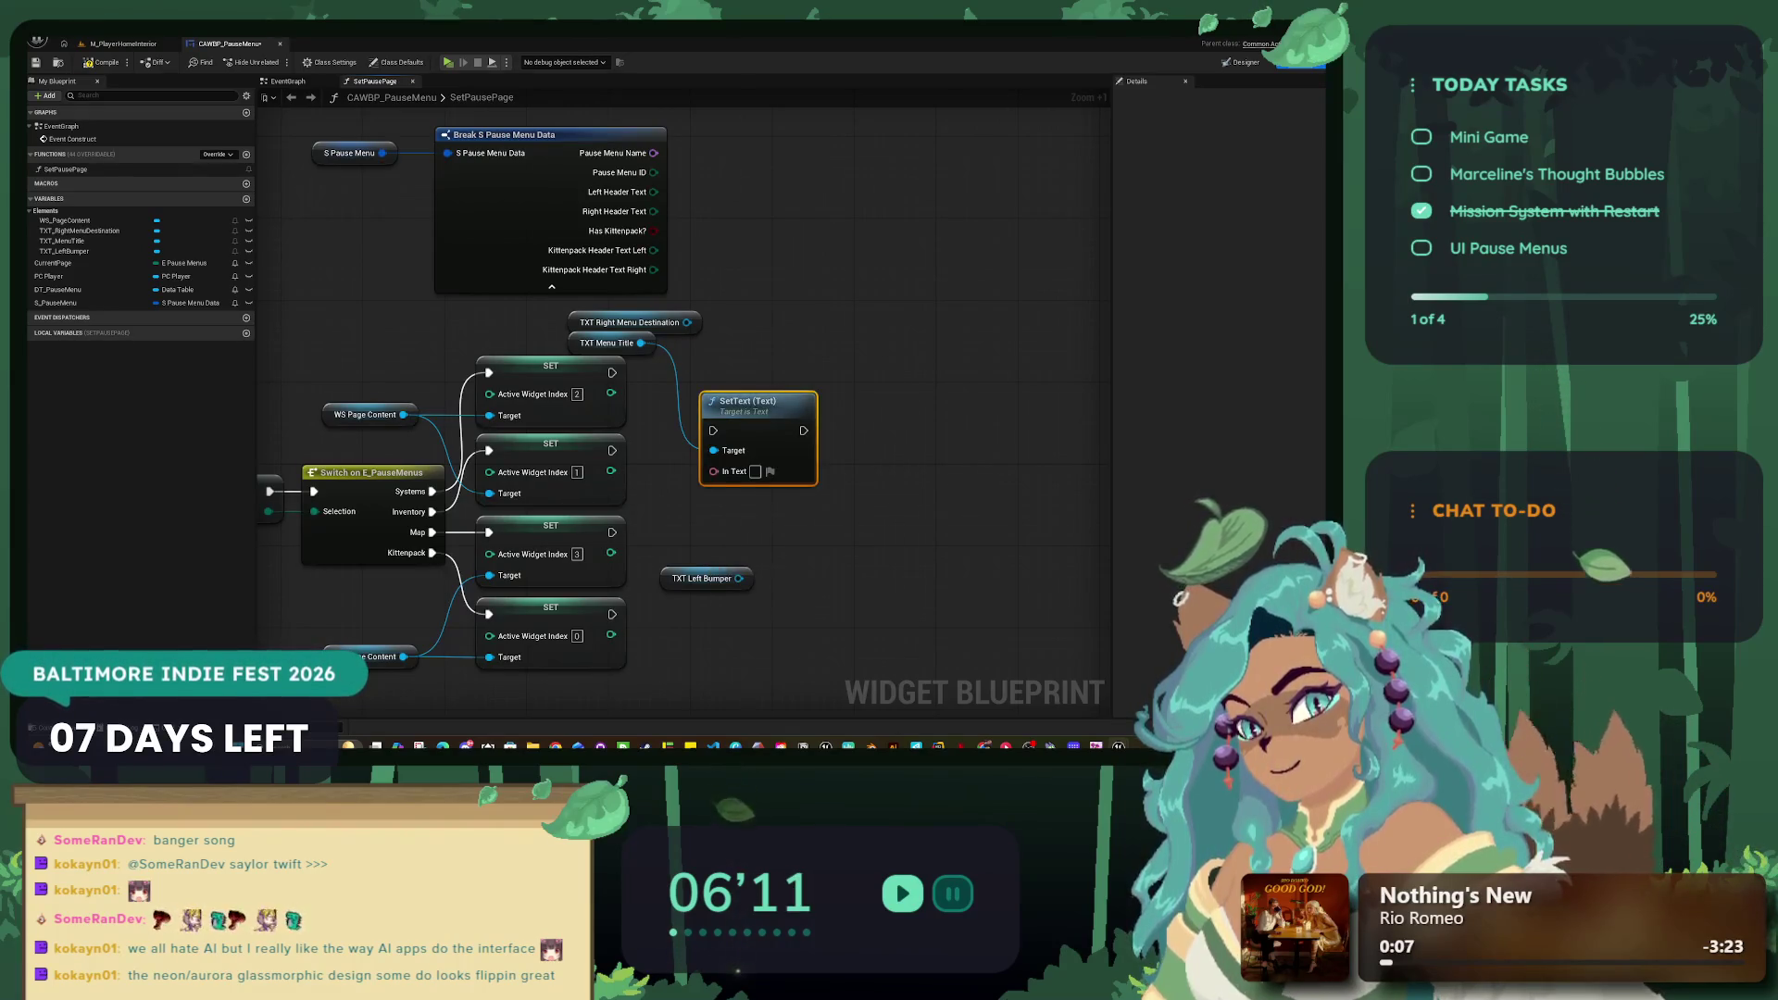
mouse_move(611, 372)
left_mouse_down()
mouse_move(723, 410)
mouse_move(755, 349)
left_mouse_up()
mouse_move(550, 366)
left_mouse_down()
mouse_move(607, 399)
mouse_move(653, 475)
left_mouse_up()
Step: Duplicate the SetText node and wire TXT Menu Title and the second SET node into the copy
left_click_drag(608, 320, 742, 433)
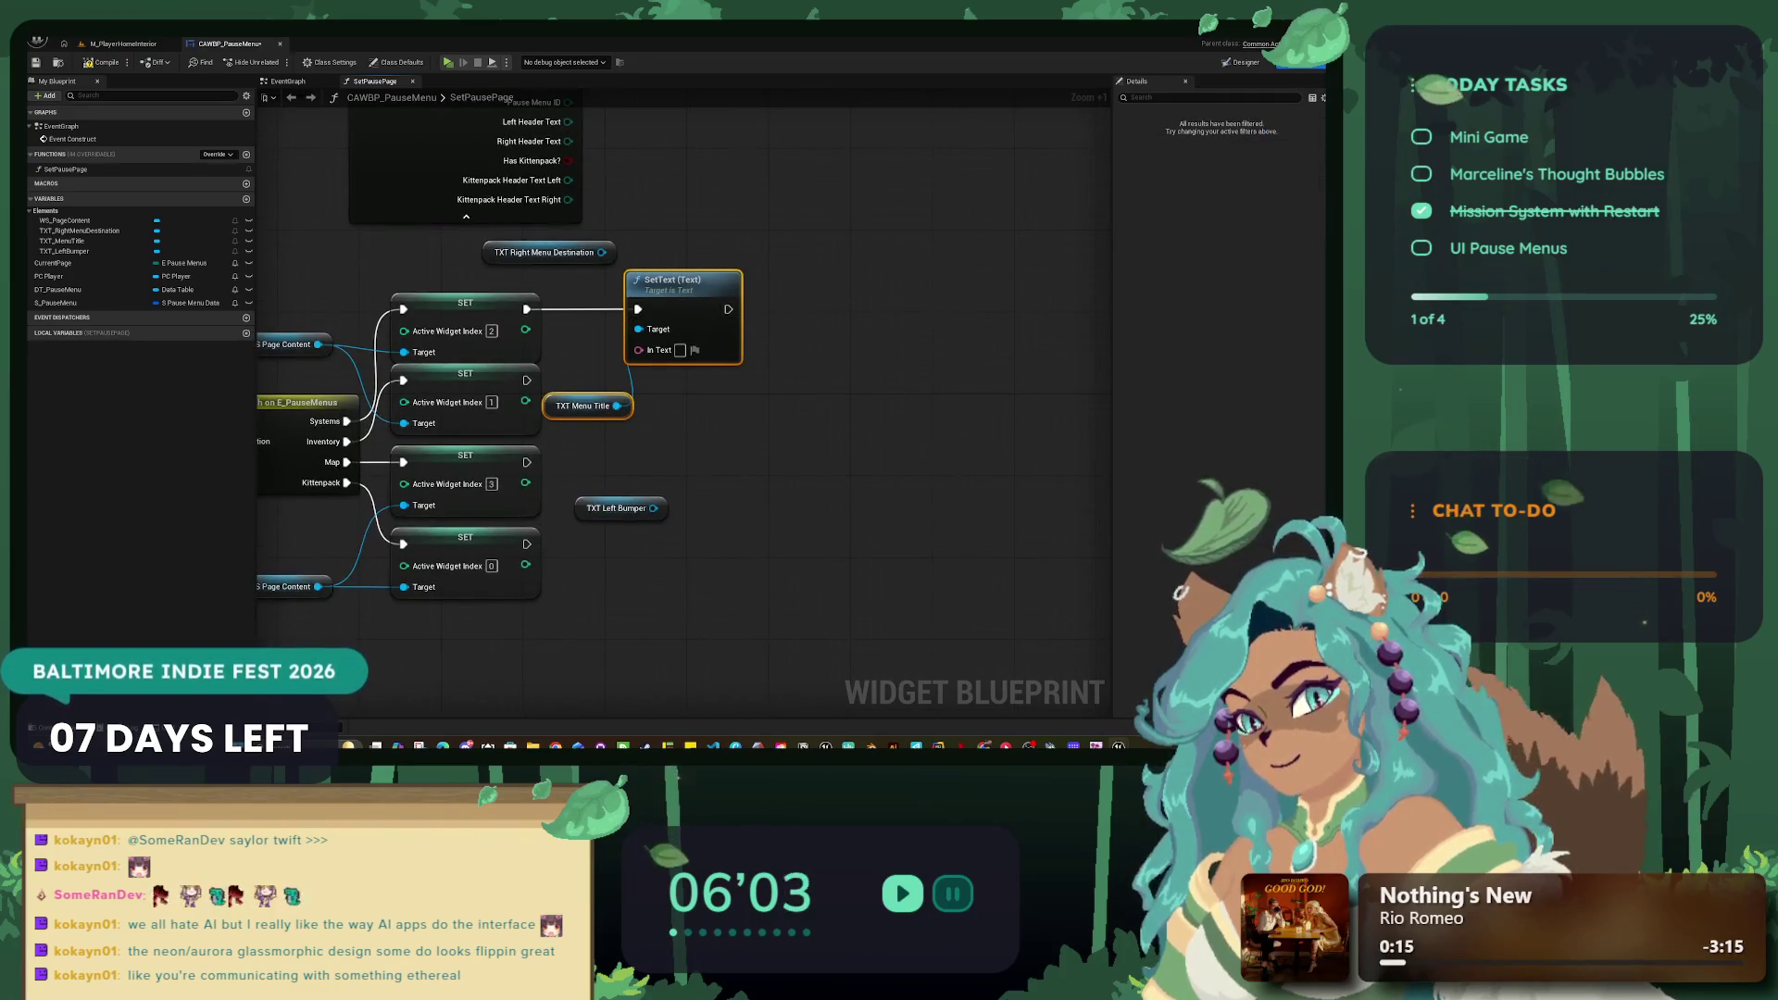
key("ctrl+c")
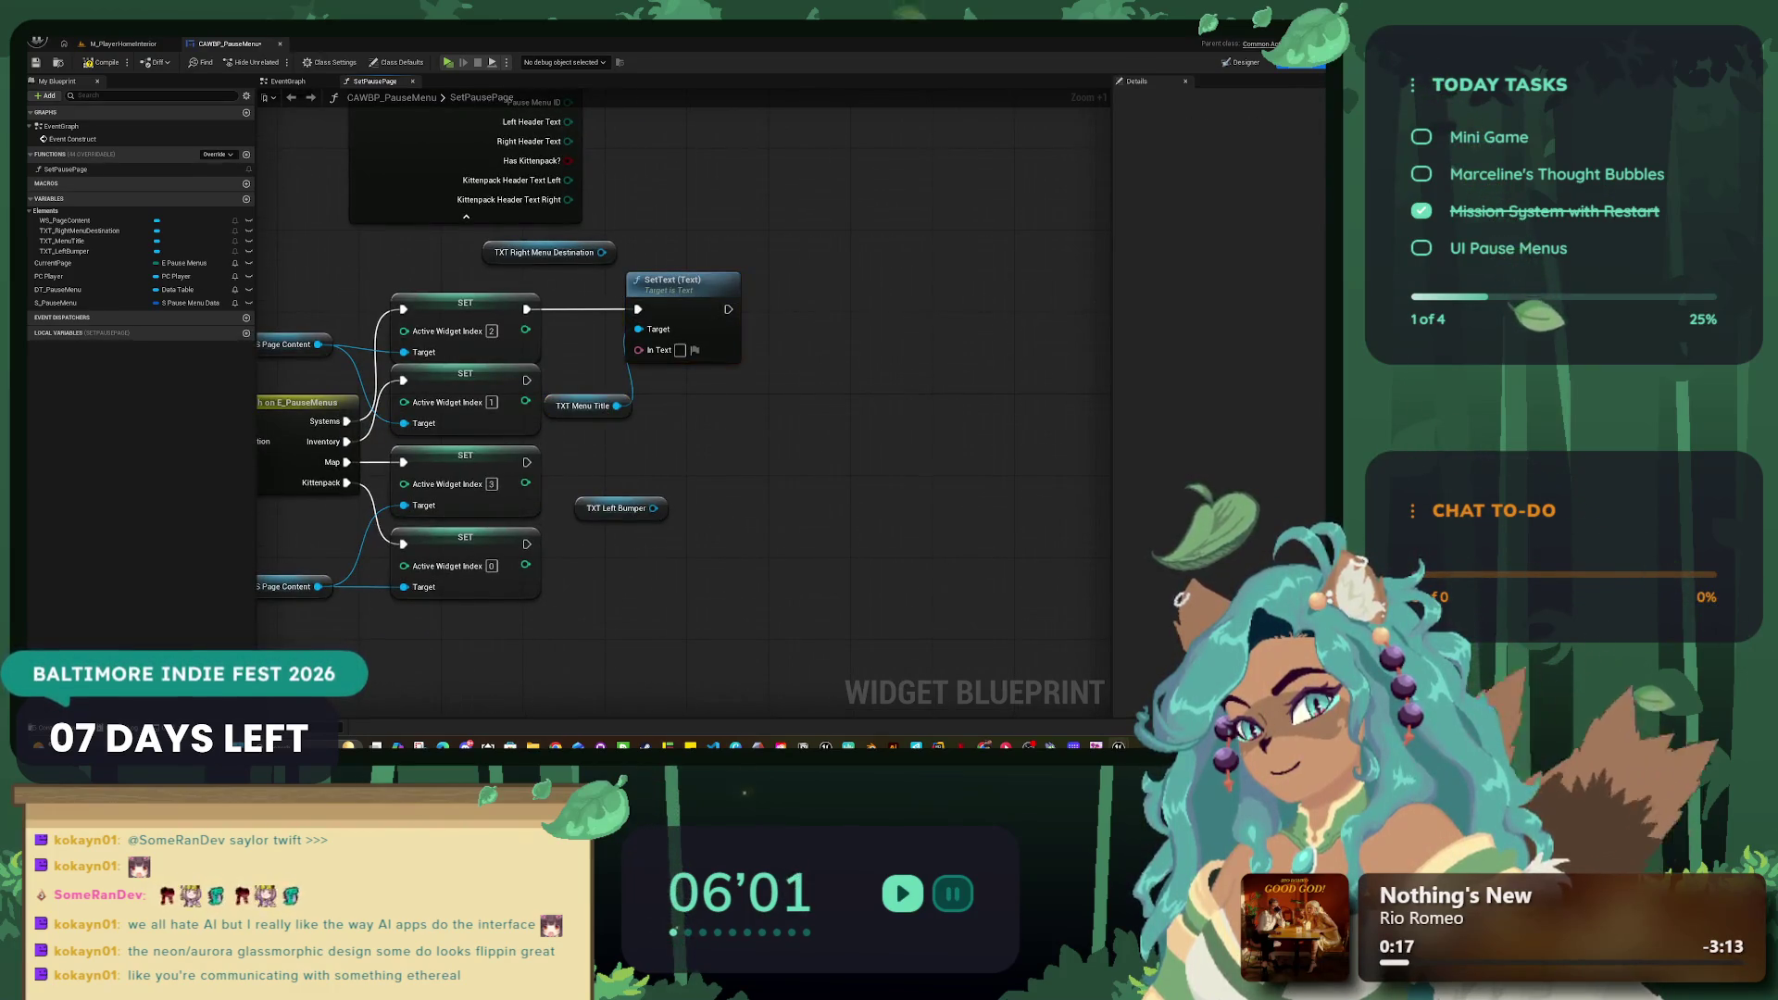
key("ctrl+v")
key("ctrl+v")
key("ctrl+v")
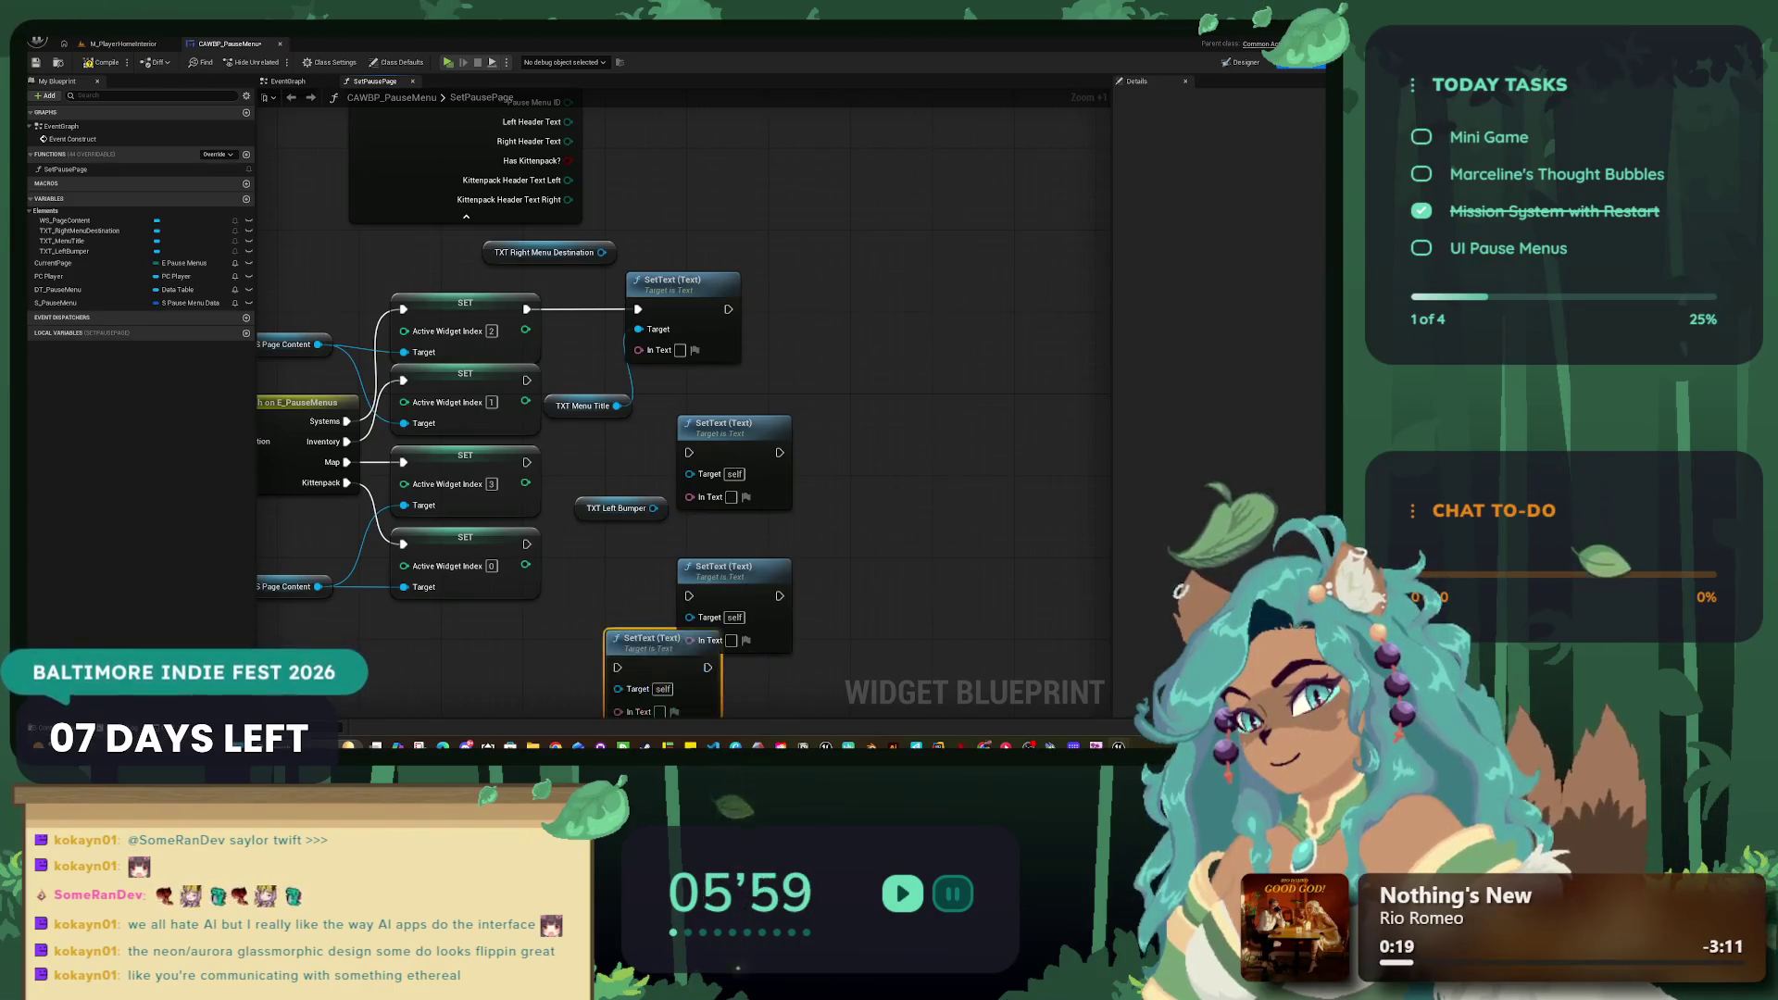
left_click_drag(719, 358, 669, 306)
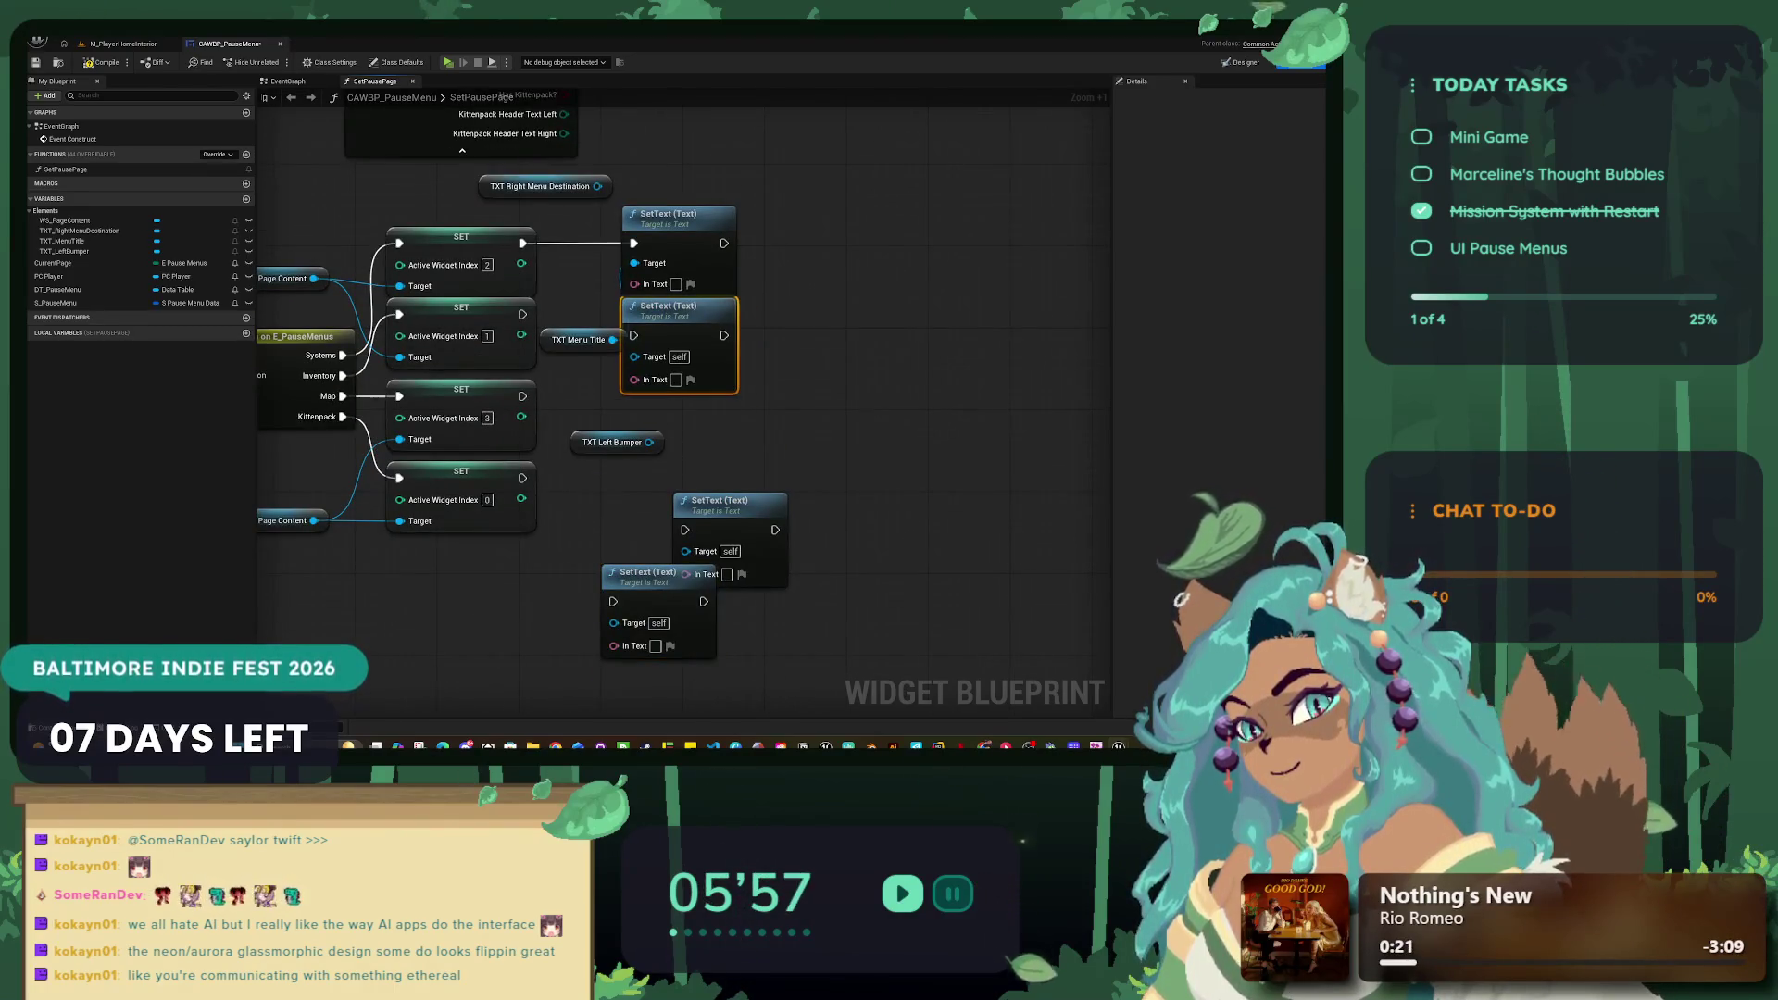
mouse_move(575, 338)
left_mouse_down()
mouse_move(576, 298)
mouse_move(634, 356)
left_mouse_up()
left_click_drag(522, 314, 633, 335)
Step: Move TXT Left Bumper below the SET nodes and connect the third SET to a SetText node
left_click(685, 315)
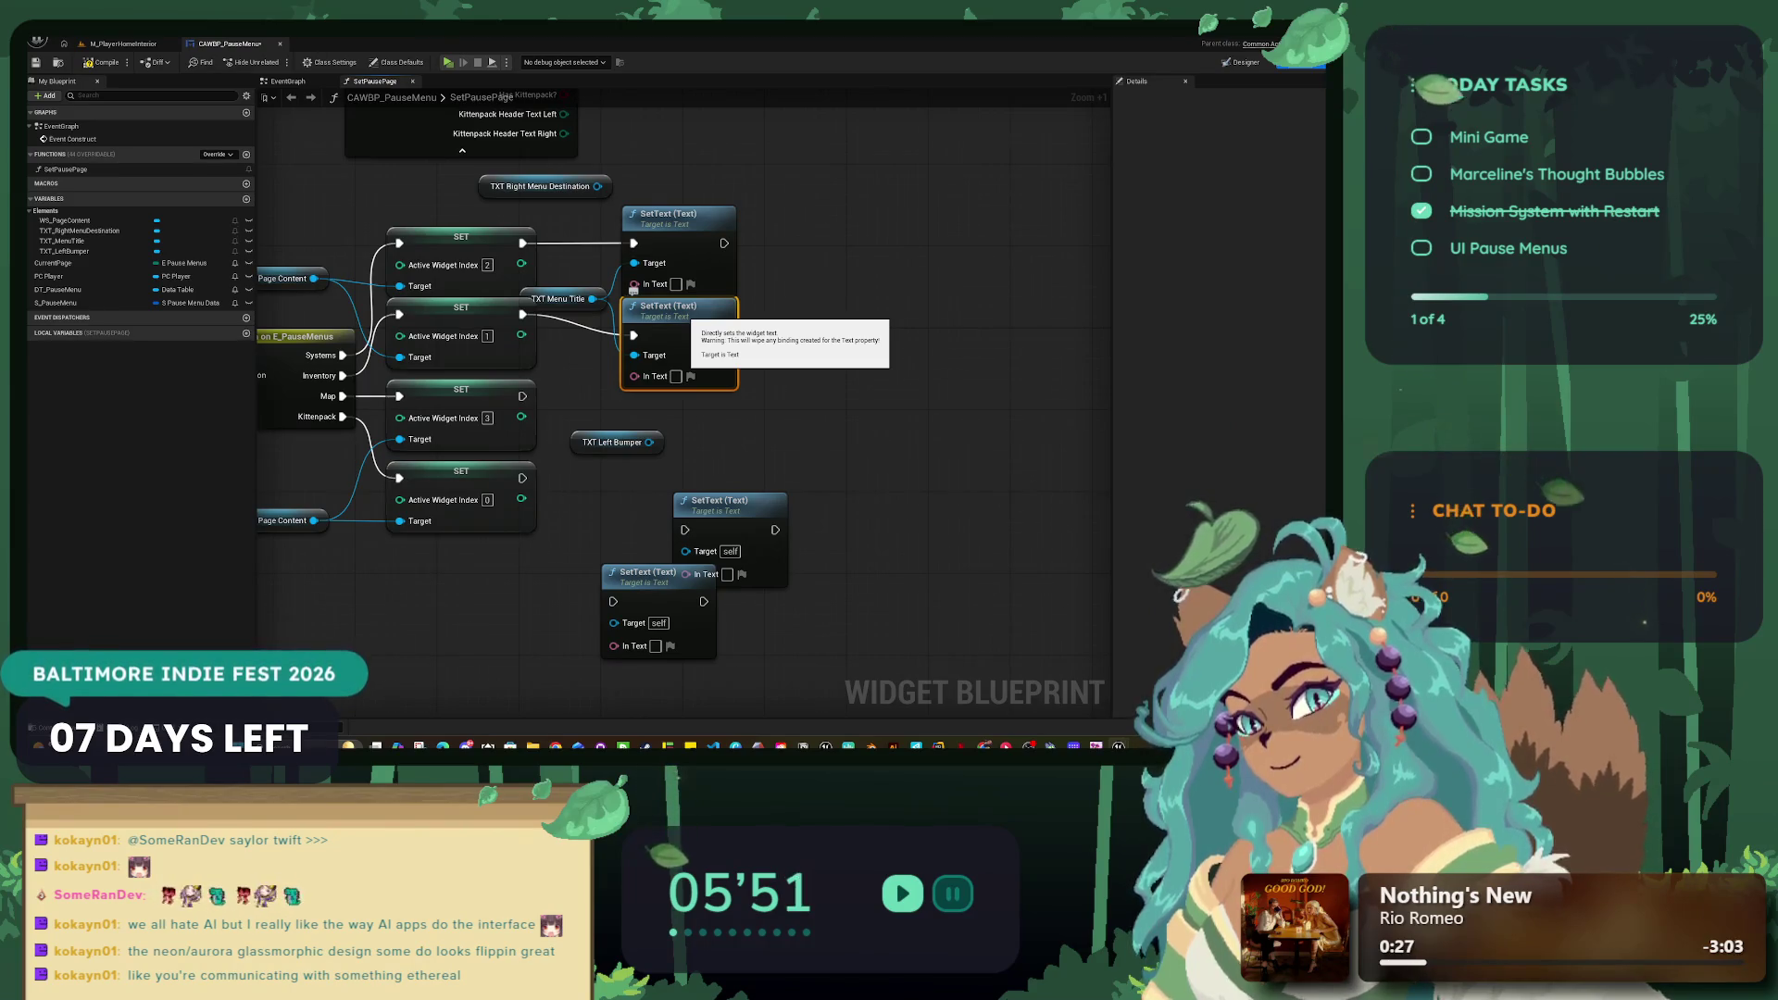
left_click_drag(809, 400, 825, 361)
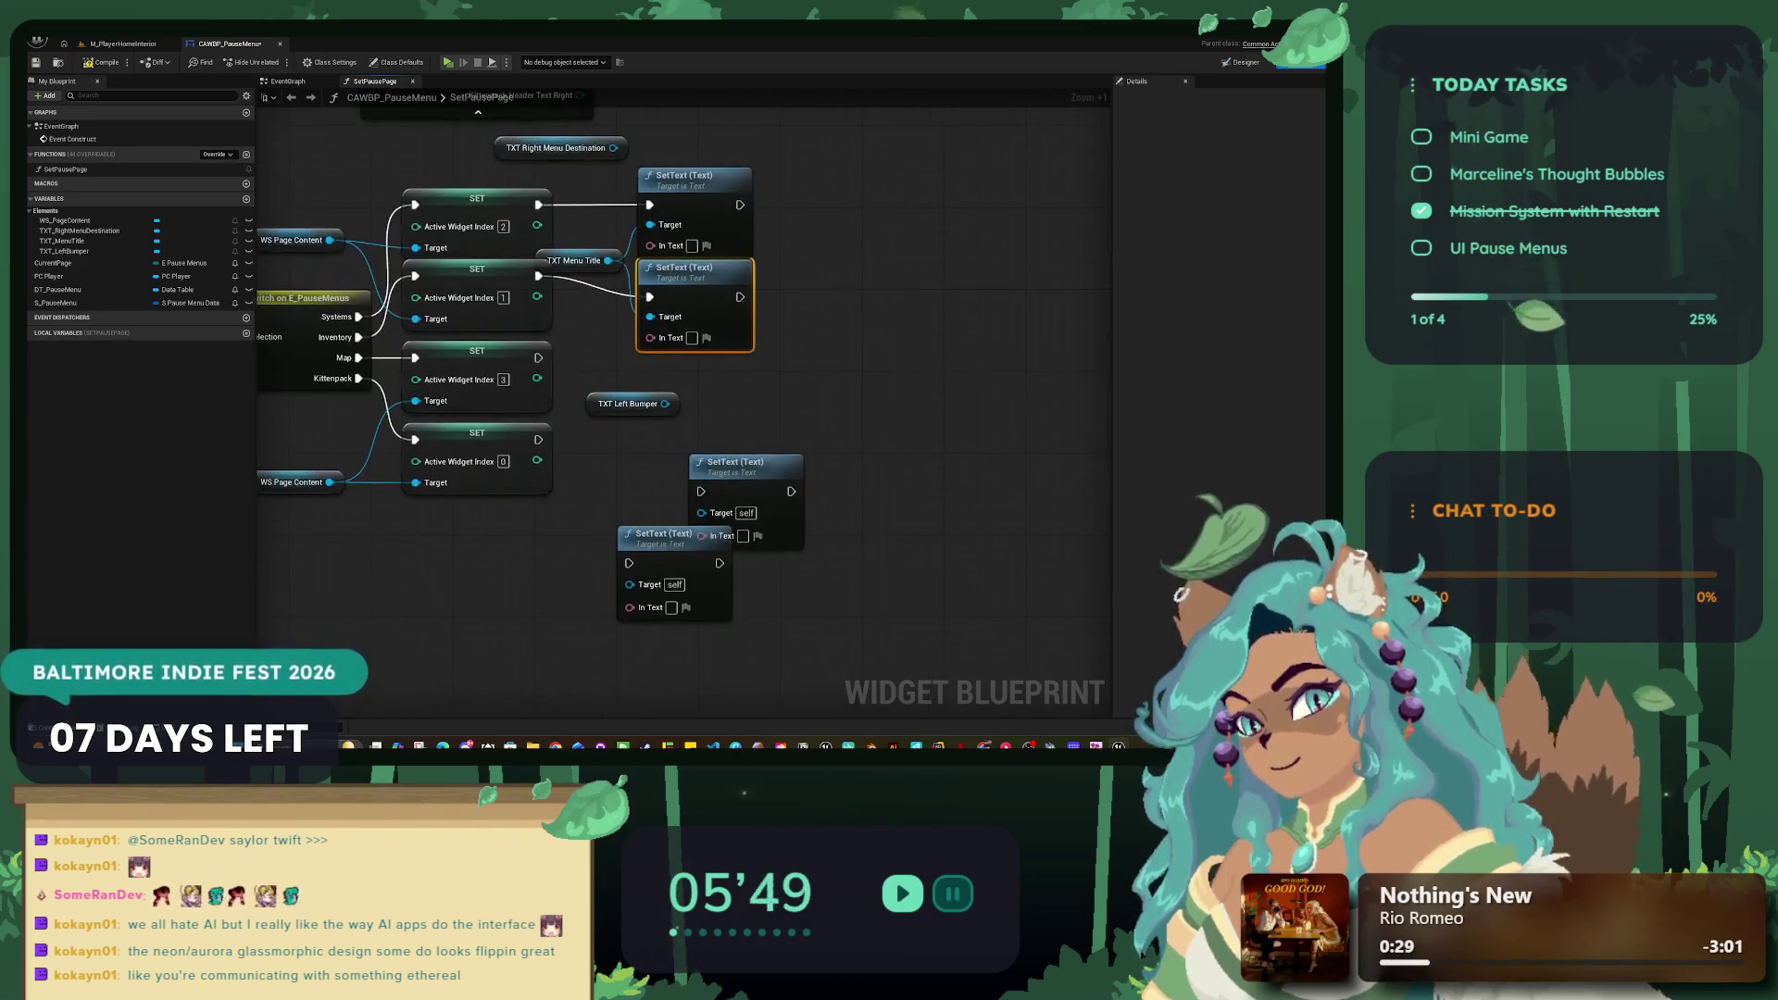
mouse_move(735, 461)
left_mouse_down()
mouse_move(695, 370)
mouse_move(599, 516)
left_mouse_up()
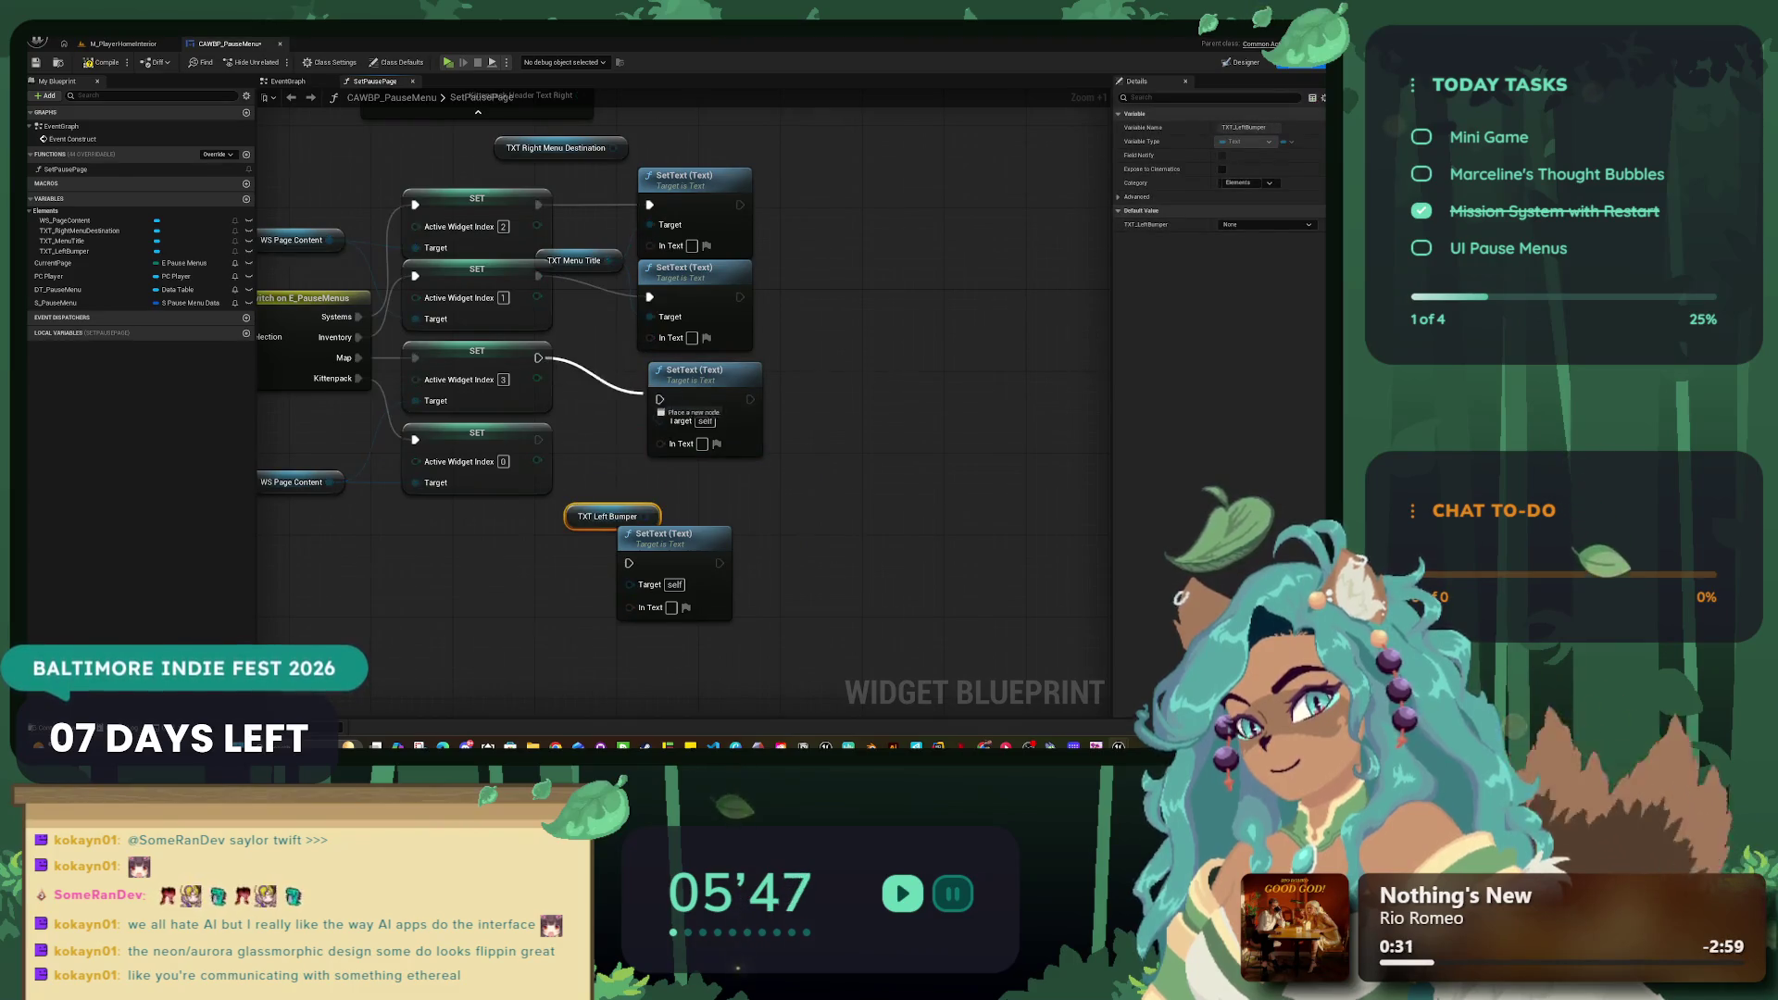
left_click_drag(538, 357, 659, 399)
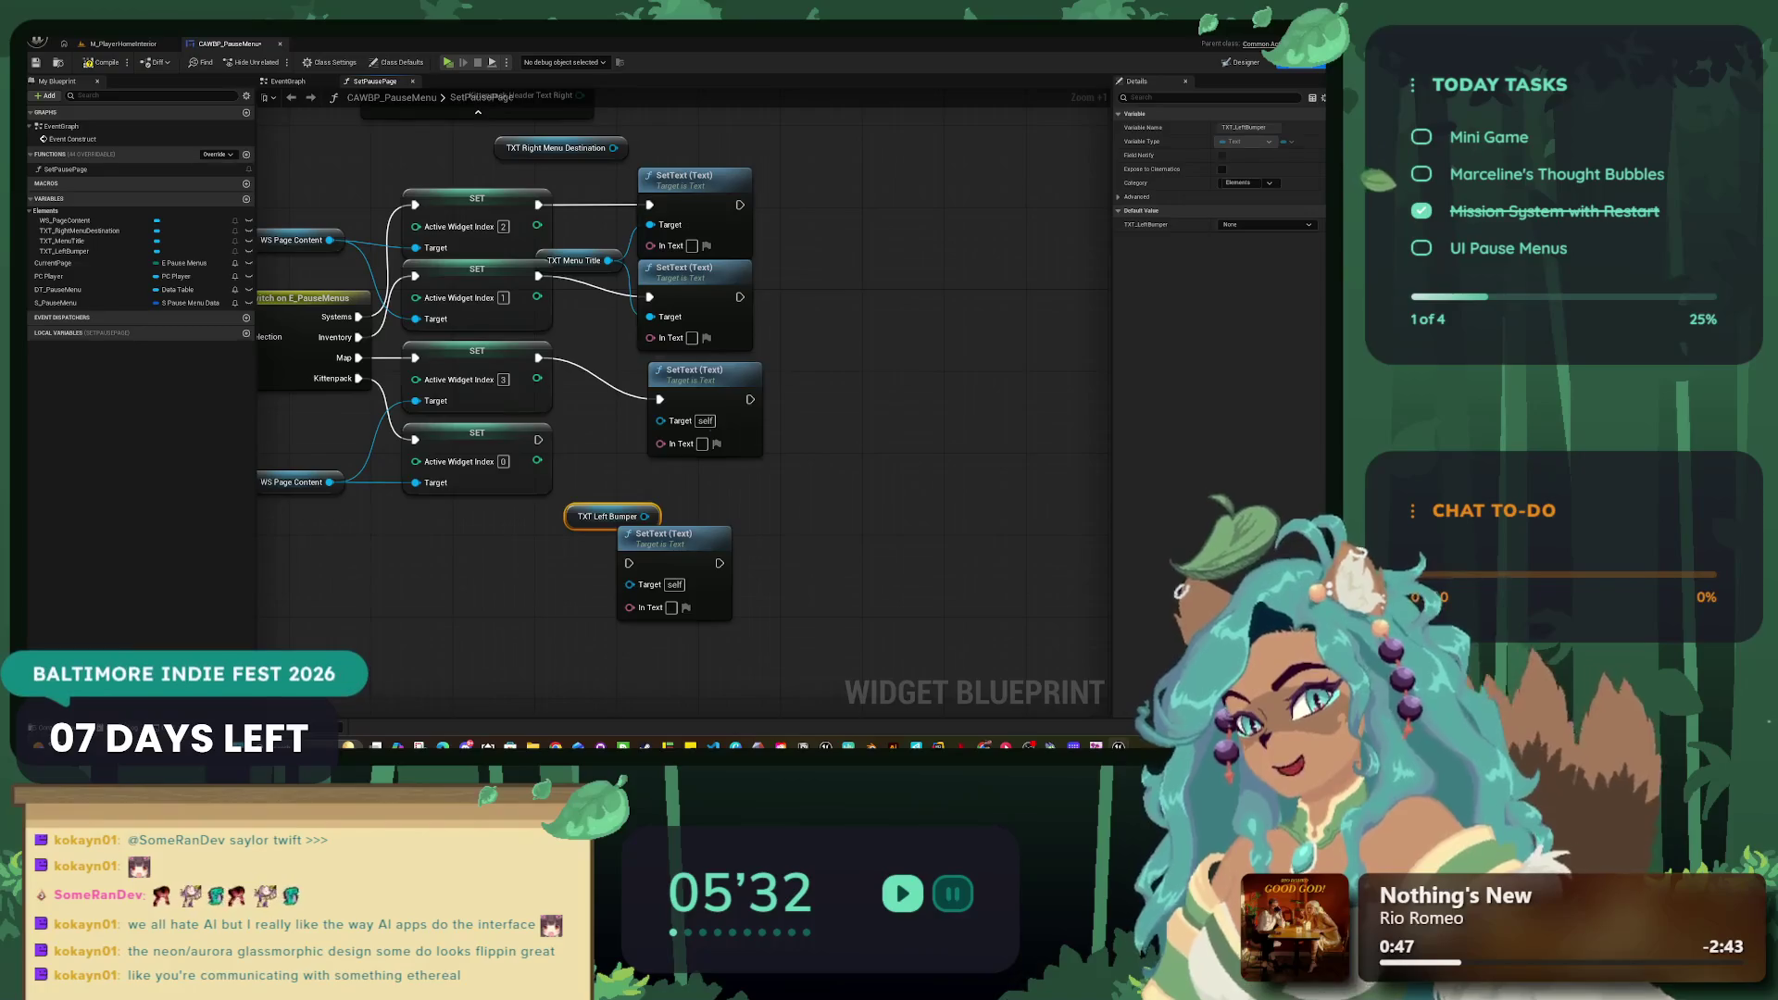
Step: Connect the index 0 SET node to the bottom SetText node
left_click_drag(694, 370, 683, 361)
left_click_drag(602, 515, 541, 566)
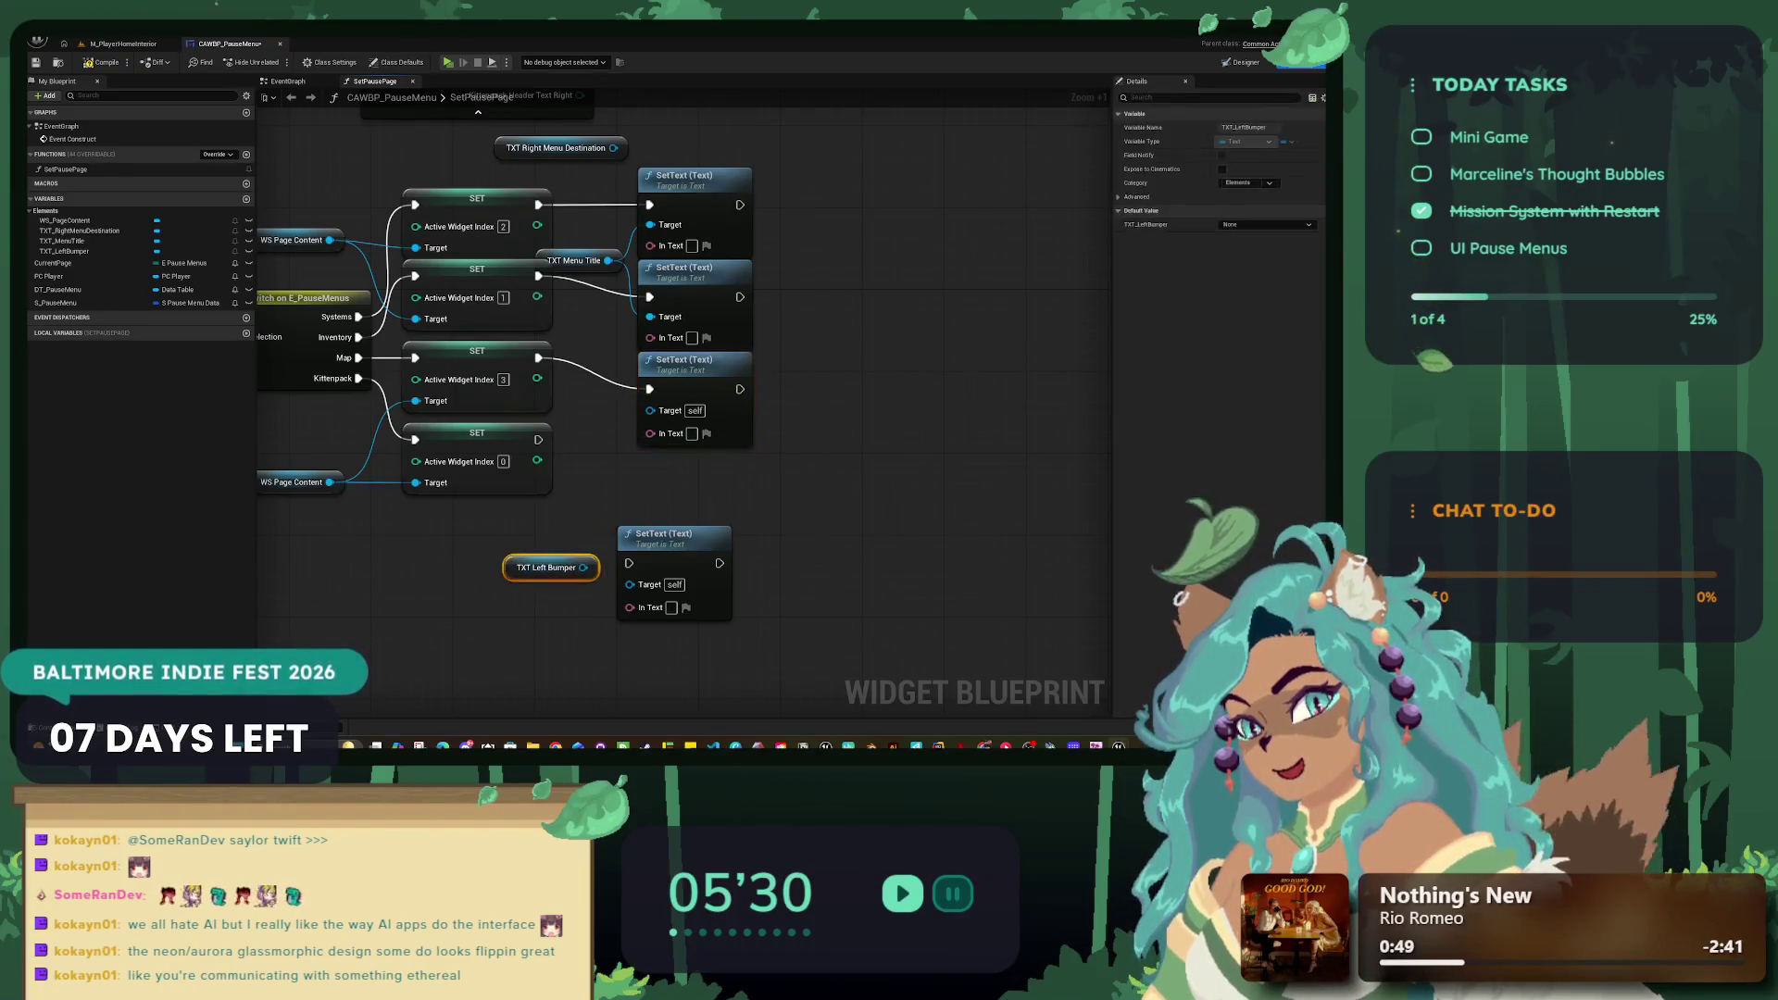
left_click_drag(663, 535, 684, 452)
left_click_drag(537, 439, 649, 481)
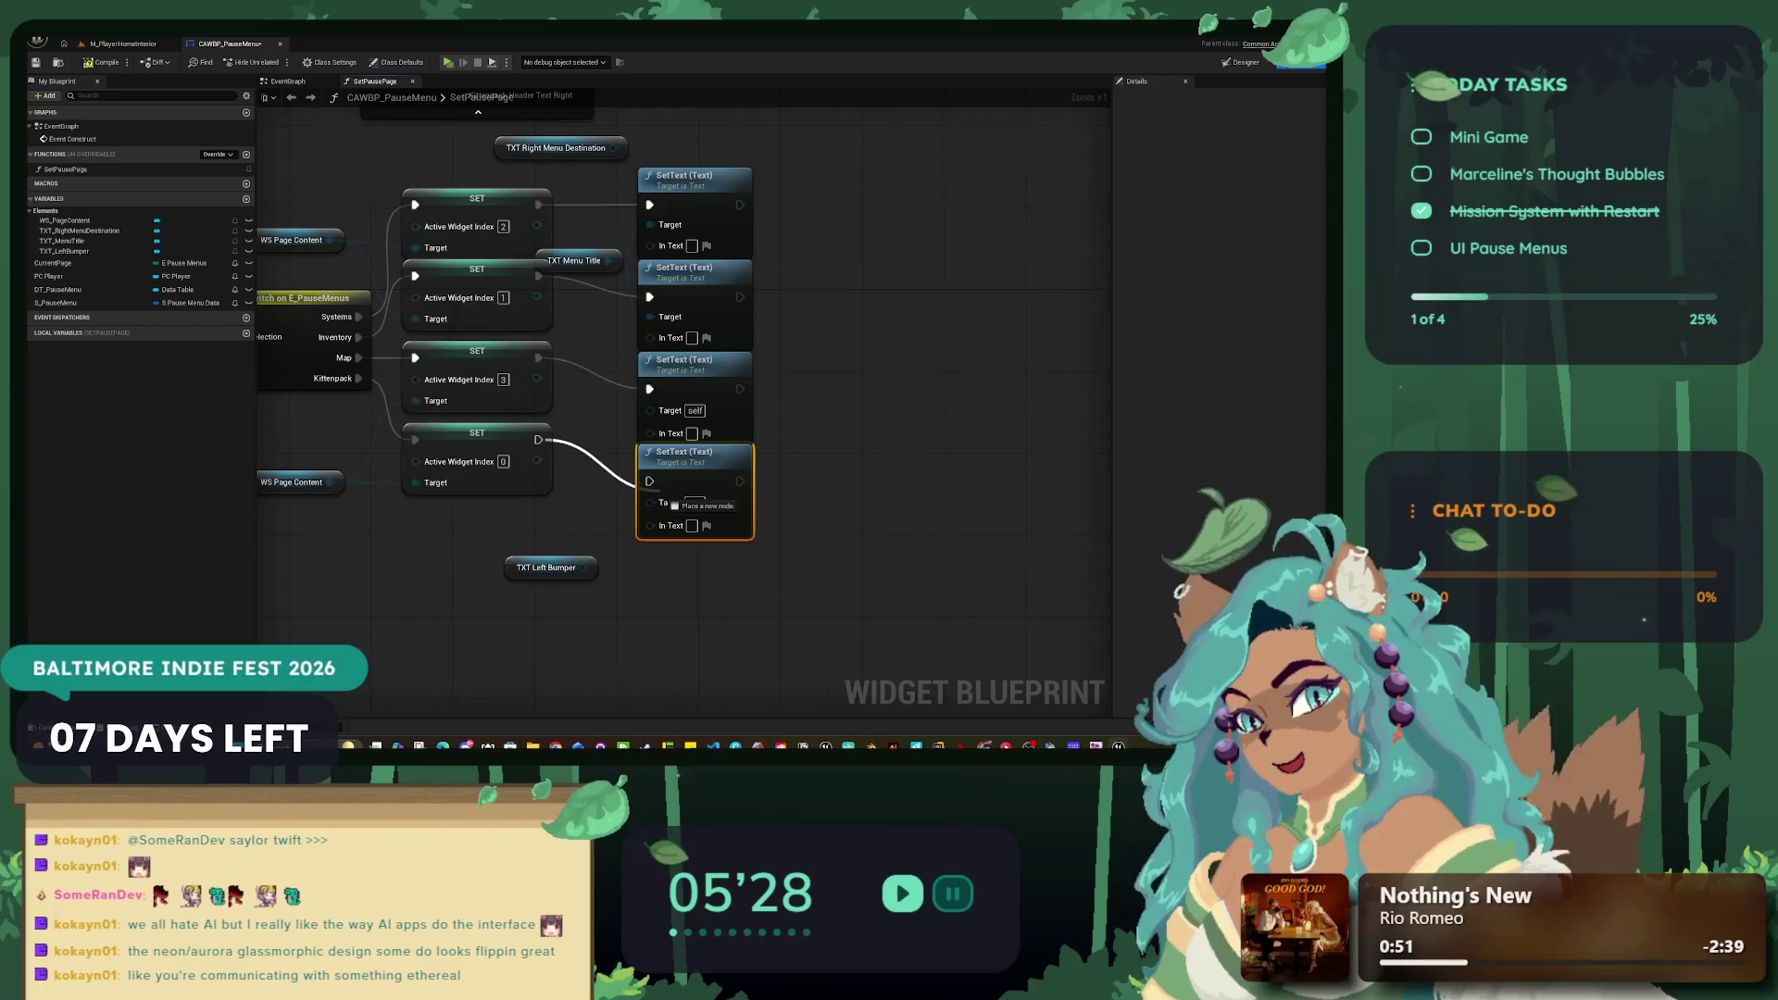
left_click_drag(555, 567, 607, 424)
Step: Shift the four SetText nodes right and move the pause menu data nodes and index 2 SET clear
mouse_move(880, 278)
left_mouse_down()
mouse_move(862, 384)
mouse_move(648, 648)
left_mouse_up()
mouse_move(695, 271)
left_mouse_down()
mouse_move(797, 270)
mouse_move(778, 209)
mouse_move(892, 383)
left_mouse_up()
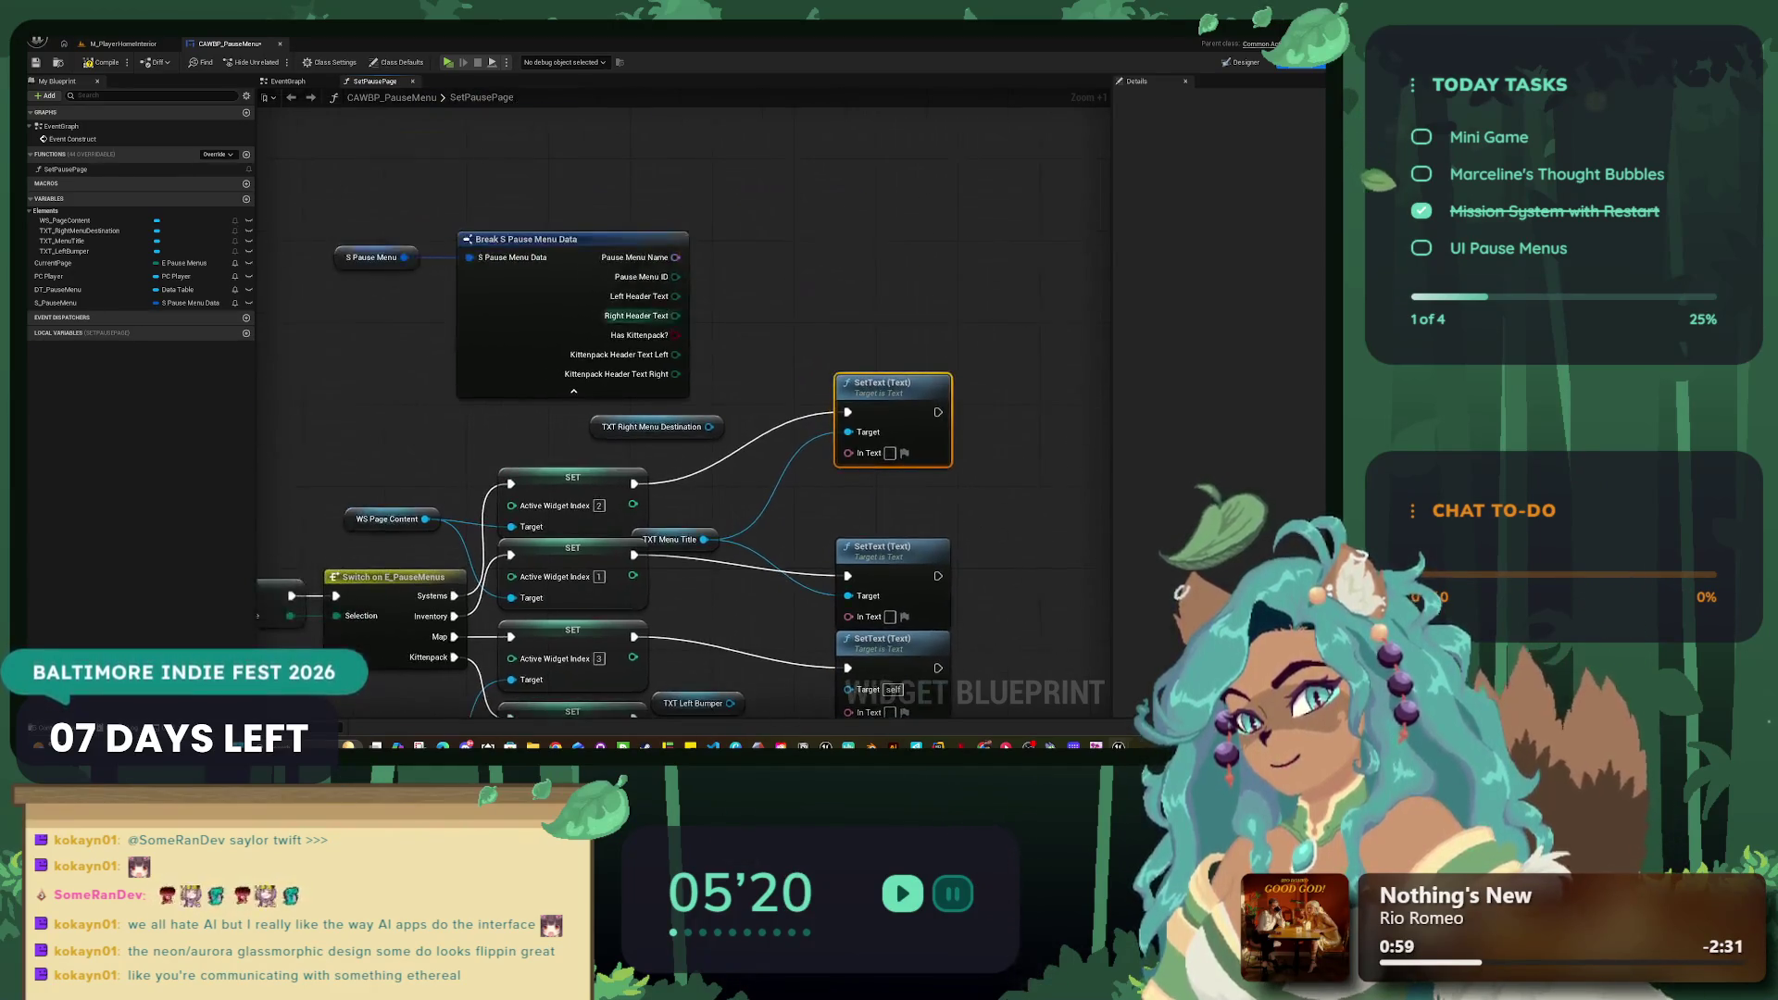
left_click_drag(815, 222, 361, 278)
left_click_drag(597, 278, 648, 147)
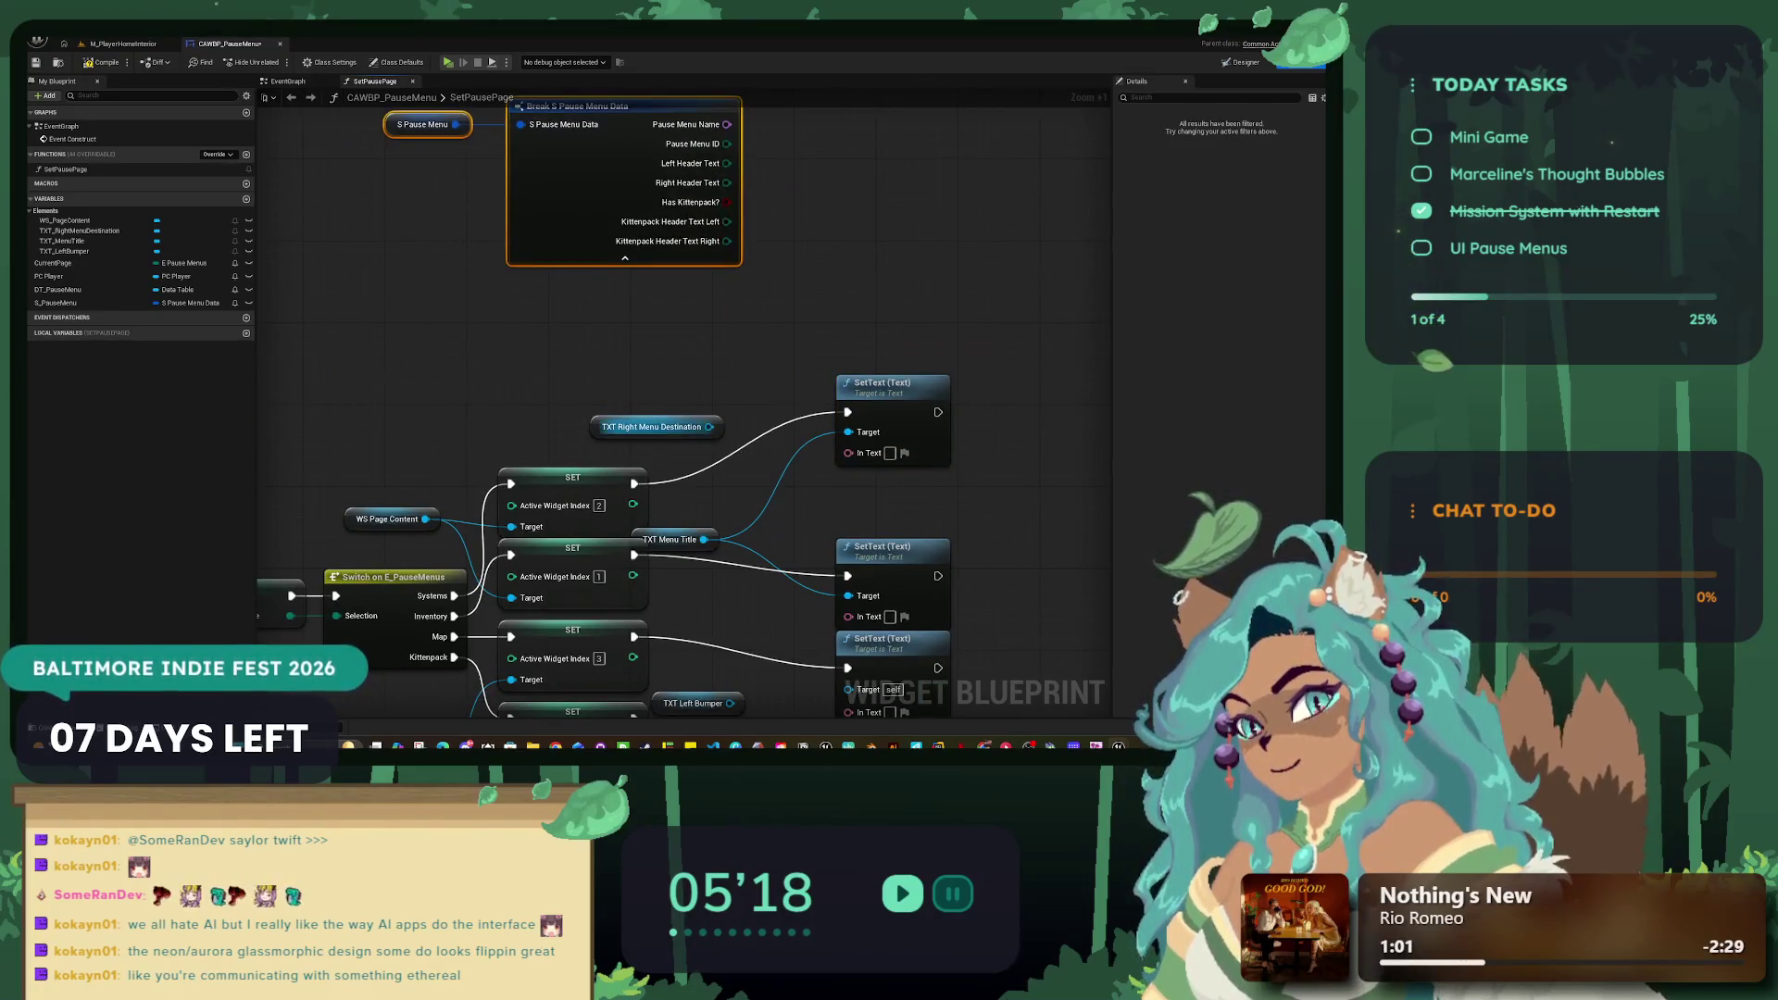
left_click_drag(657, 427, 894, 293)
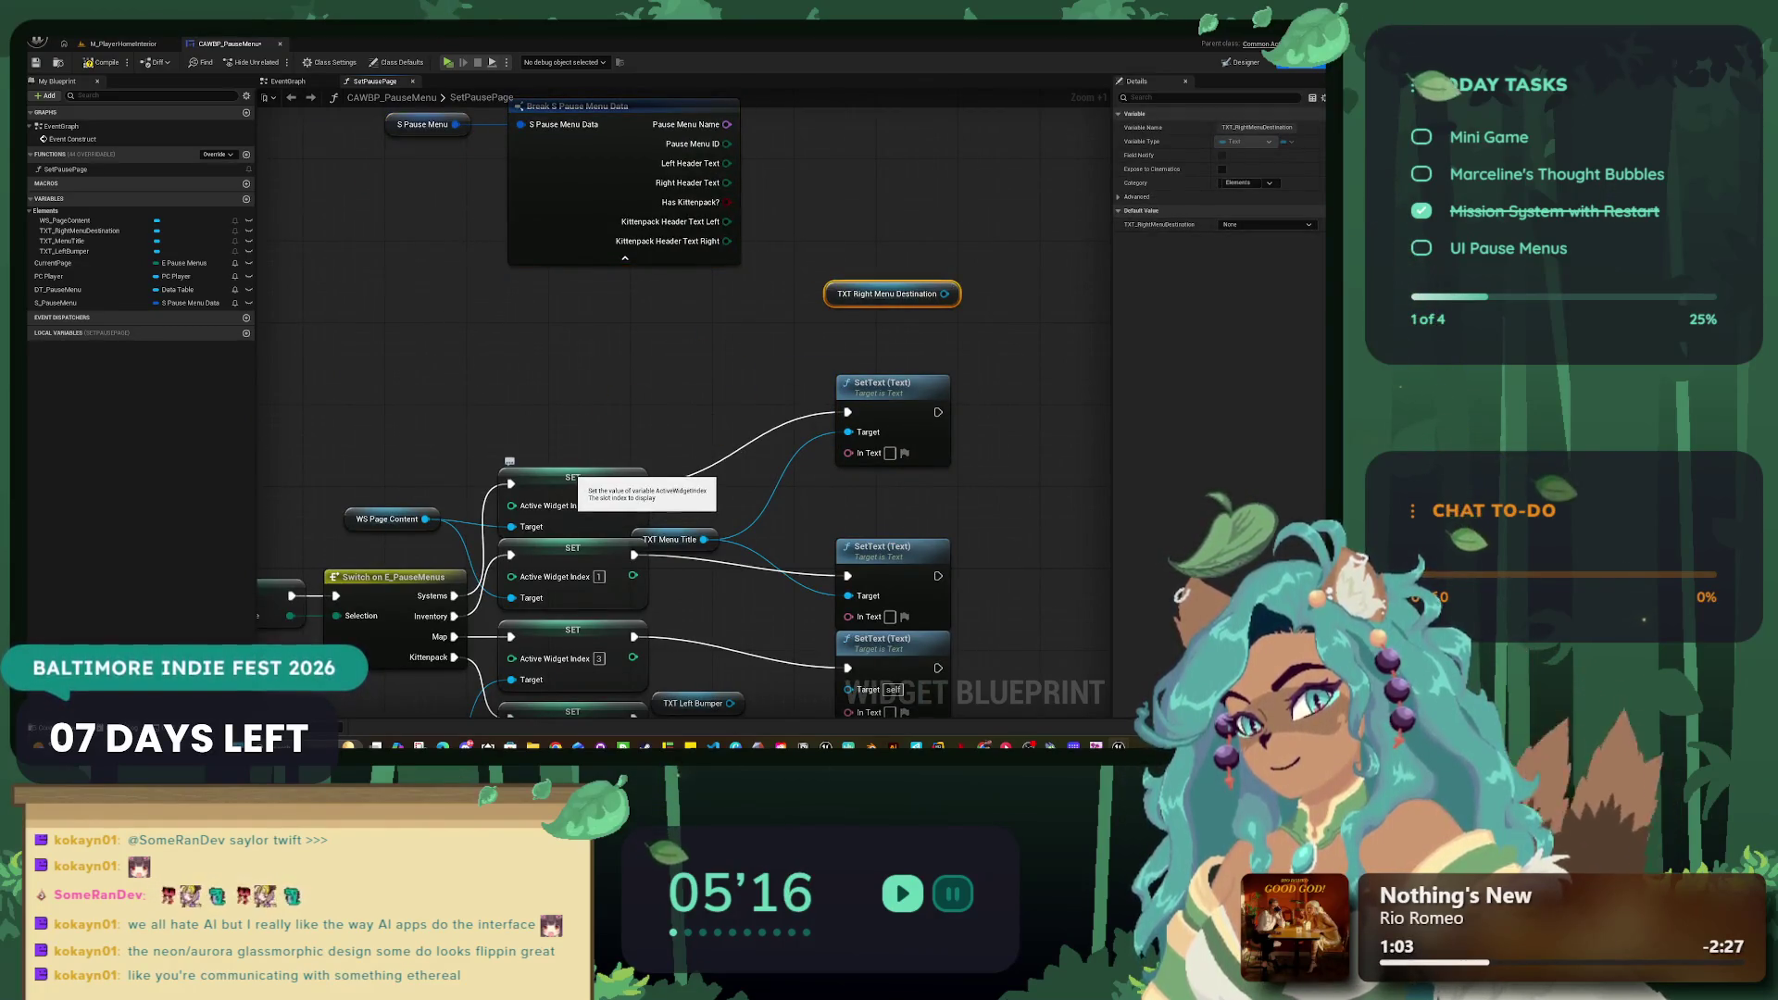
left_click_drag(572, 479, 583, 408)
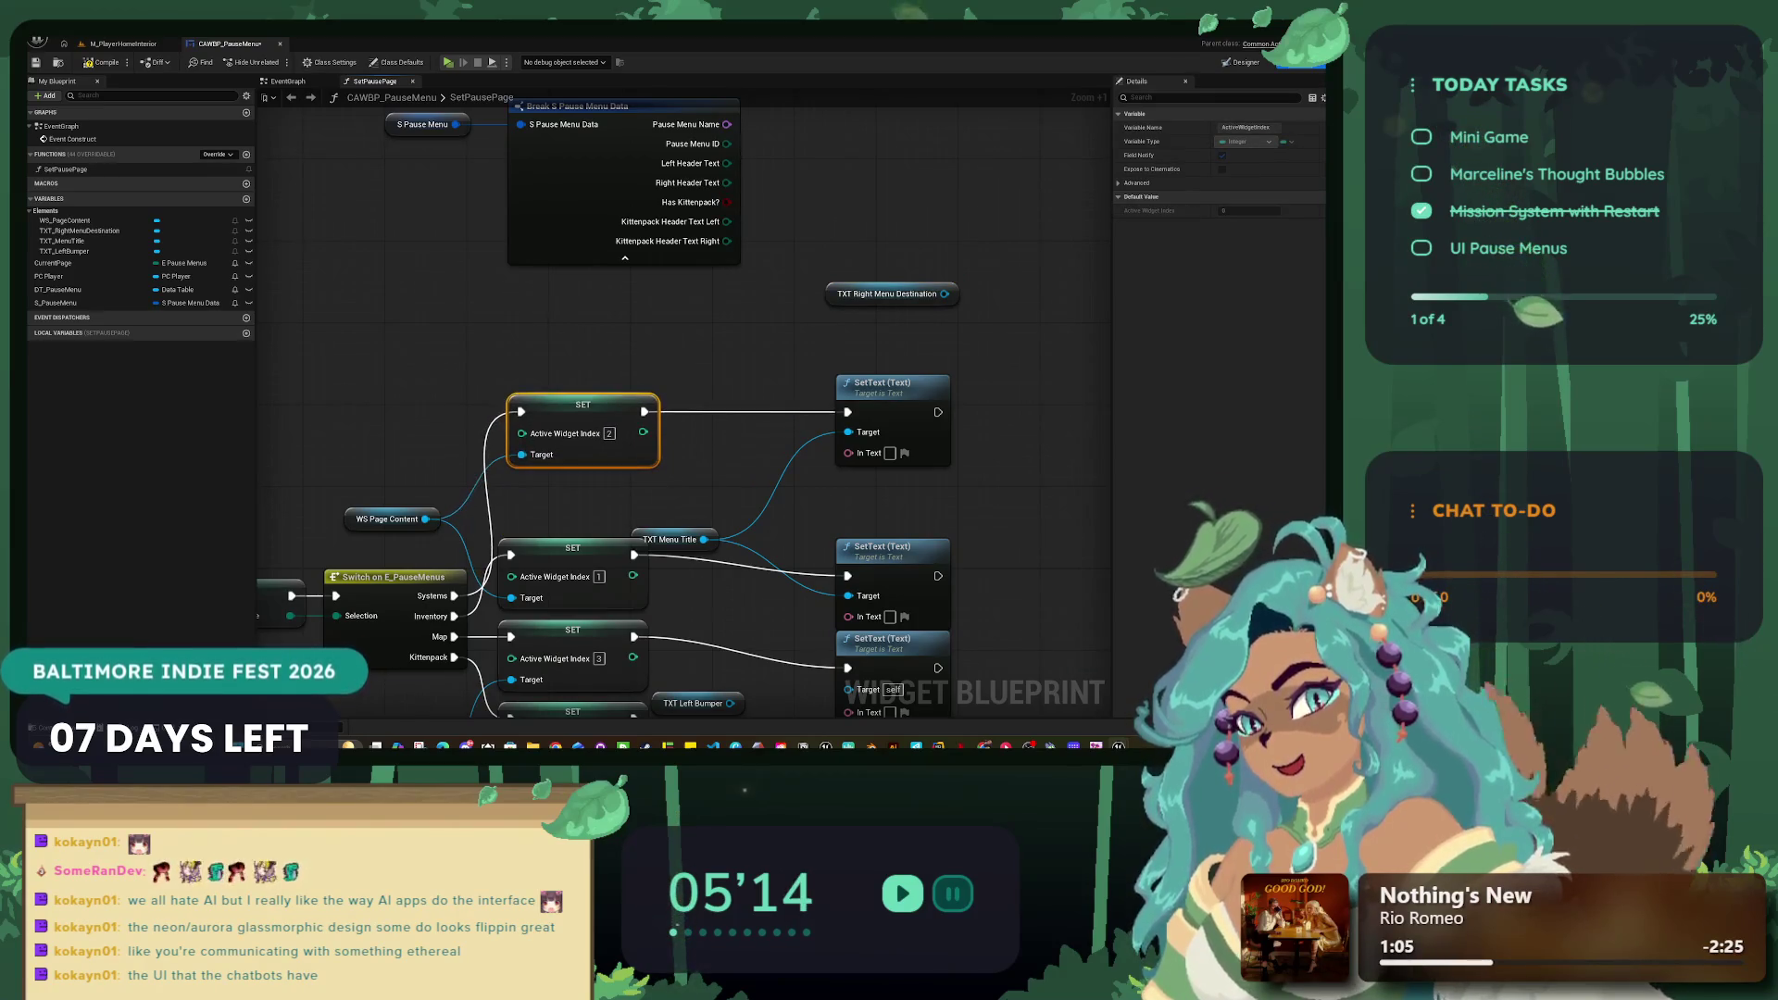
left_click_drag(585, 549, 597, 408)
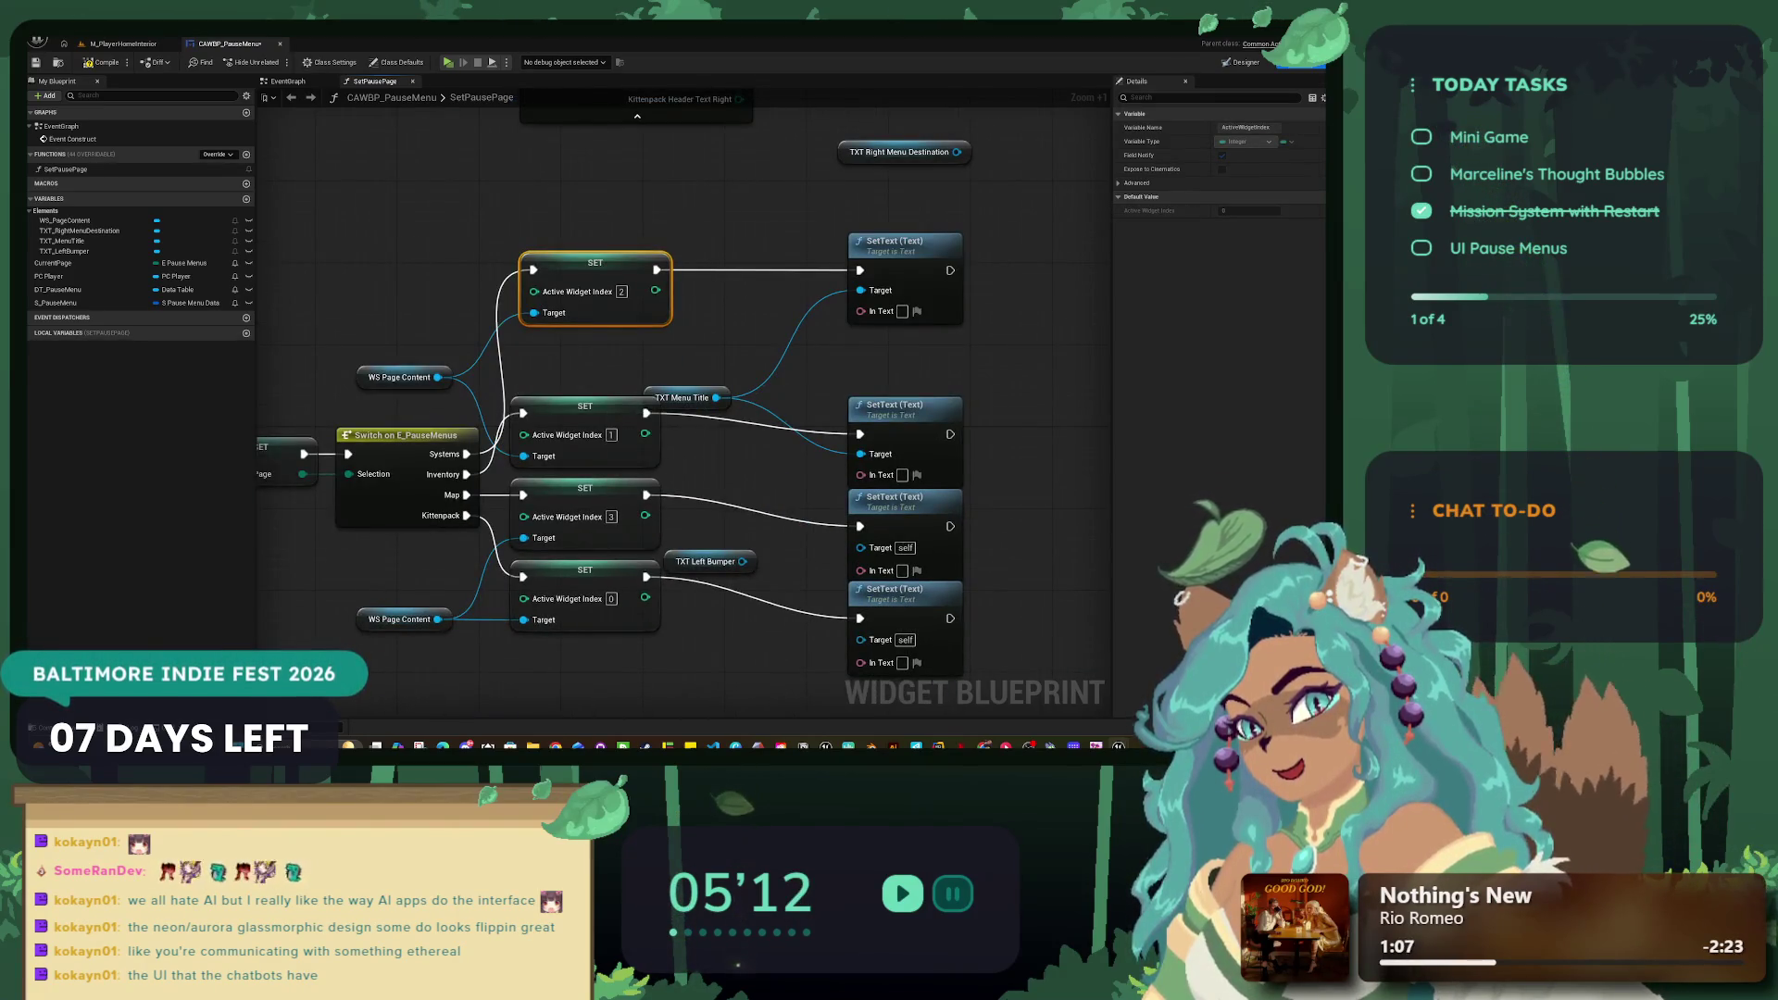
Step: Align the SetText nodes and the index 1 row beside TXT Menu Title
left_click_drag(953, 408, 958, 355)
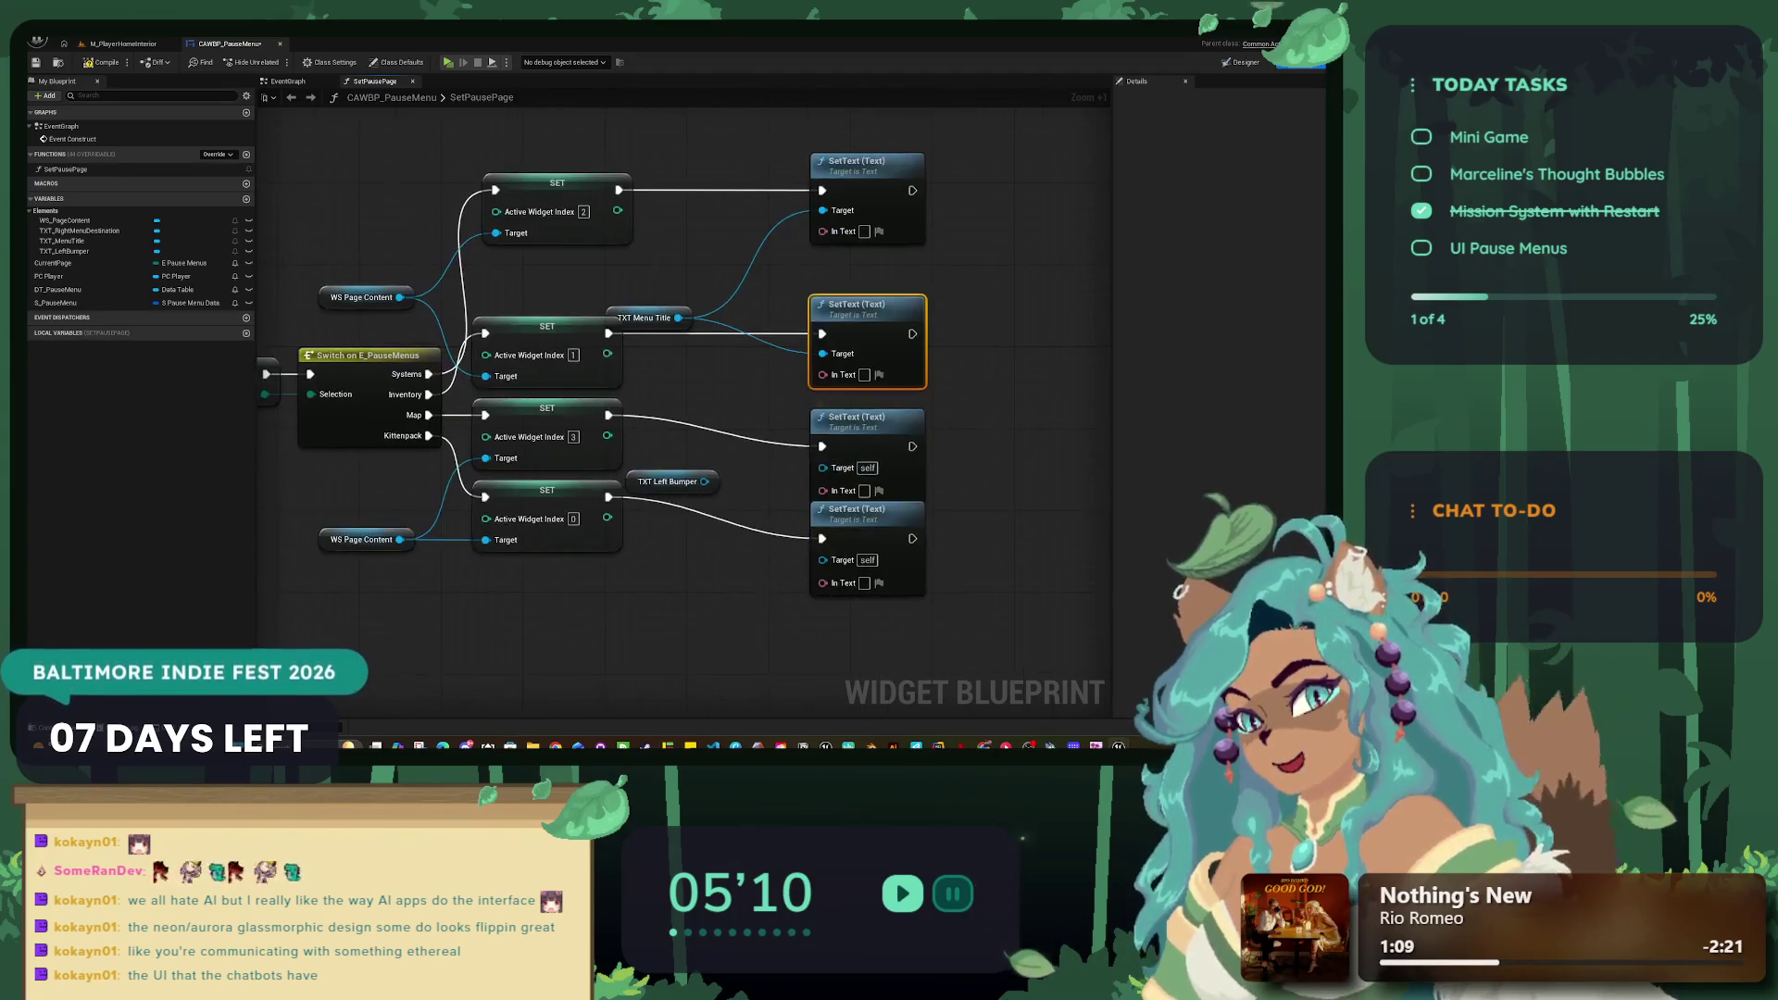
left_click(868, 428)
left_click_drag(868, 429, 867, 399)
mouse_move(1028, 487)
left_mouse_down()
mouse_move(966, 482)
mouse_move(990, 499)
left_mouse_up()
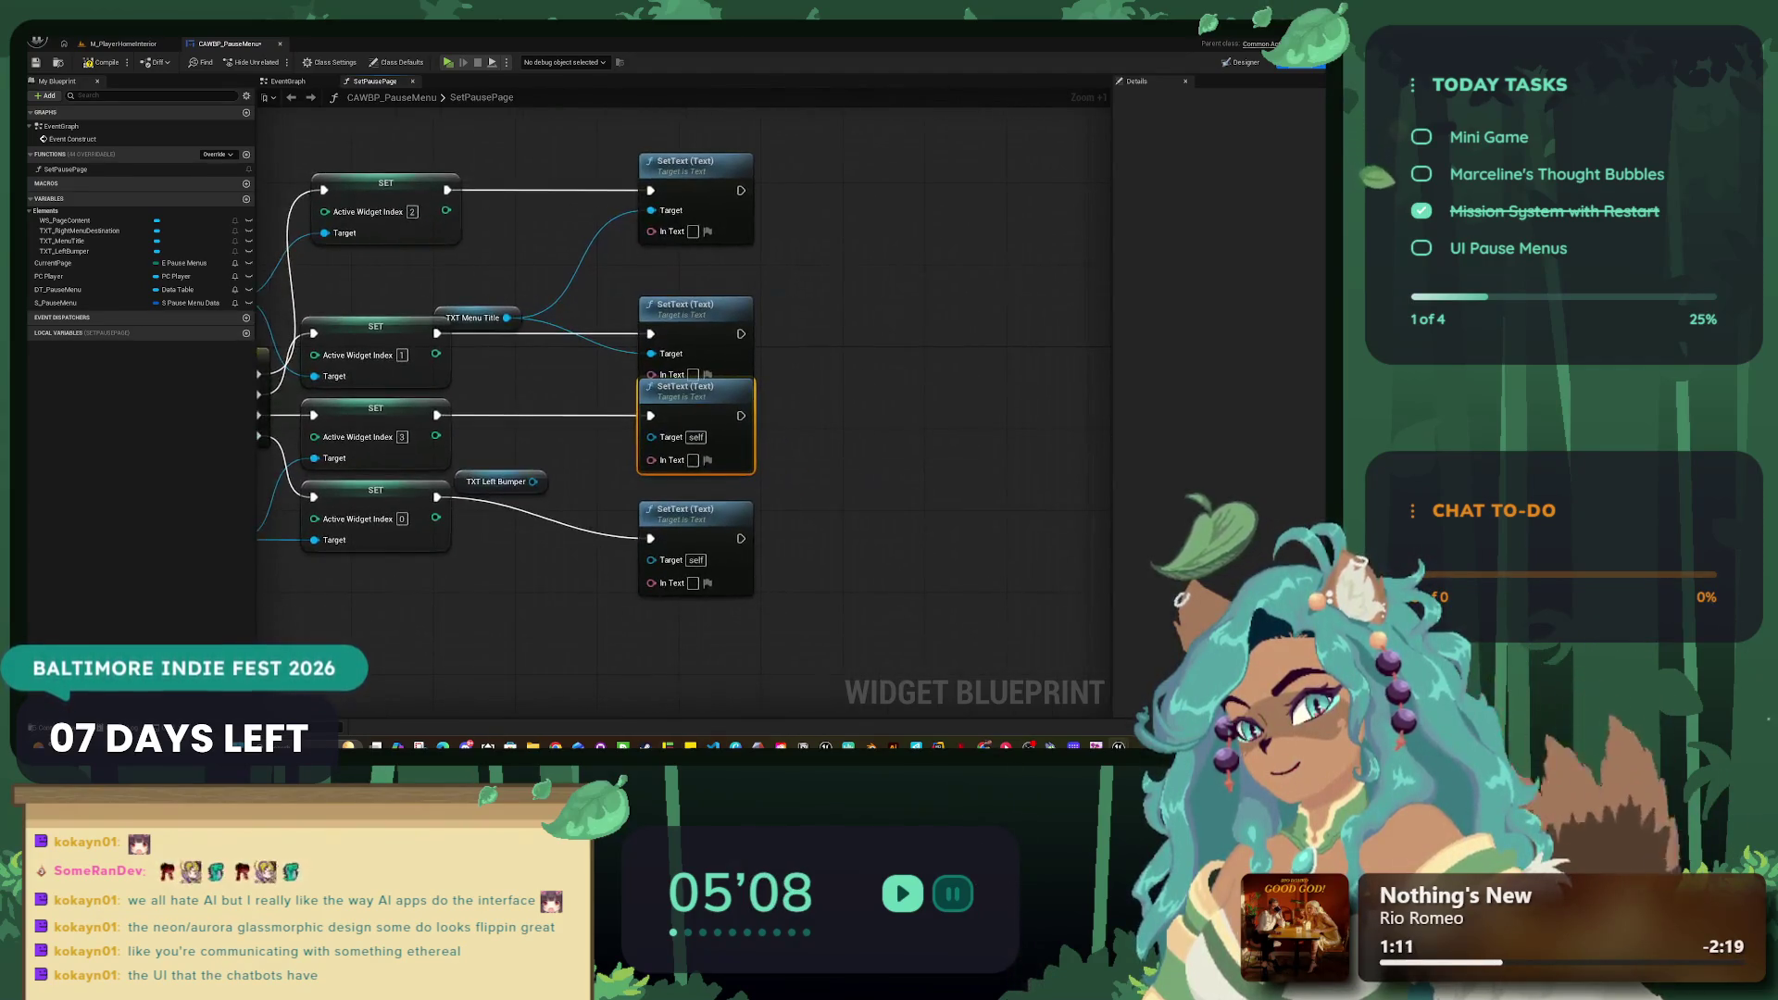
mouse_move(431, 331)
left_mouse_down()
mouse_move(708, 389)
mouse_move(880, 389)
left_mouse_up()
left_click_drag(518, 349, 528, 318)
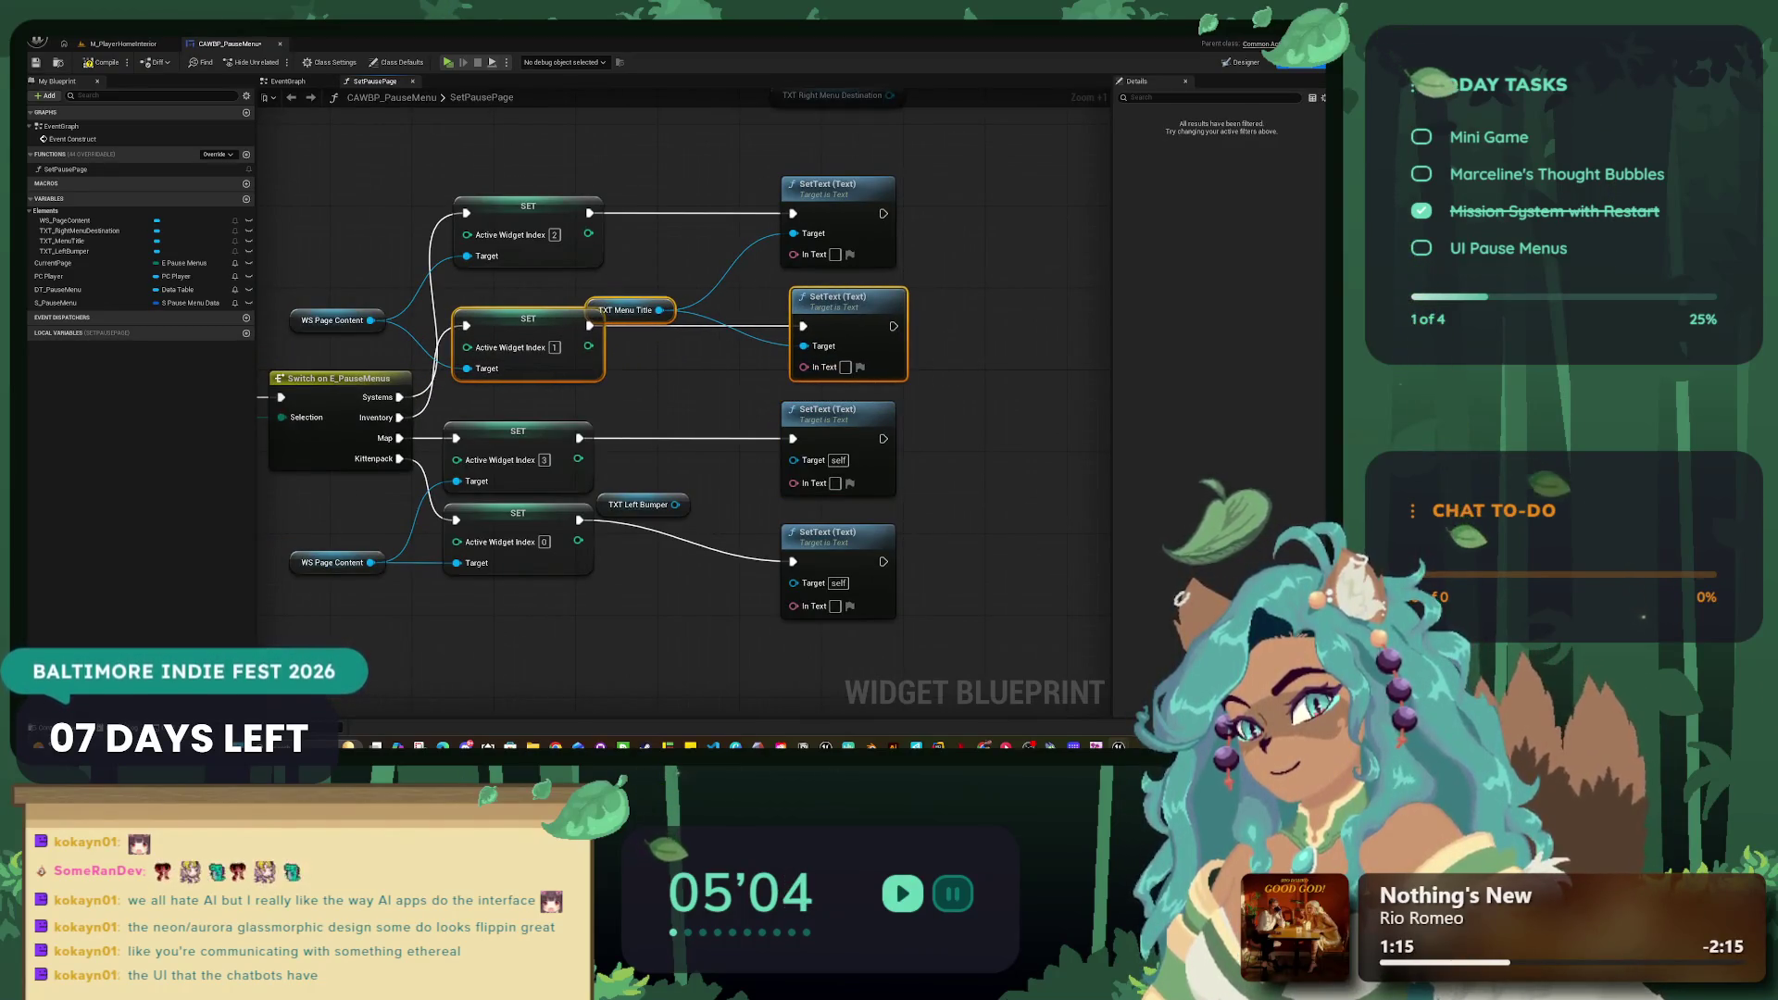
left_click(837, 298)
left_click_drag(838, 298, 827, 298)
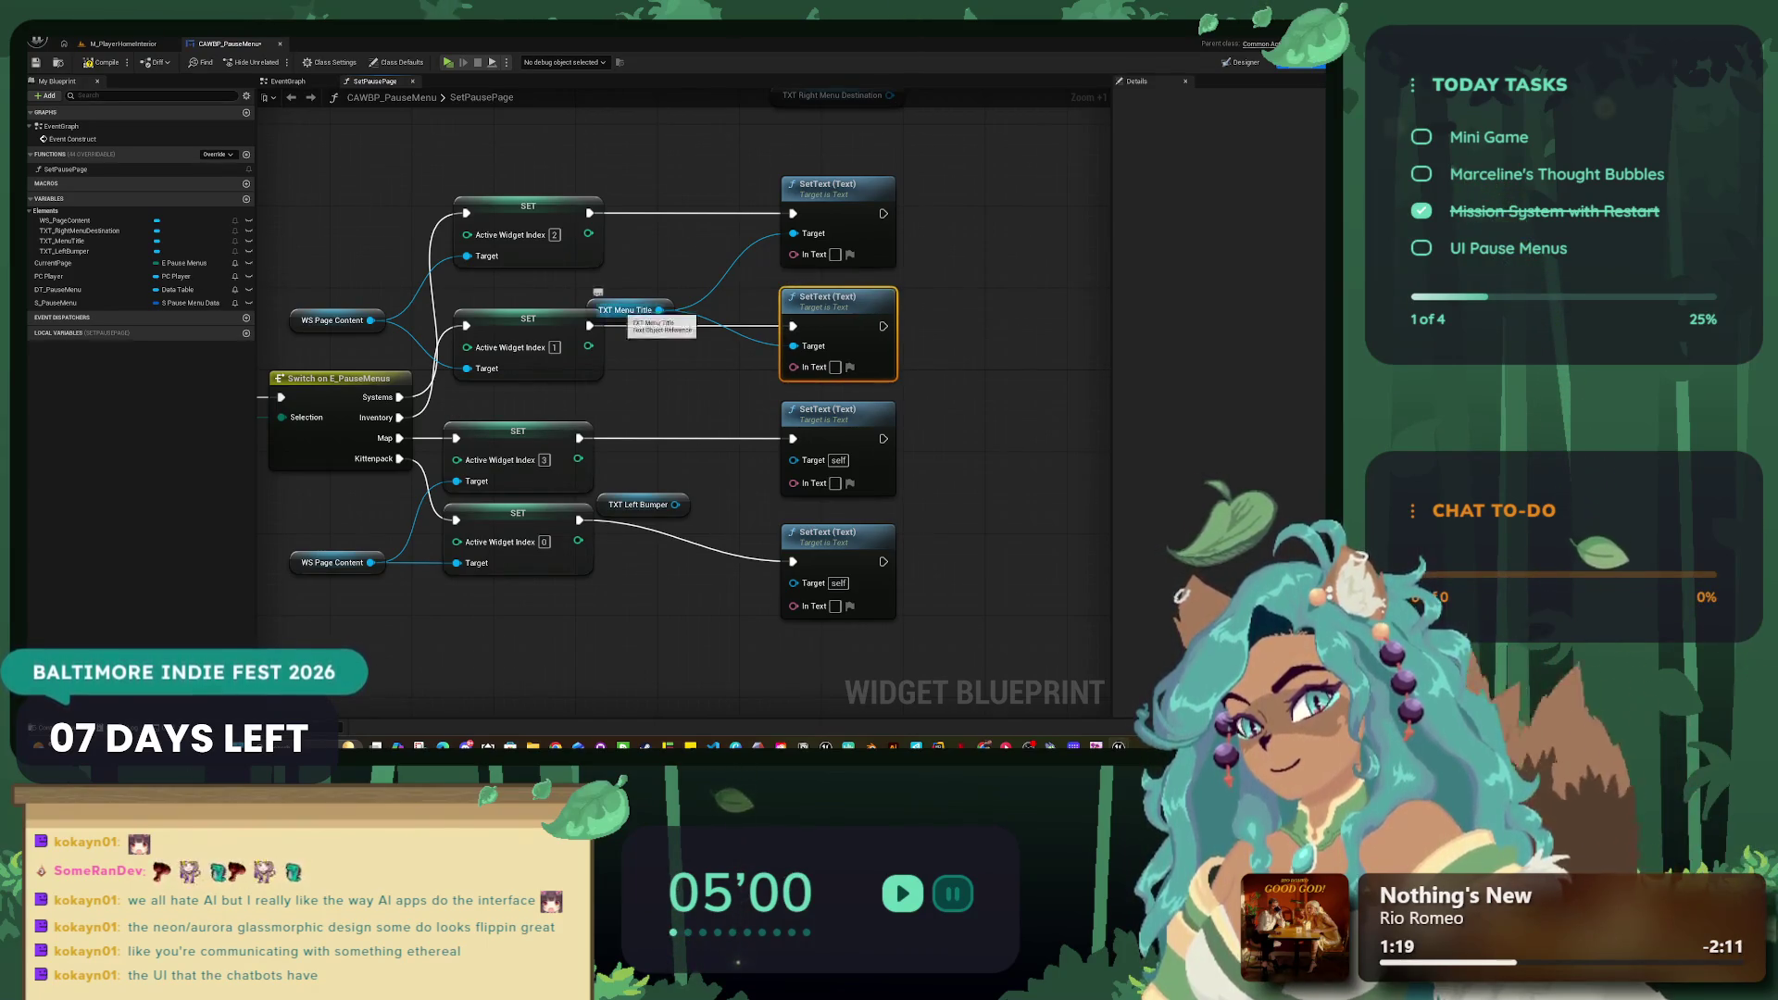
mouse_move(626, 310)
left_mouse_down()
mouse_move(676, 258)
mouse_move(657, 238)
mouse_move(1047, 268)
left_mouse_up()
Step: Wire TXT Menu Title into only the top SetText target and paste copies of the getter
left_click(629, 216)
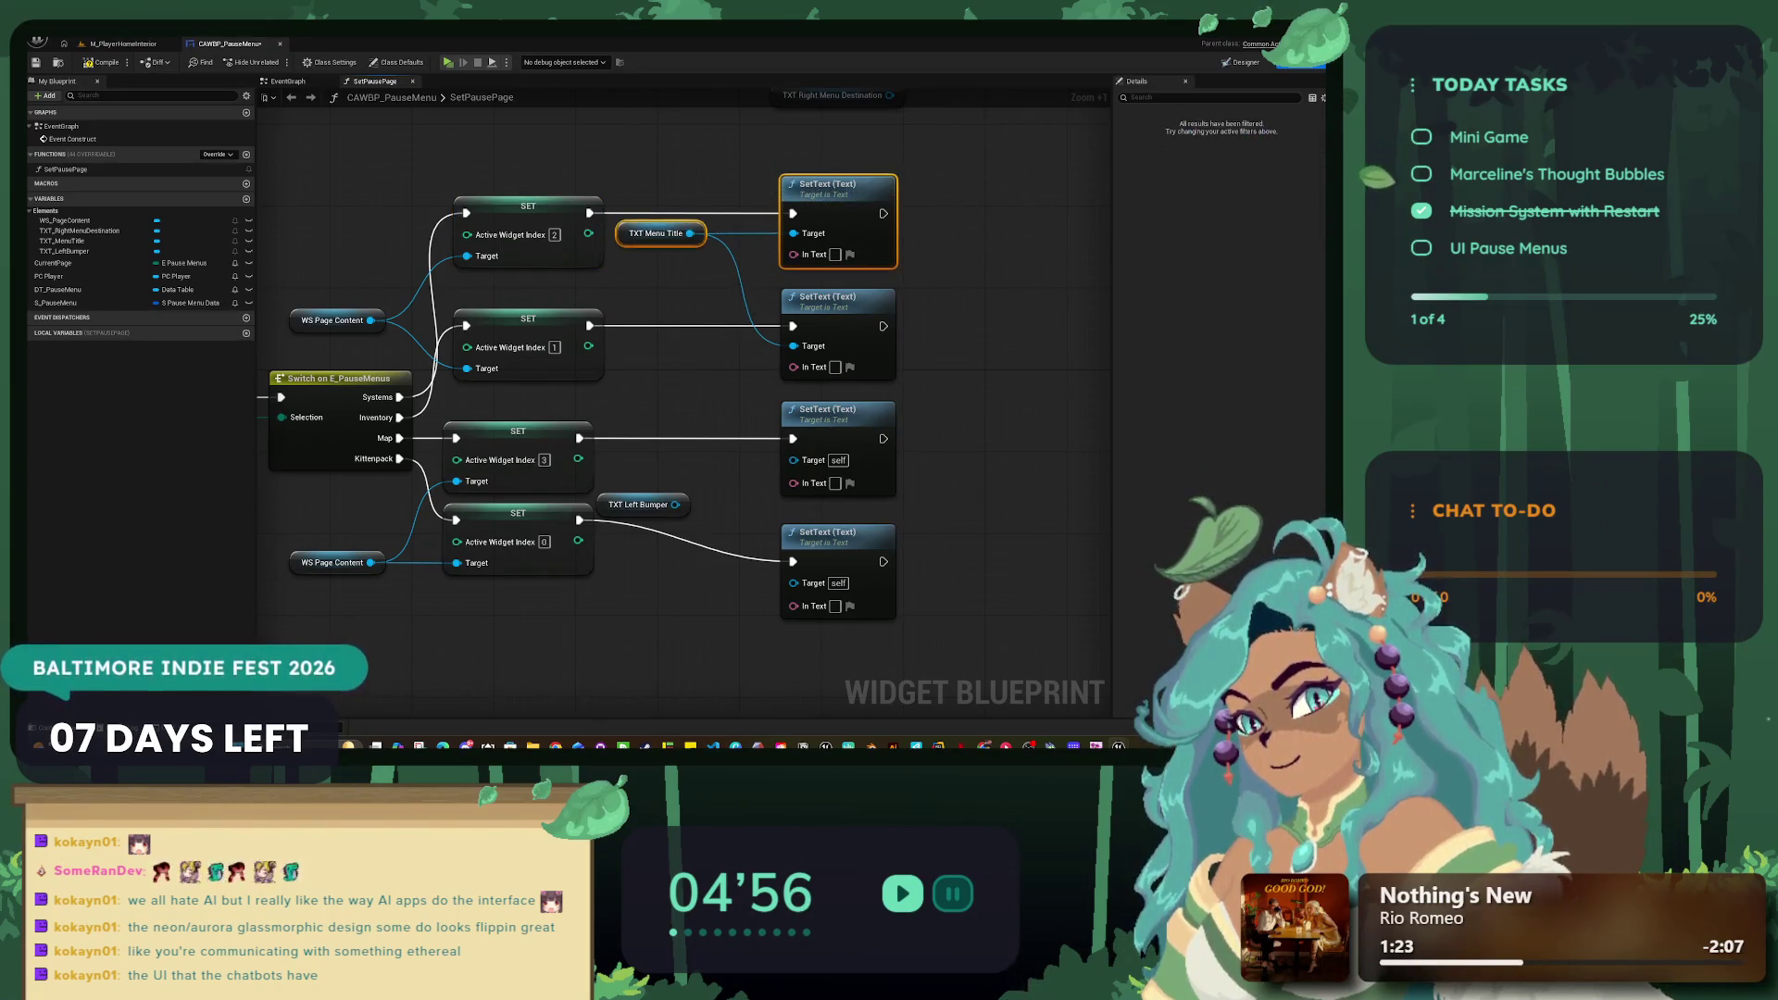
left_click(689, 234, "alt")
left_click_drag(690, 233, 792, 234)
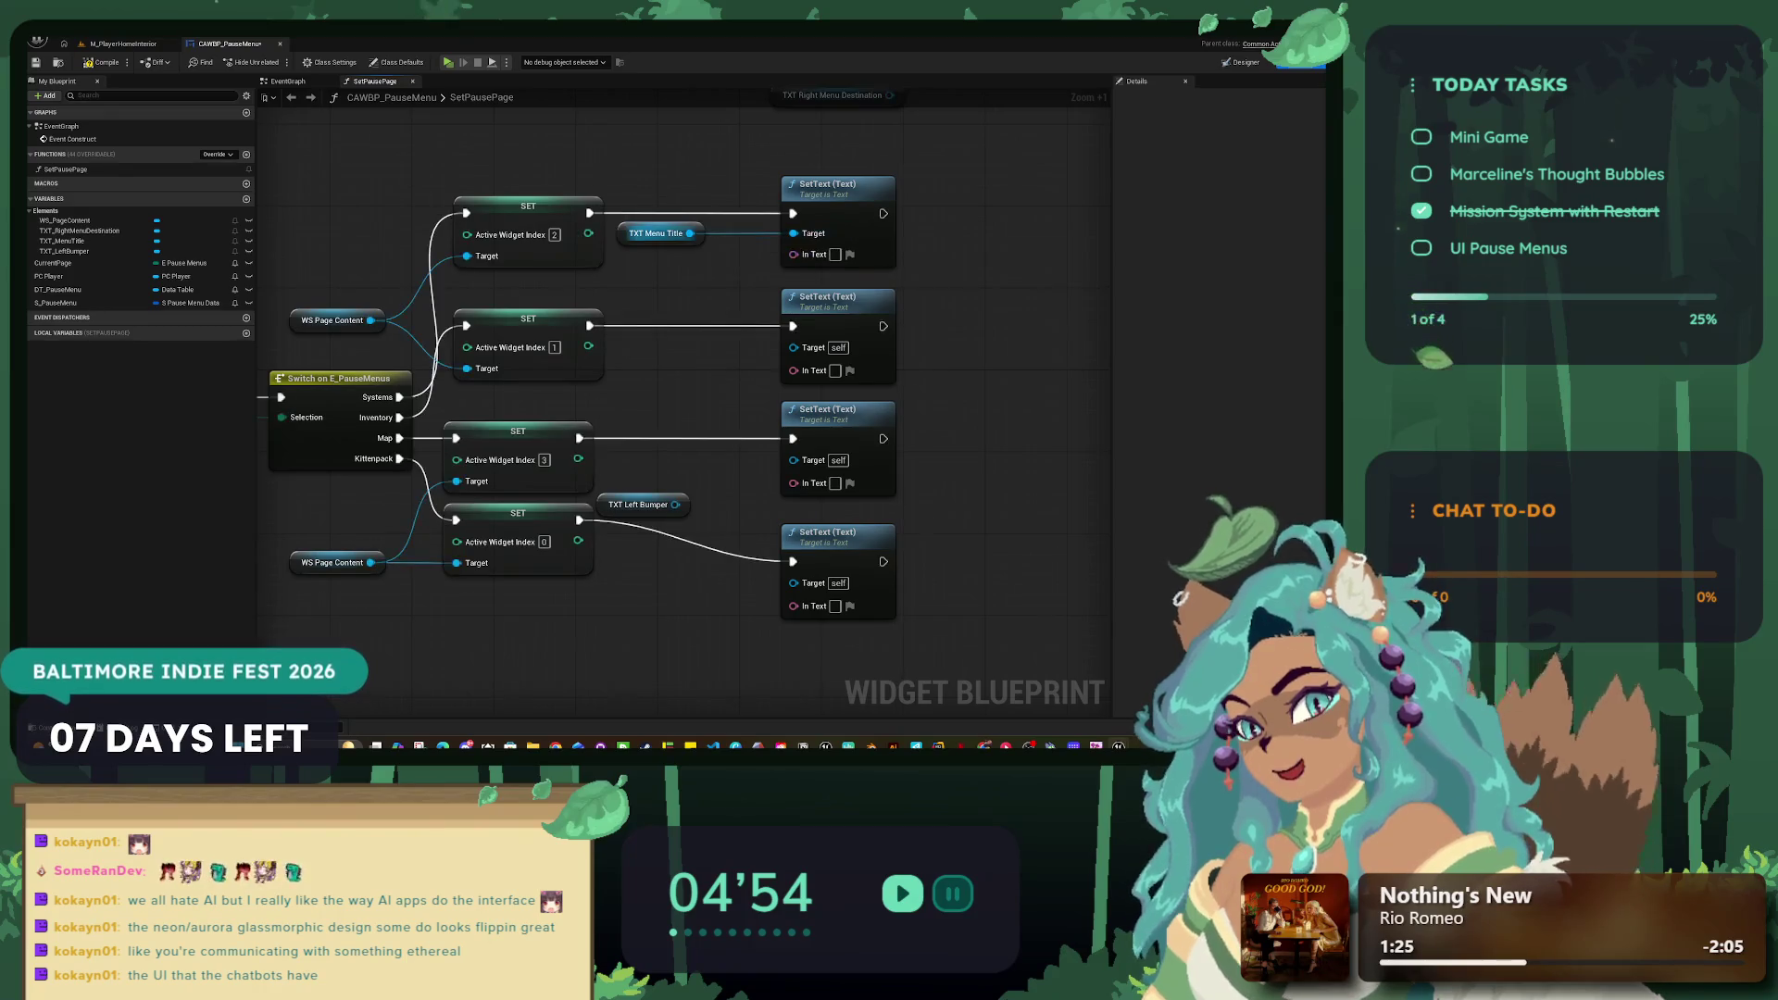
left_click(659, 233)
key("ctrl+c")
key("ctrl+v")
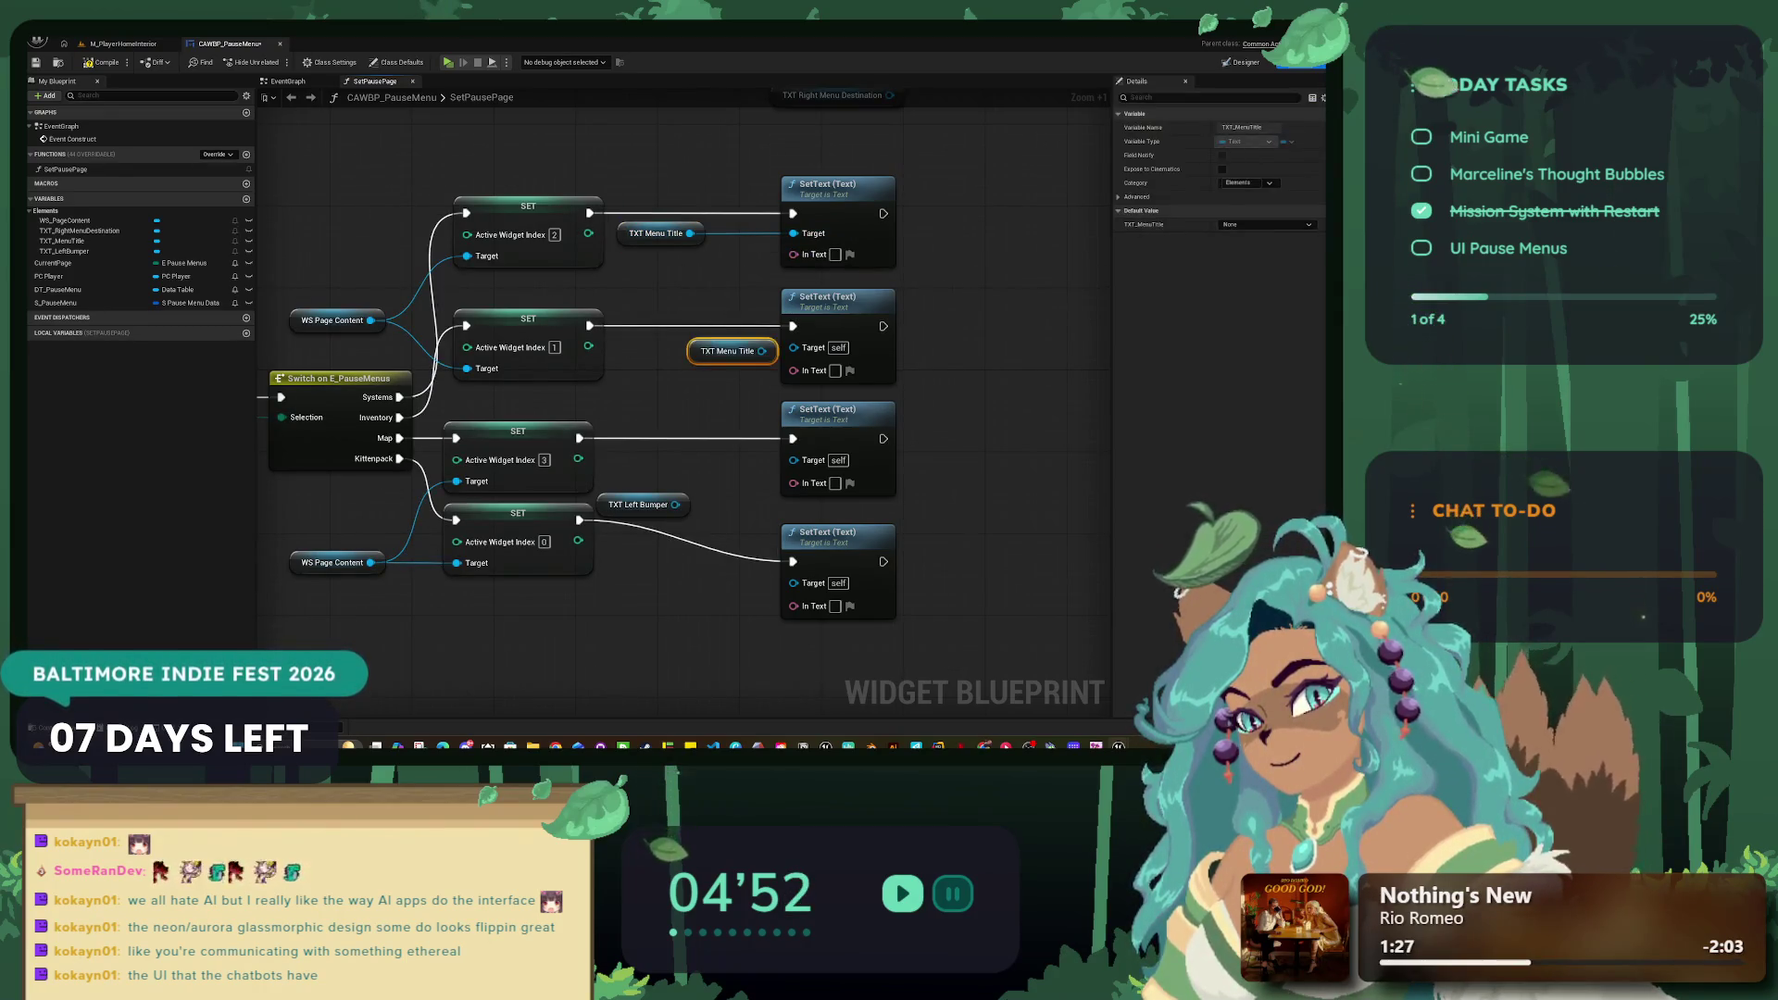
key("ctrl+v")
key("ctrl+v")
Step: Connect the TXT Menu Title copies to the remaining SetText target pins
left_click_drag(752, 473, 722, 462)
left_click_drag(751, 463, 793, 458)
mouse_move(761, 351)
left_mouse_down()
mouse_move(793, 345)
mouse_move(722, 345)
left_mouse_up()
left_click(704, 305)
left_click_drag(660, 234, 722, 233)
left_click(704, 278)
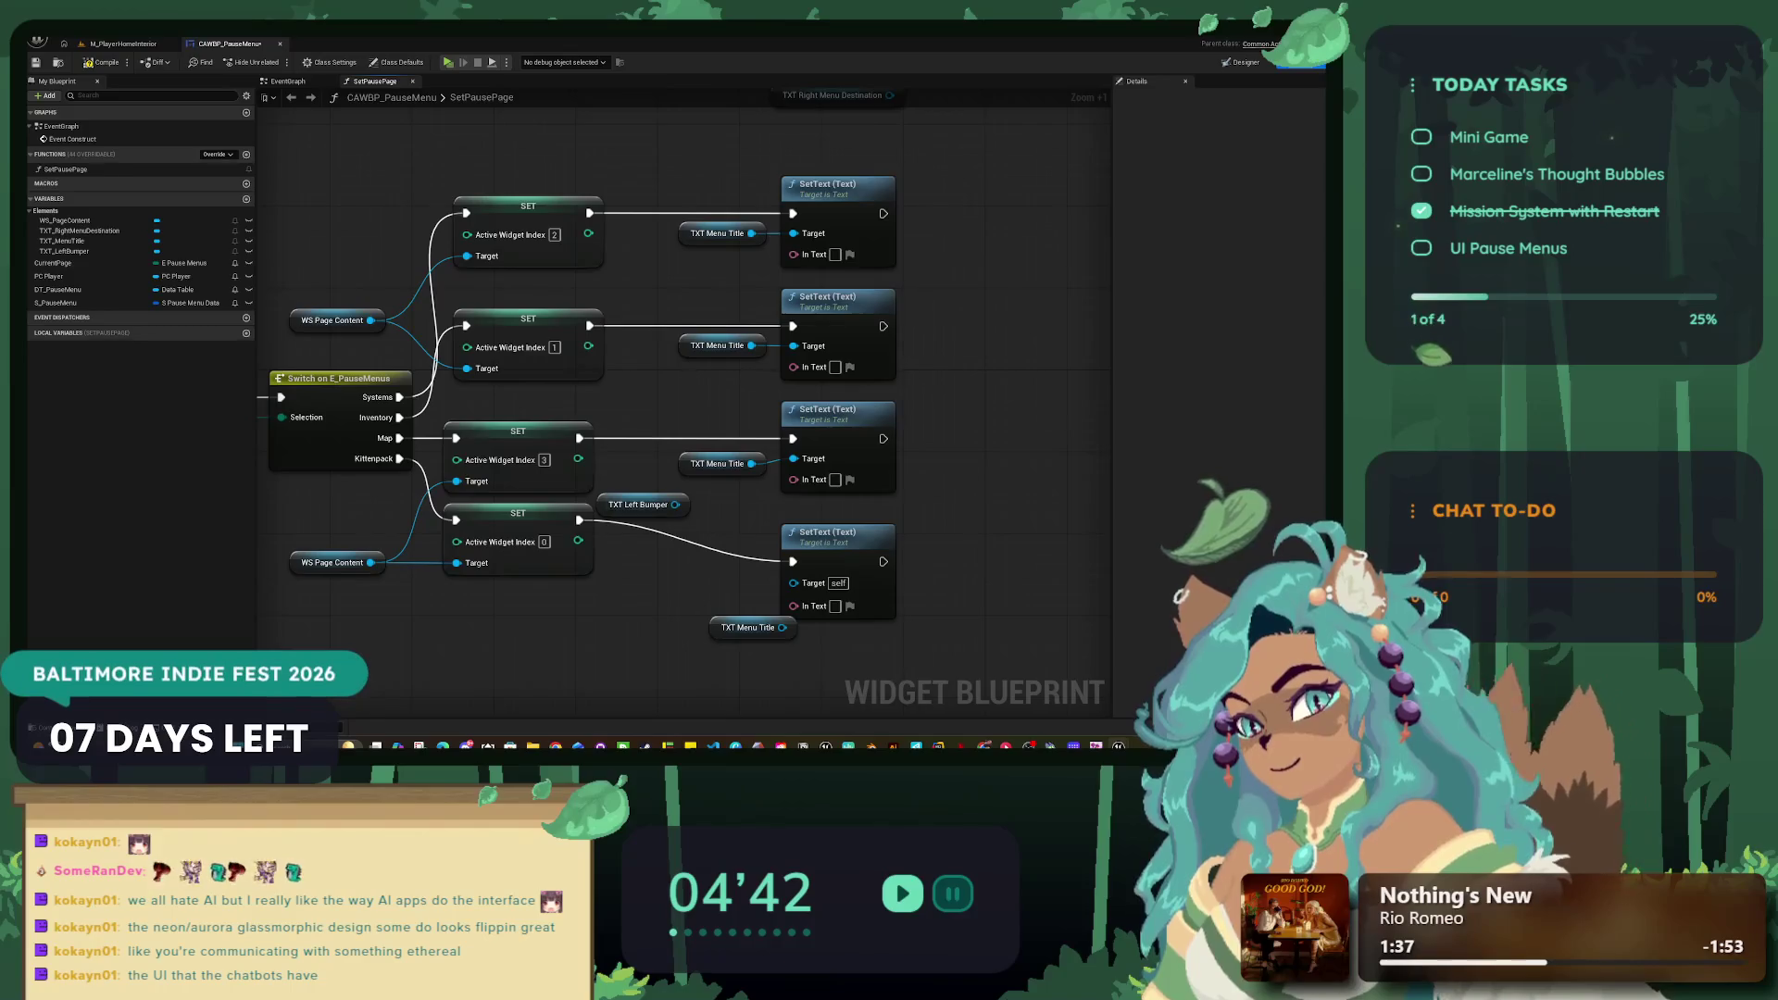
left_click_drag(639, 505, 616, 699)
left_click_drag(741, 628, 711, 575)
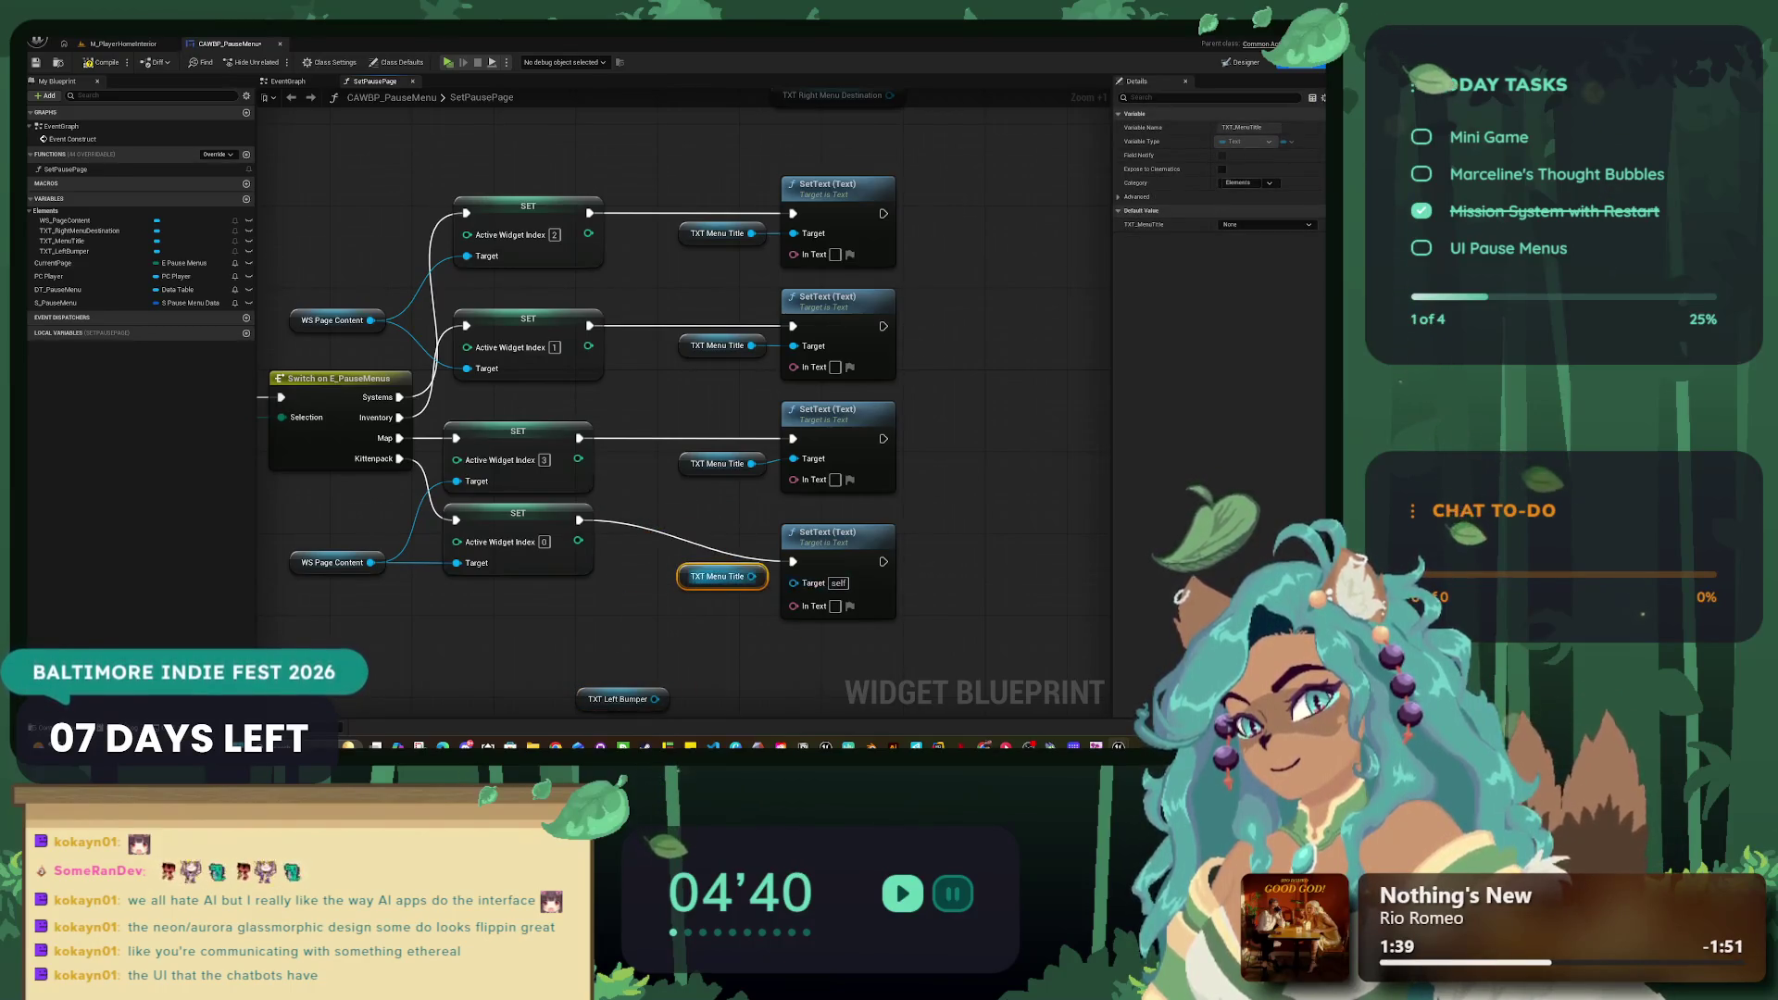
Step: Move the bottom SetText with its title getter up and tidy the bottom SET row
left_click(826, 533, "ctrl")
left_click_drag(827, 533, 827, 502)
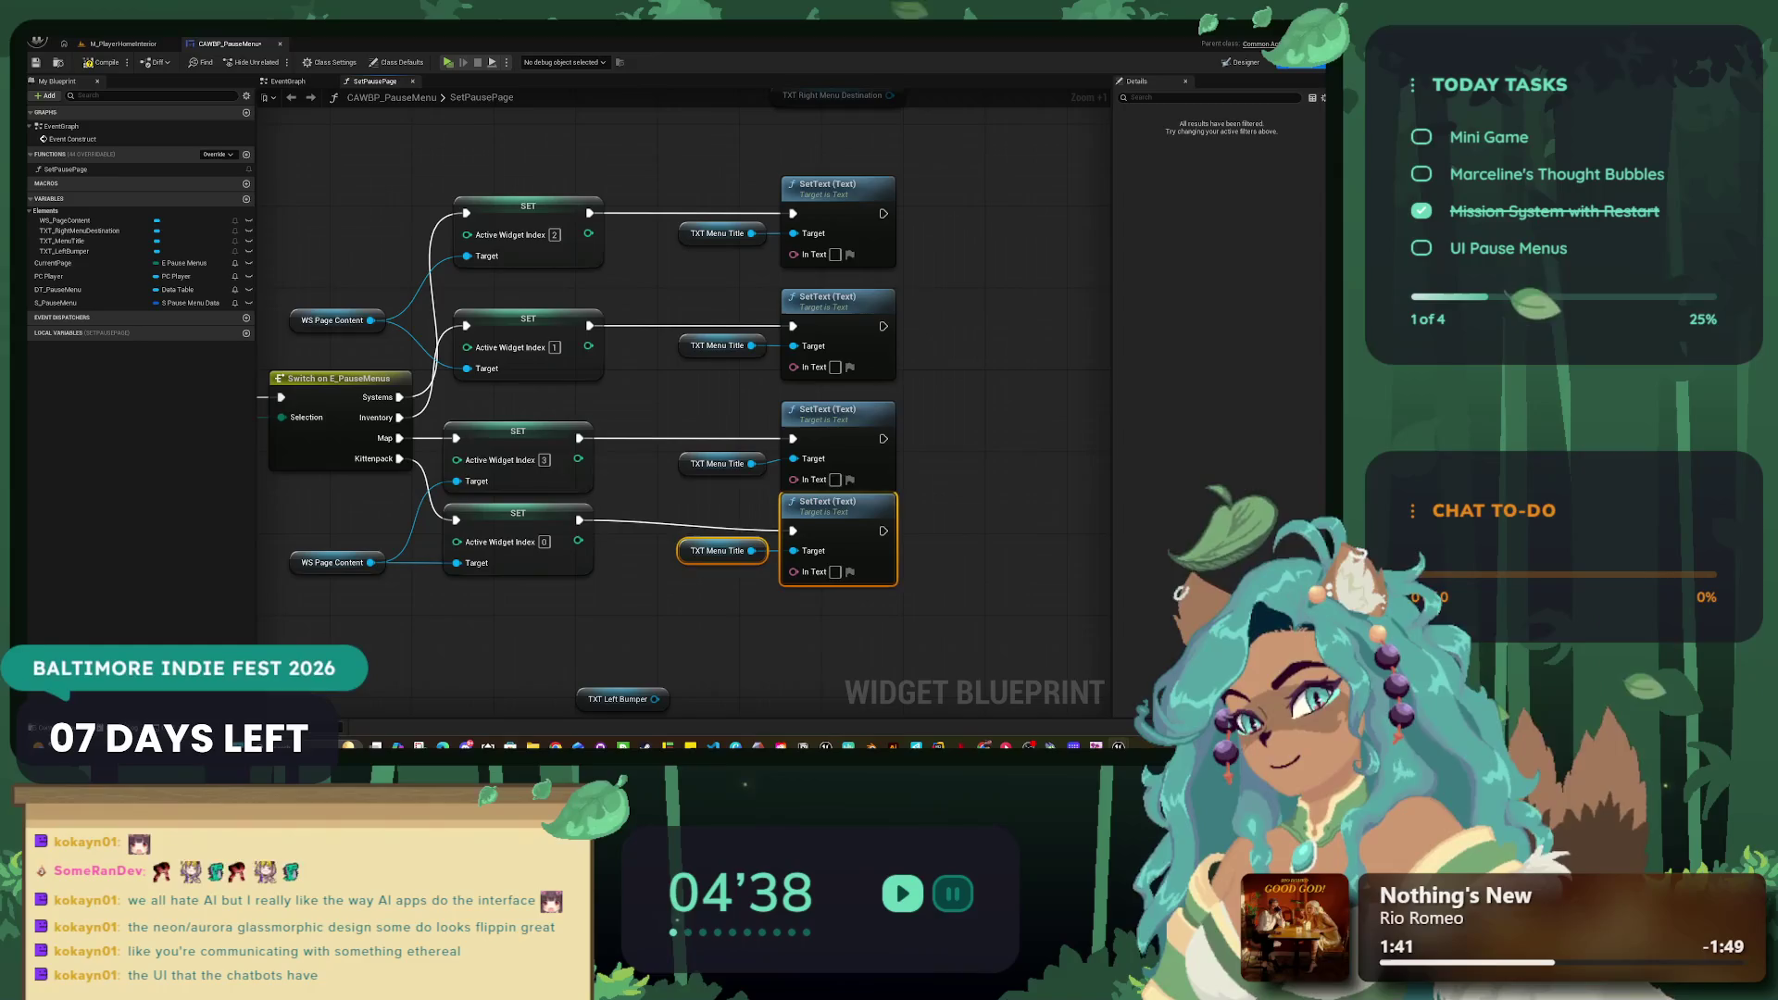
left_click_drag(725, 566, 726, 554)
scroll(725, 553, "down", 3)
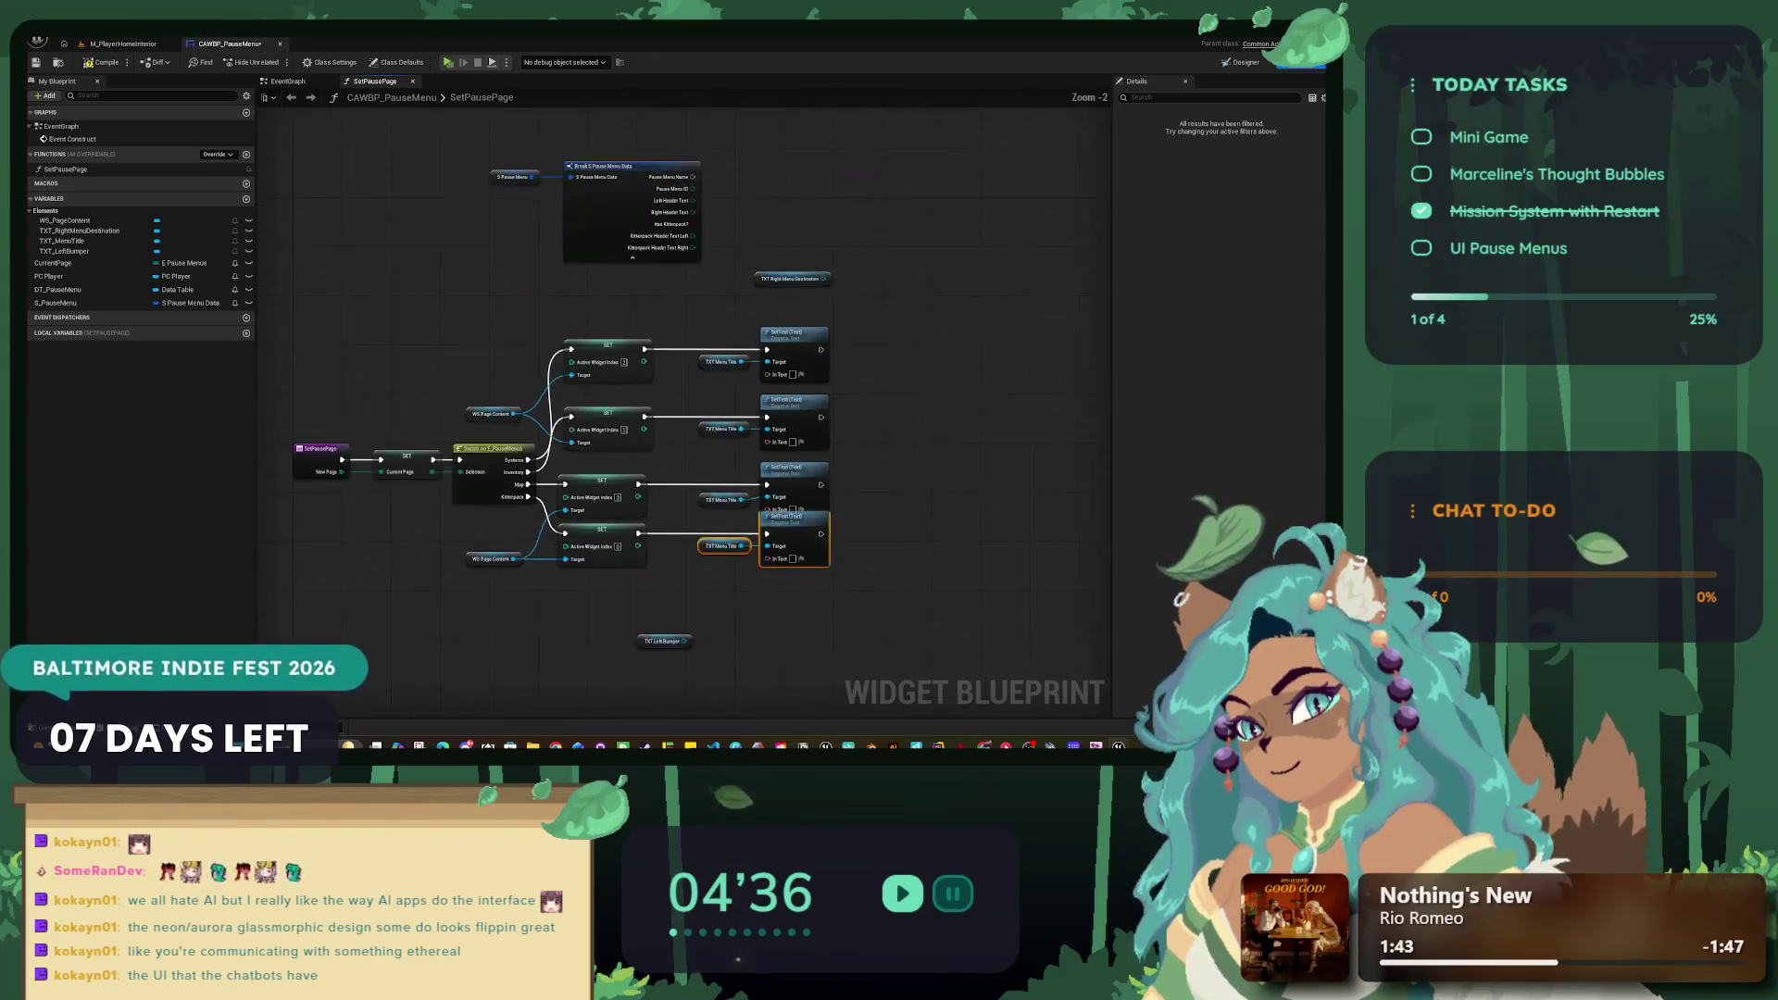
mouse_move(861, 600)
left_mouse_down()
mouse_move(537, 515)
mouse_move(449, 520)
left_mouse_up()
left_click_drag(567, 535, 566, 566)
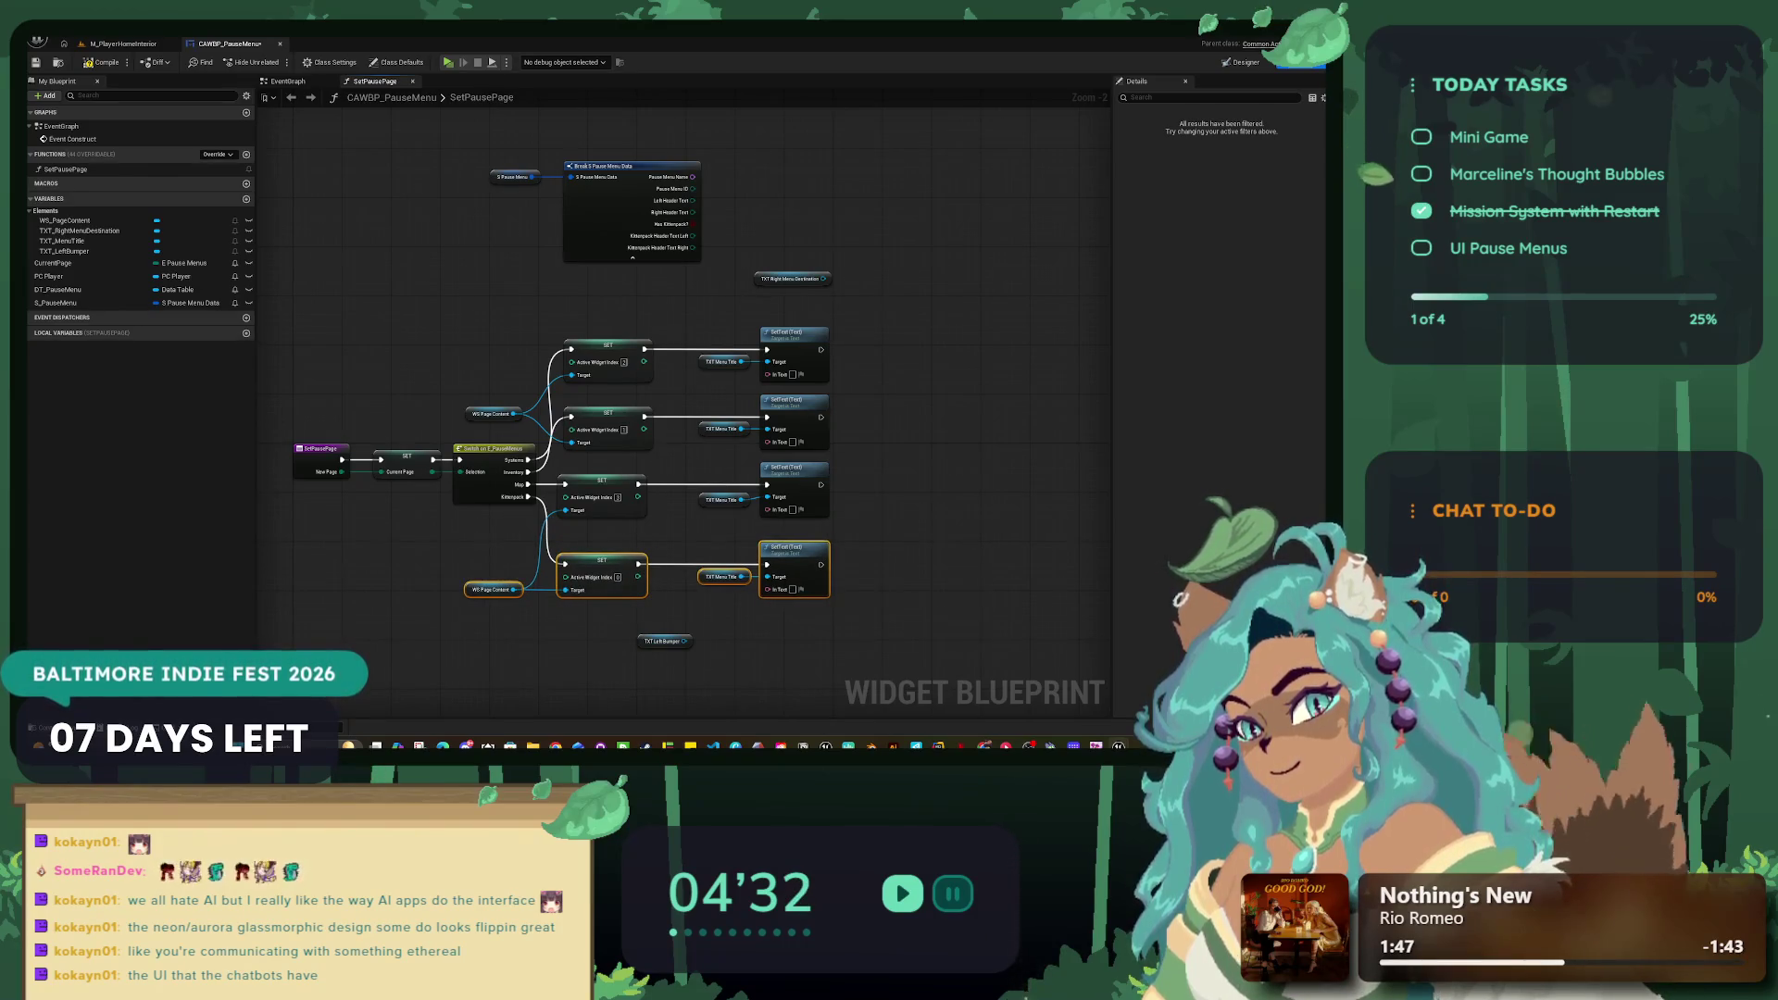
key("Escape")
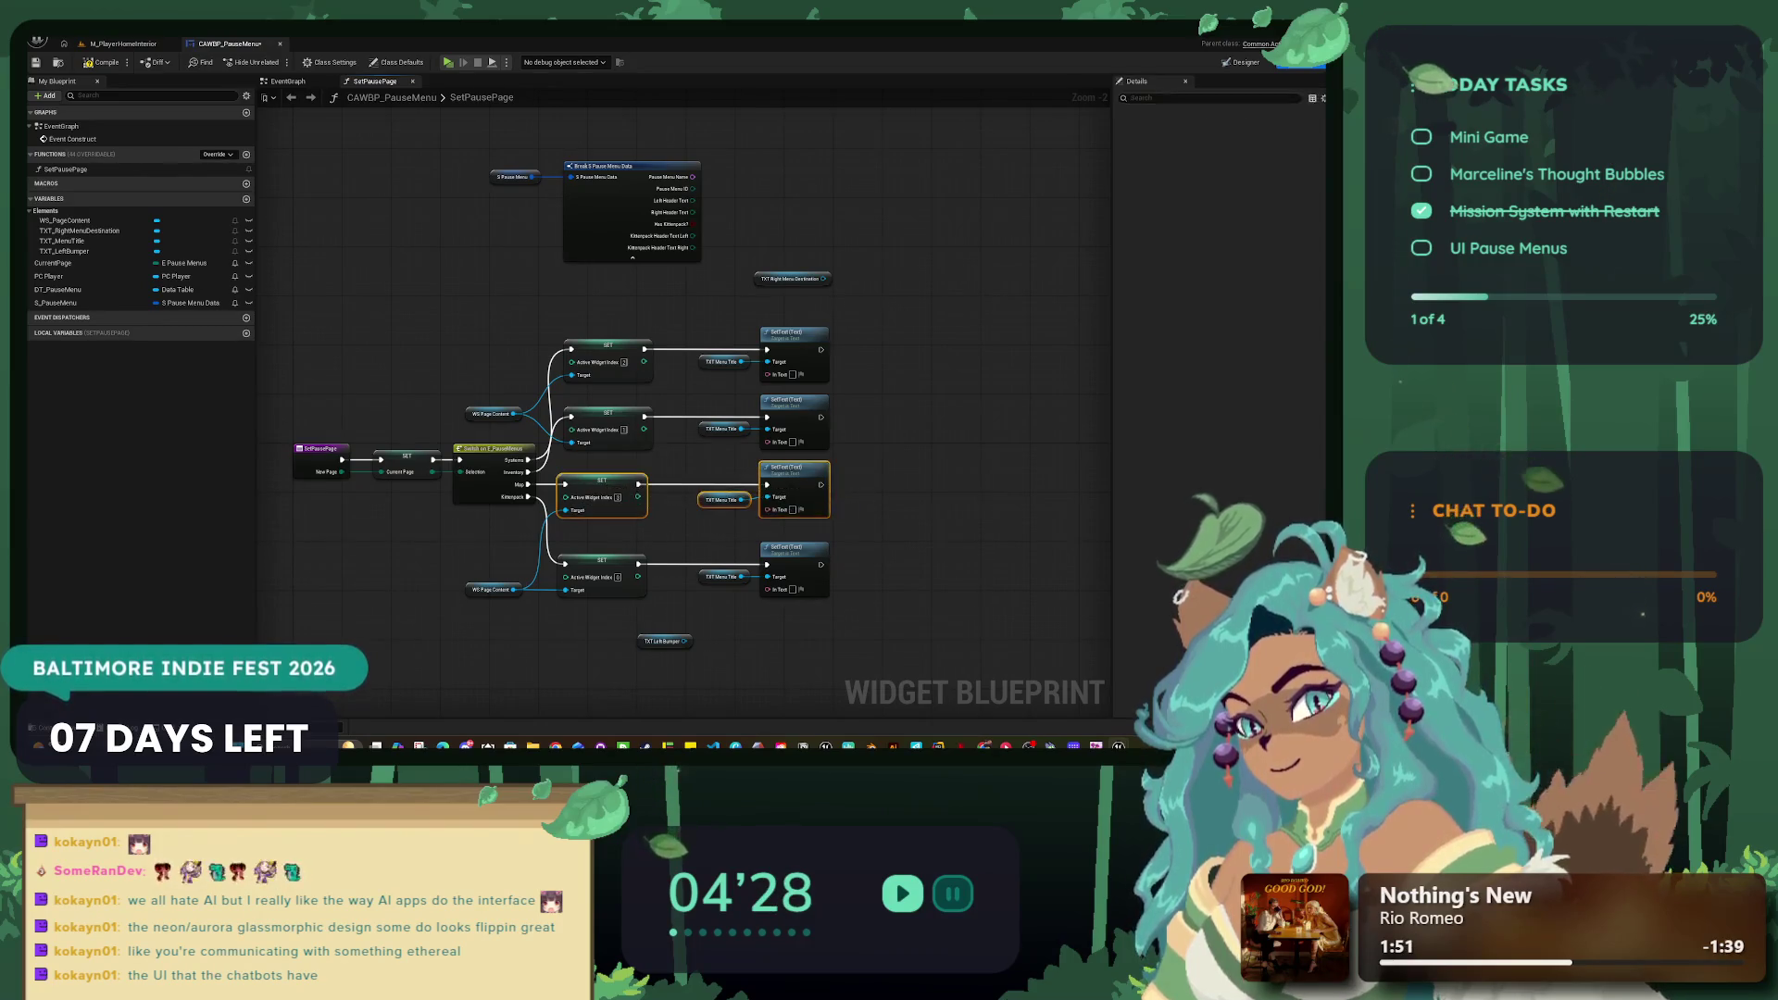
Step: Inspect the Break S Pause Menu Data node, cancelling a trial Pause Menu Name connection
left_click_drag(940, 410, 600, 435)
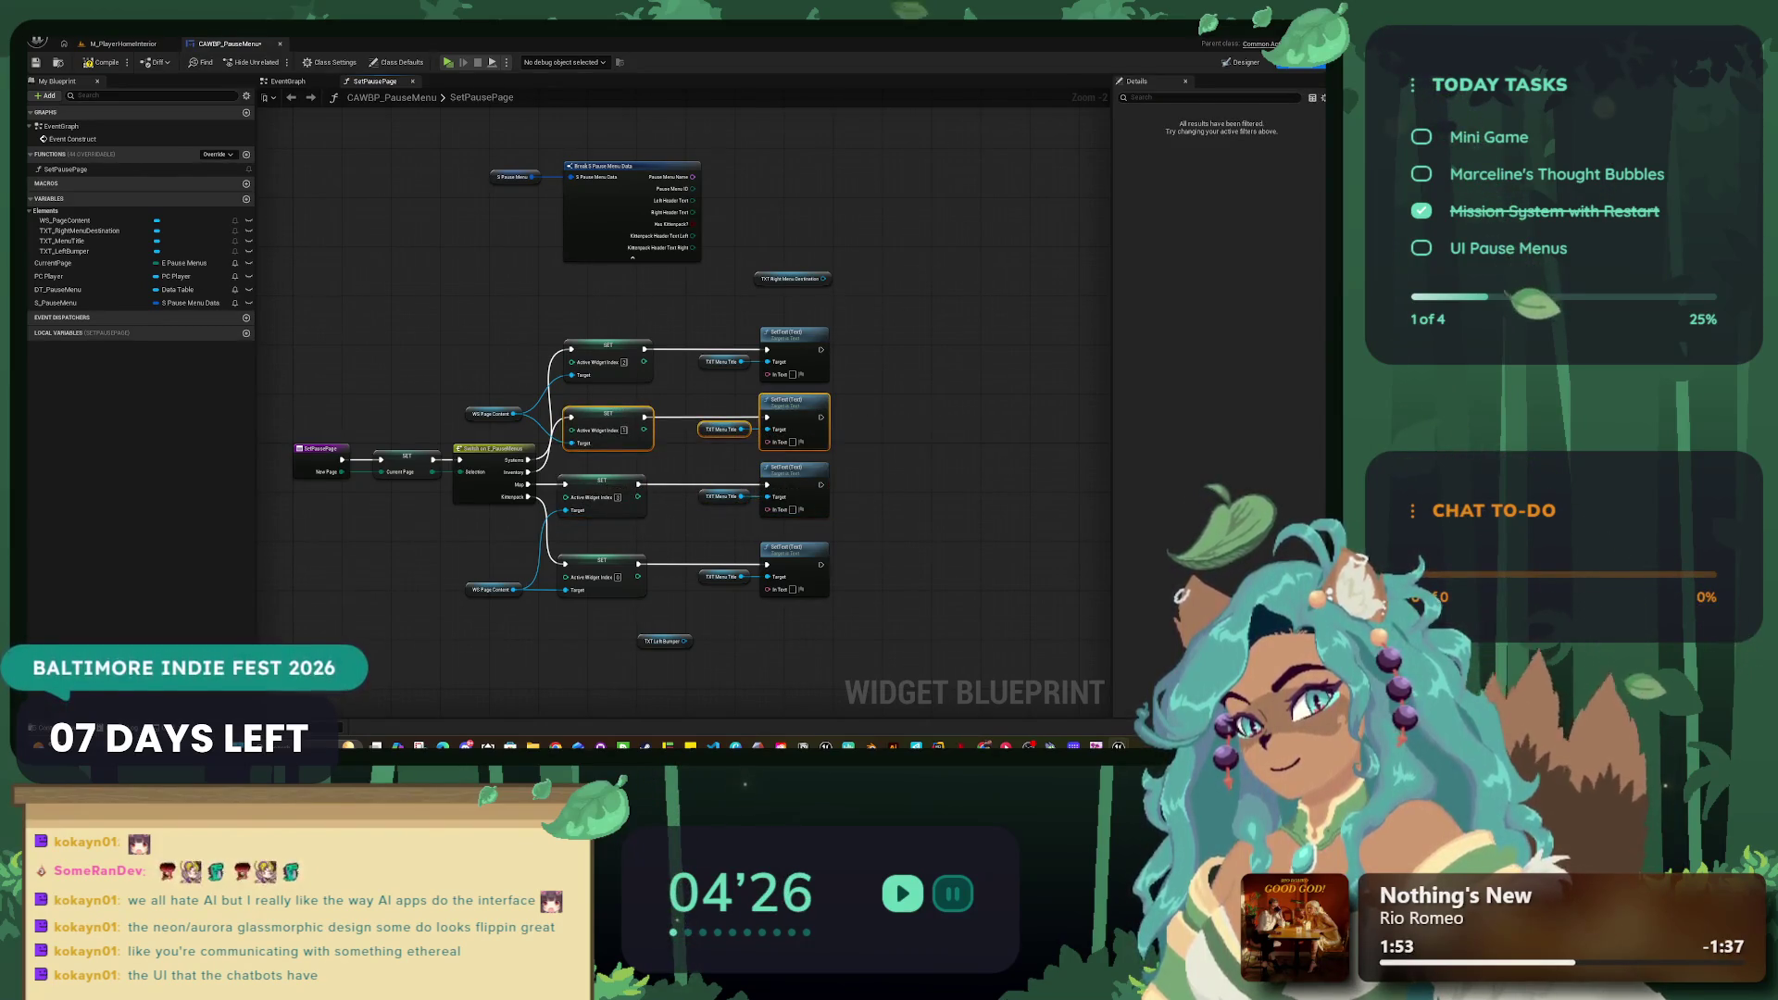
left_click(791, 654)
scroll(790, 654, "up", 2)
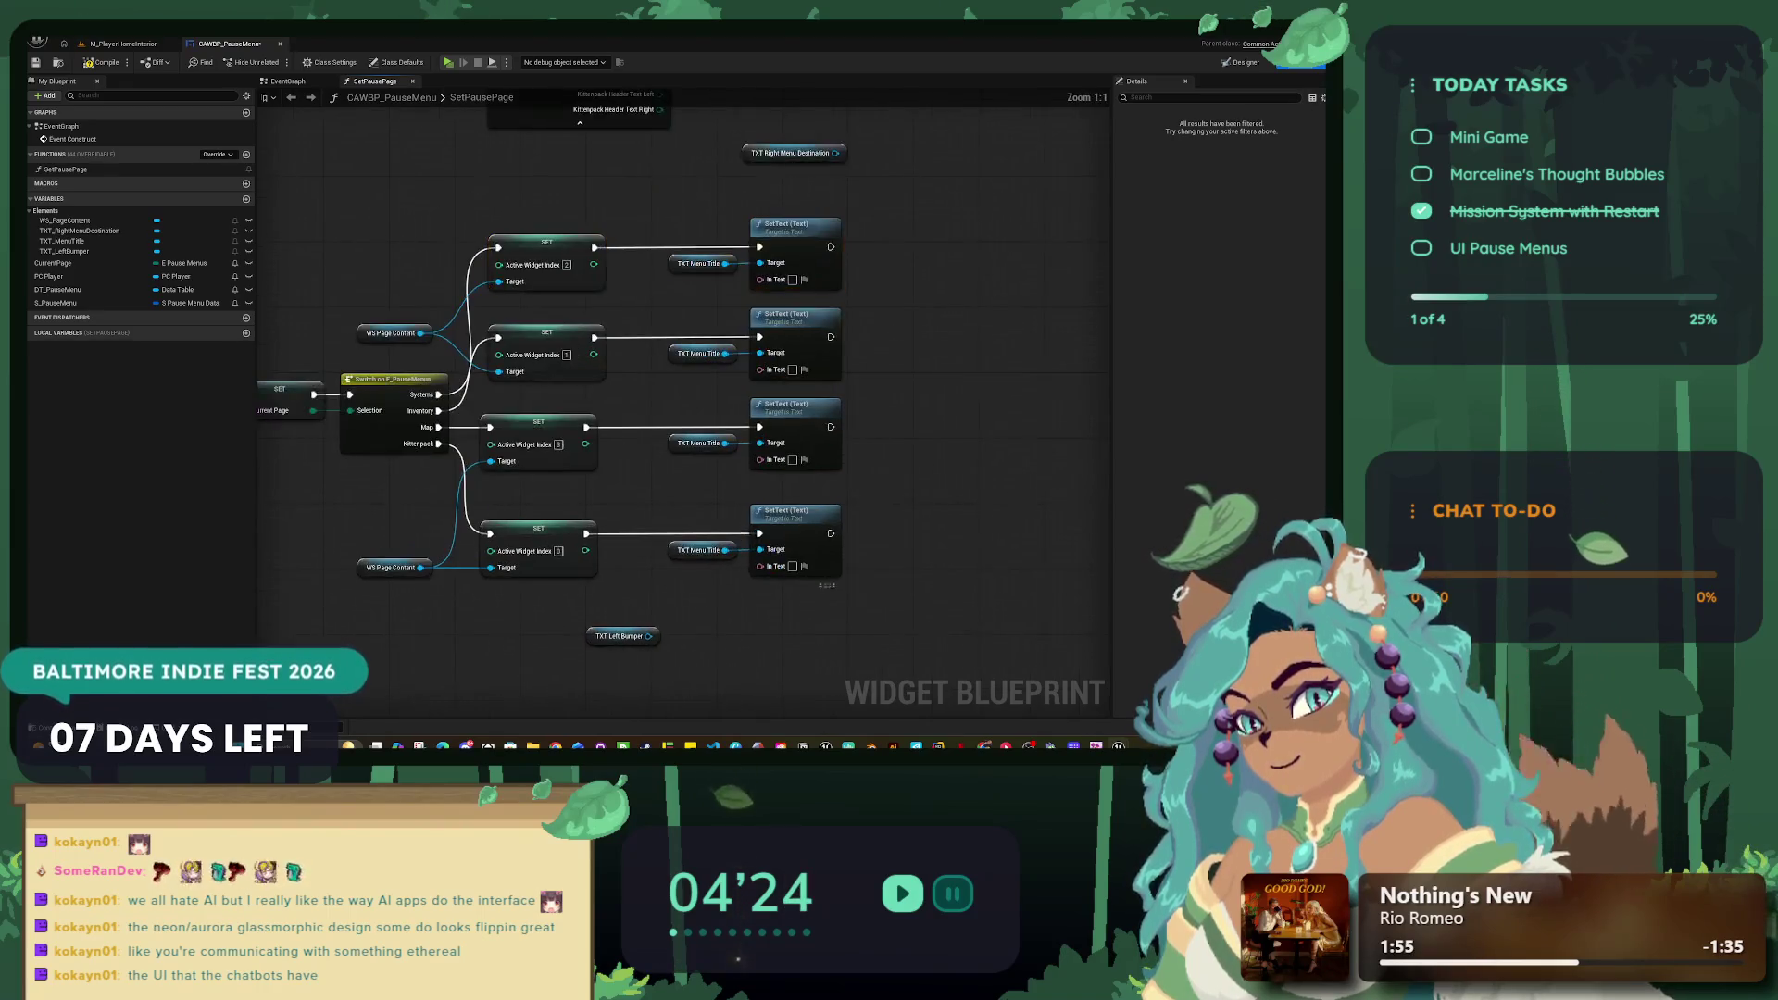
mouse_move(741, 463)
left_mouse_down()
mouse_move(696, 480)
mouse_move(807, 660)
left_mouse_up()
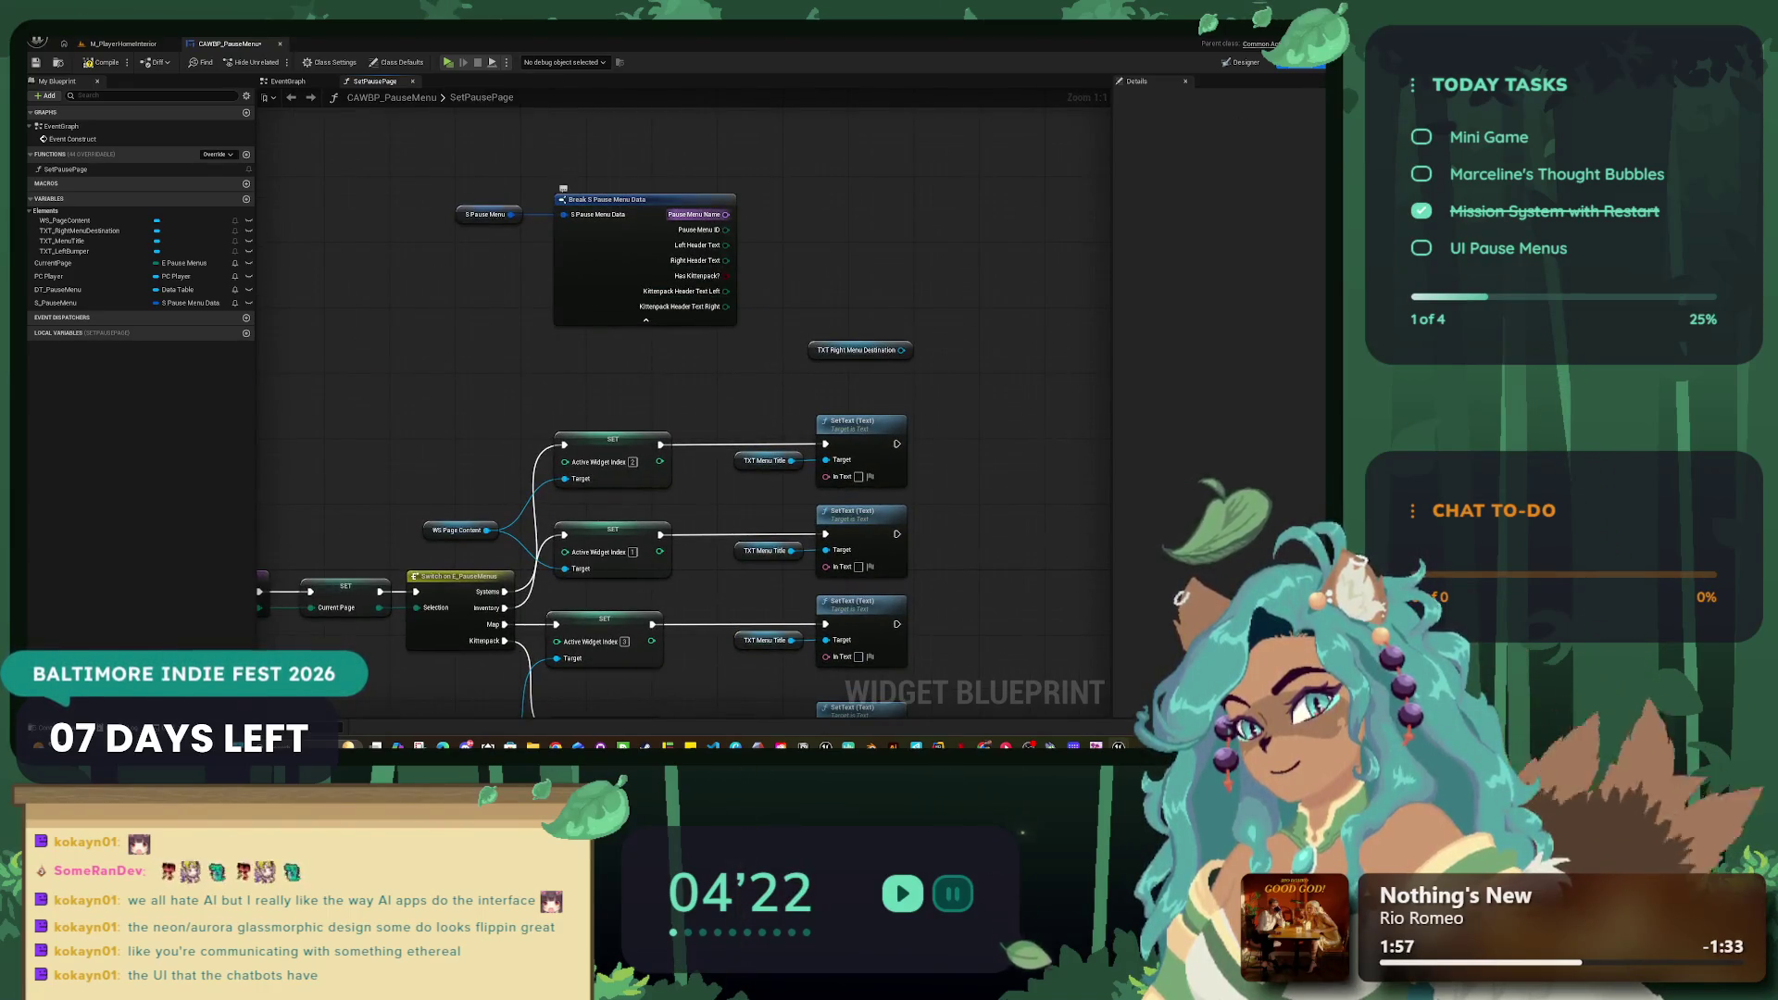
mouse_move(726, 215)
left_mouse_down()
mouse_move(785, 239)
mouse_move(819, 289)
left_mouse_up()
key("Escape")
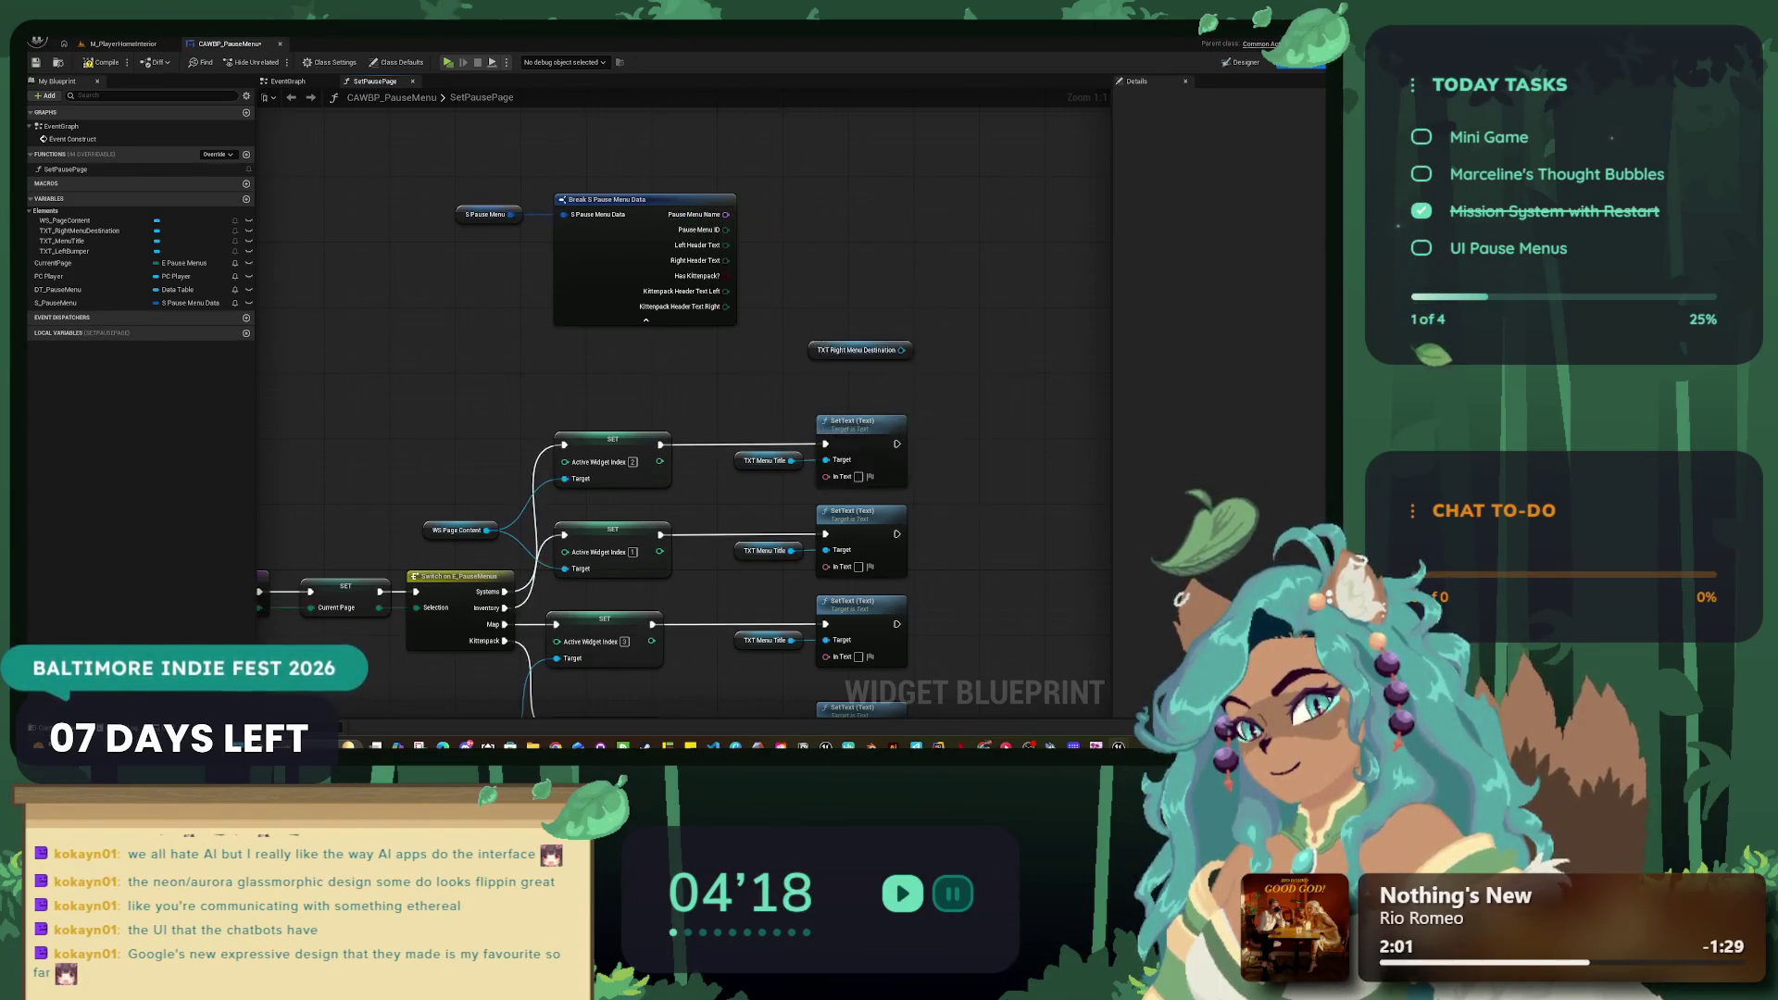
scroll(685, 407, "down", 3)
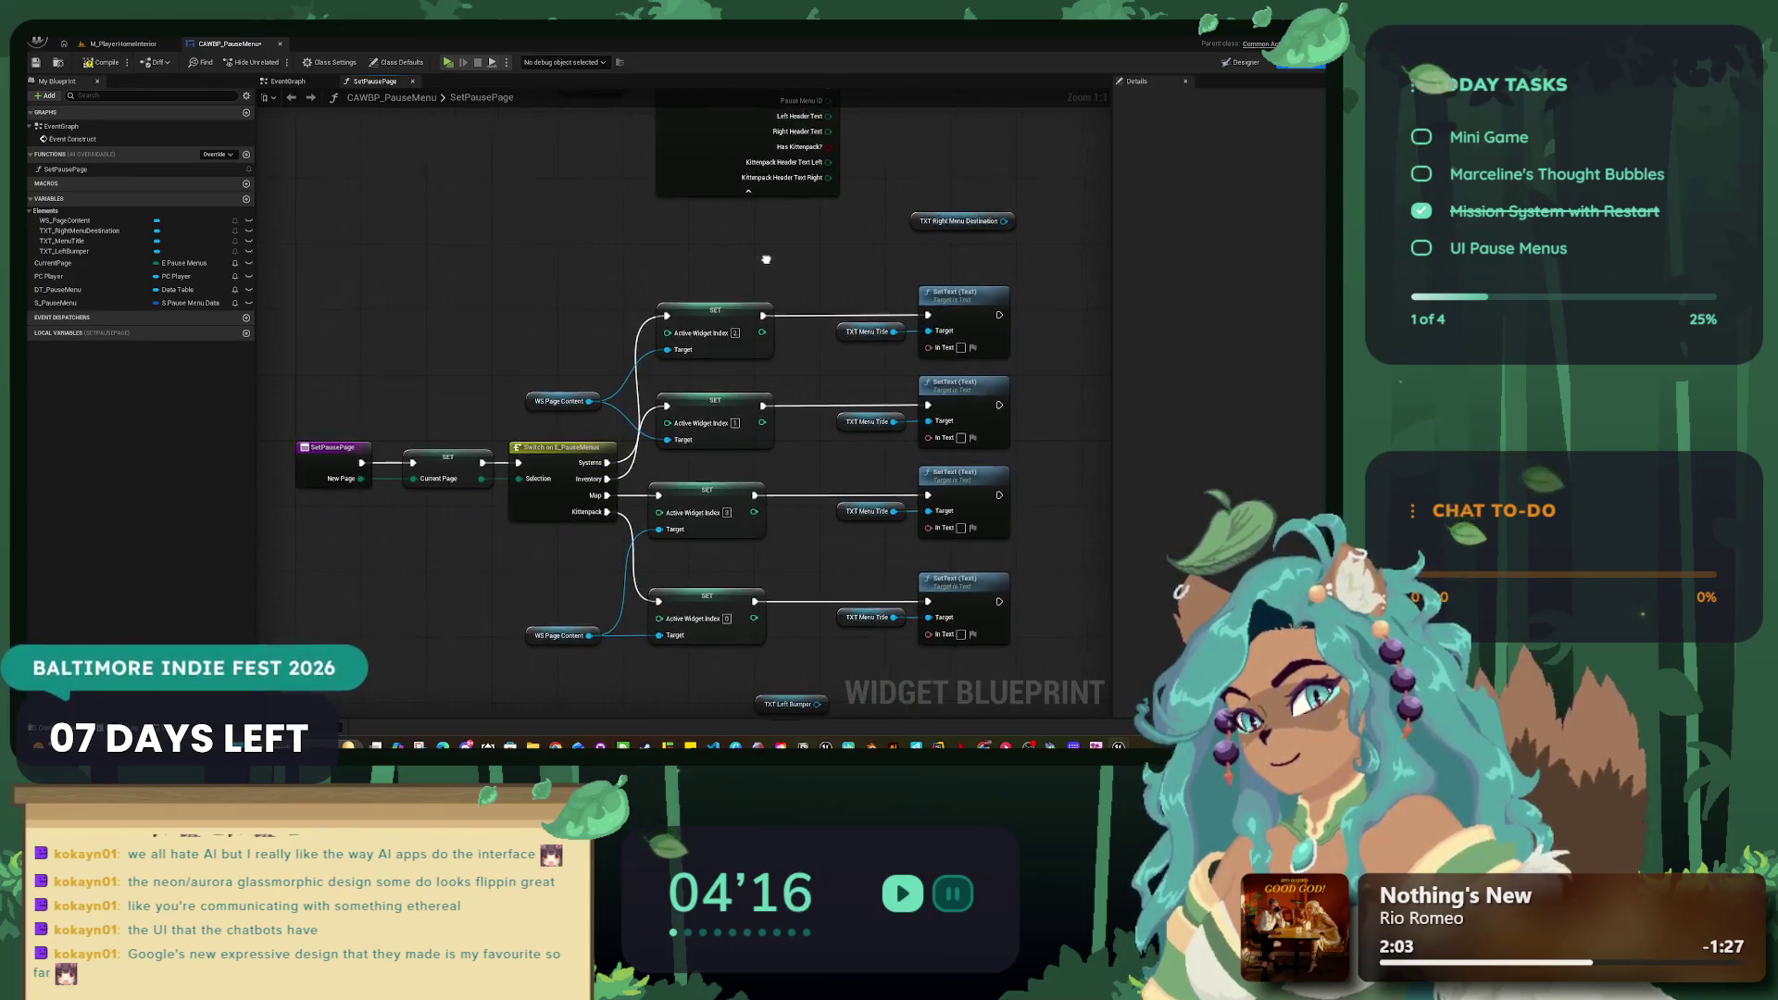
Step: Add a For Each Loop after the top SET and spread the SetText and title nodes rightward
left_click_drag(620, 316, 690, 275)
type("for each")
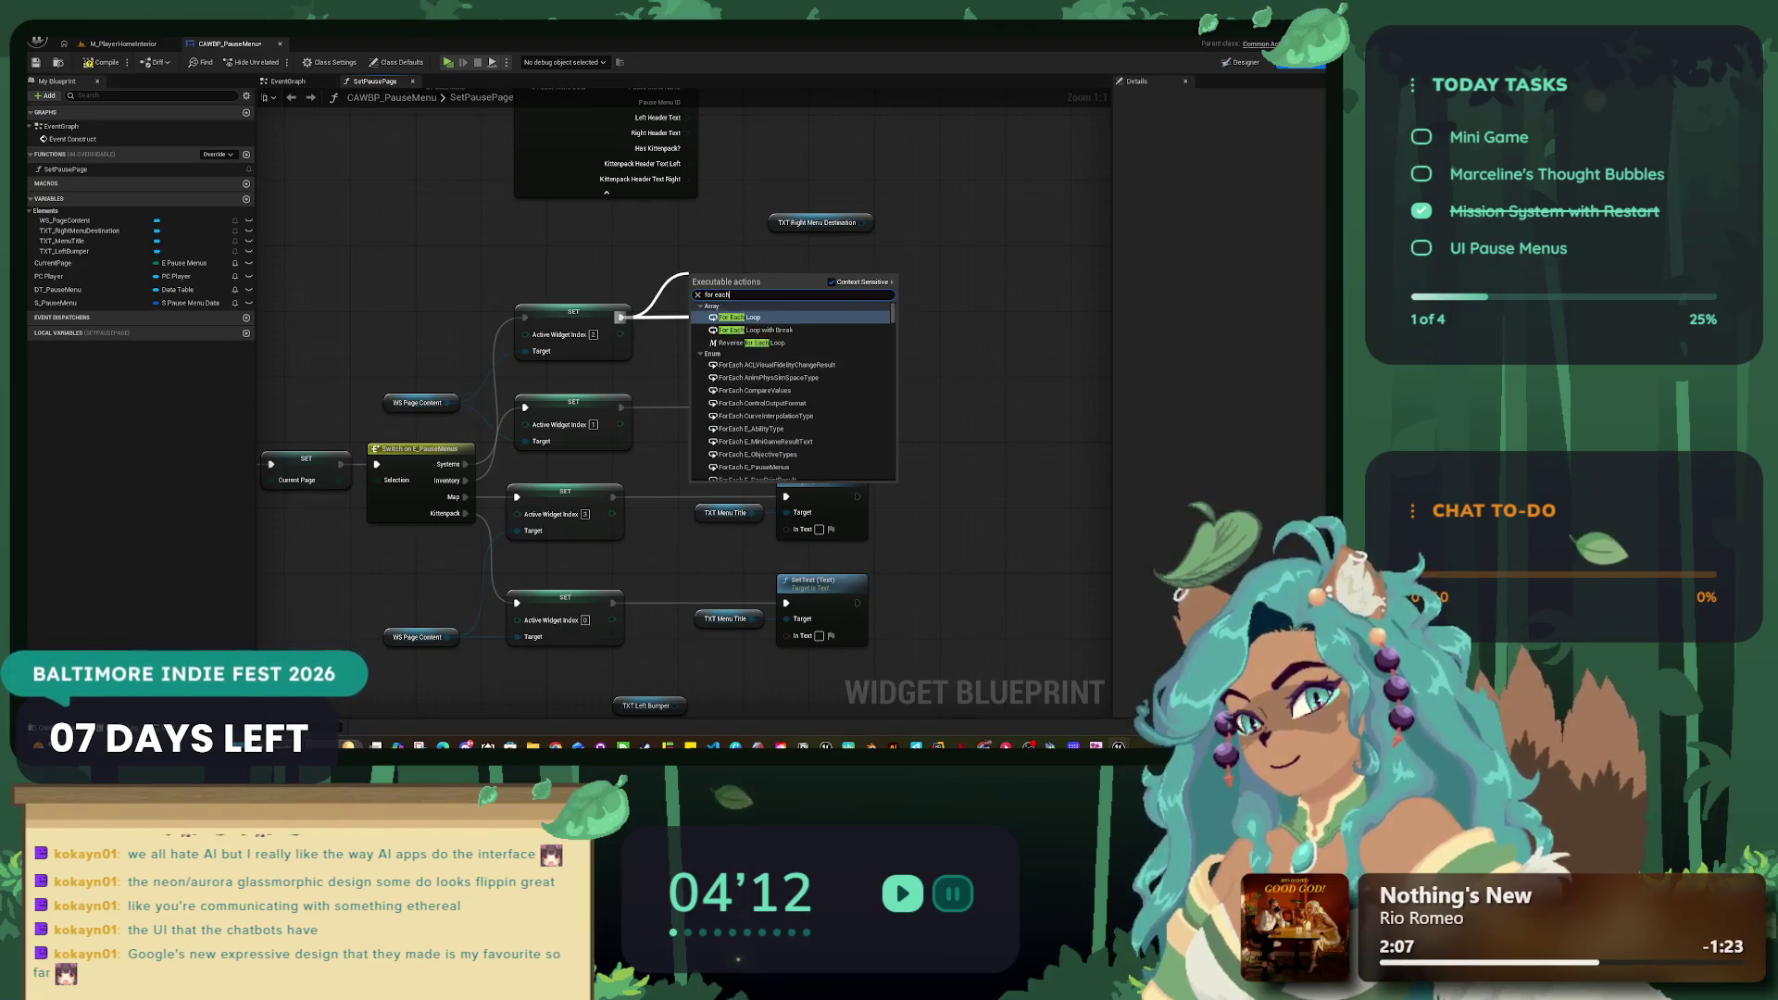
type(" loo")
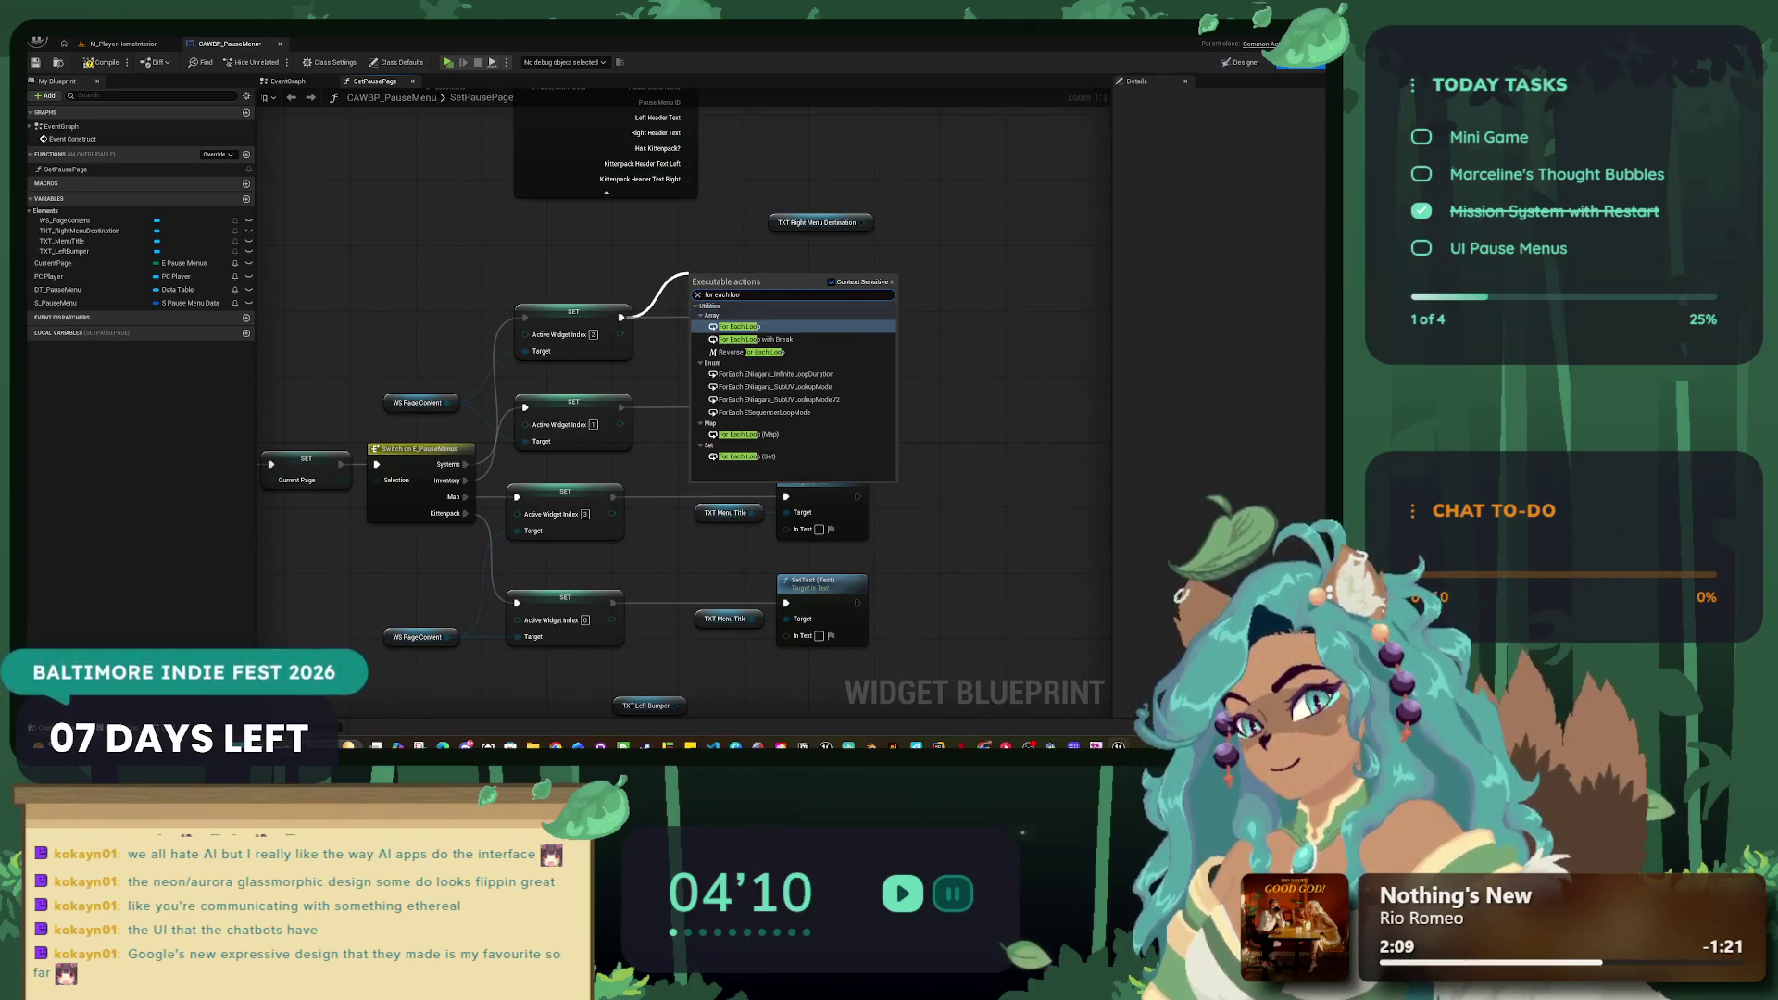
key("Return")
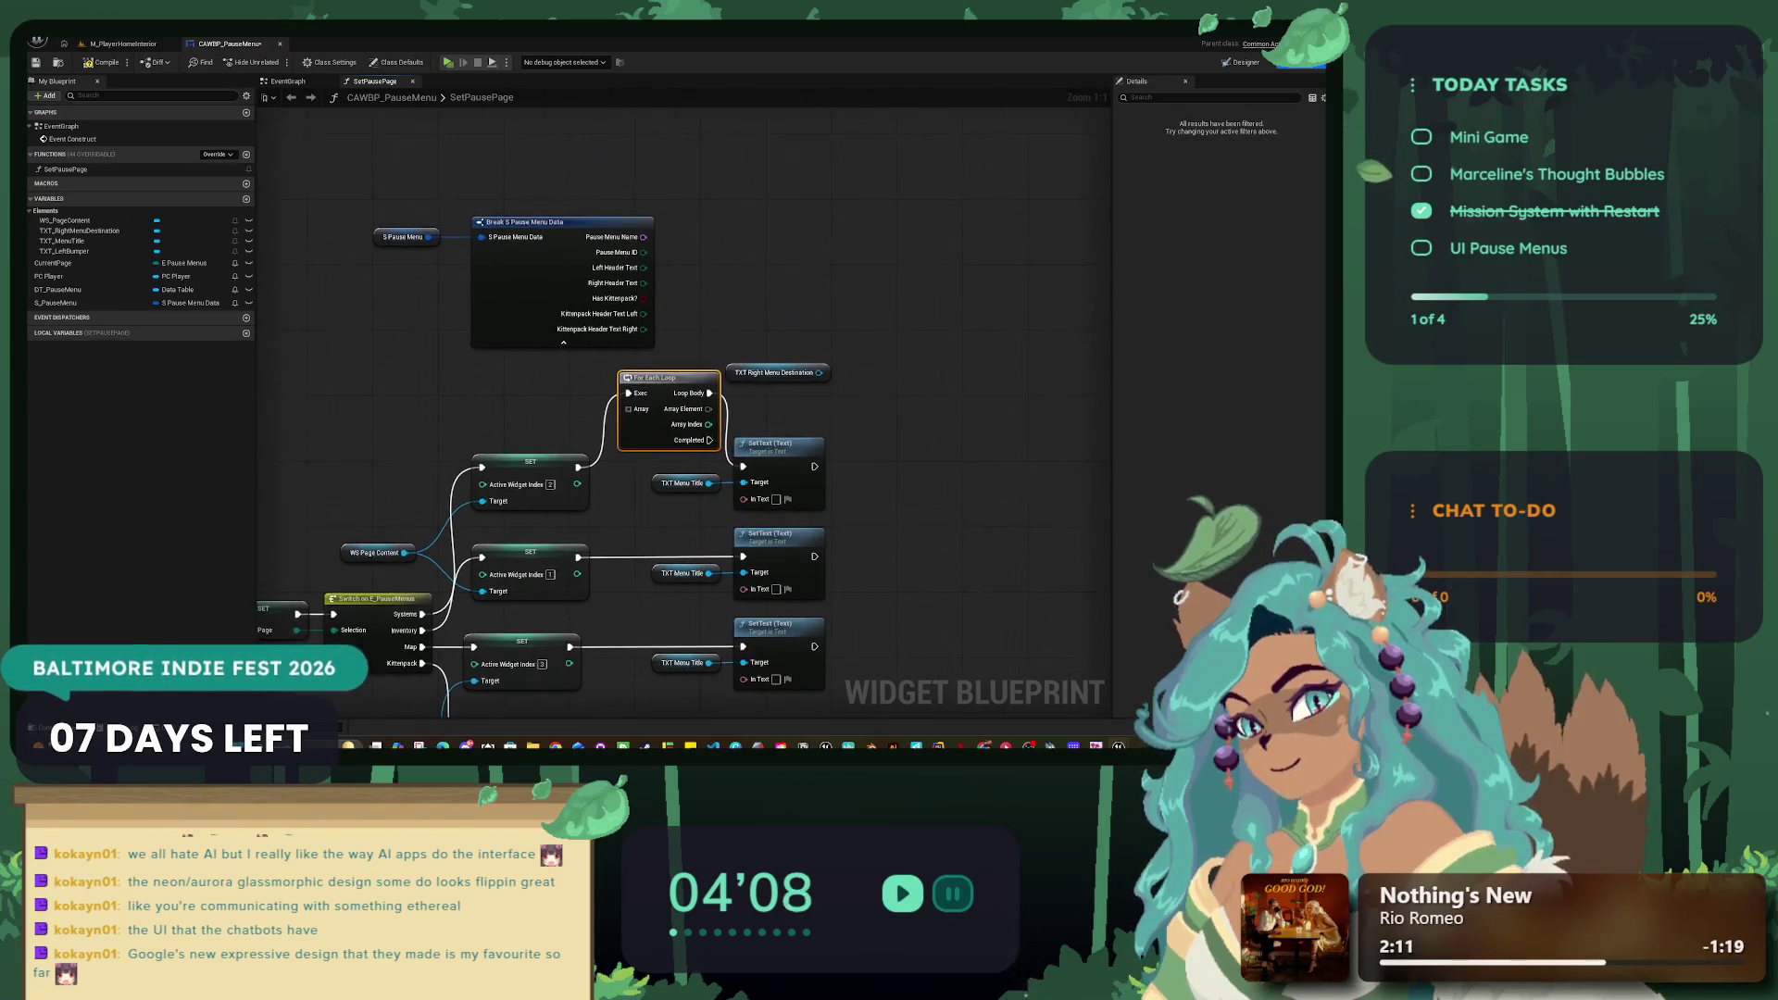
left_click_drag(648, 378, 644, 445)
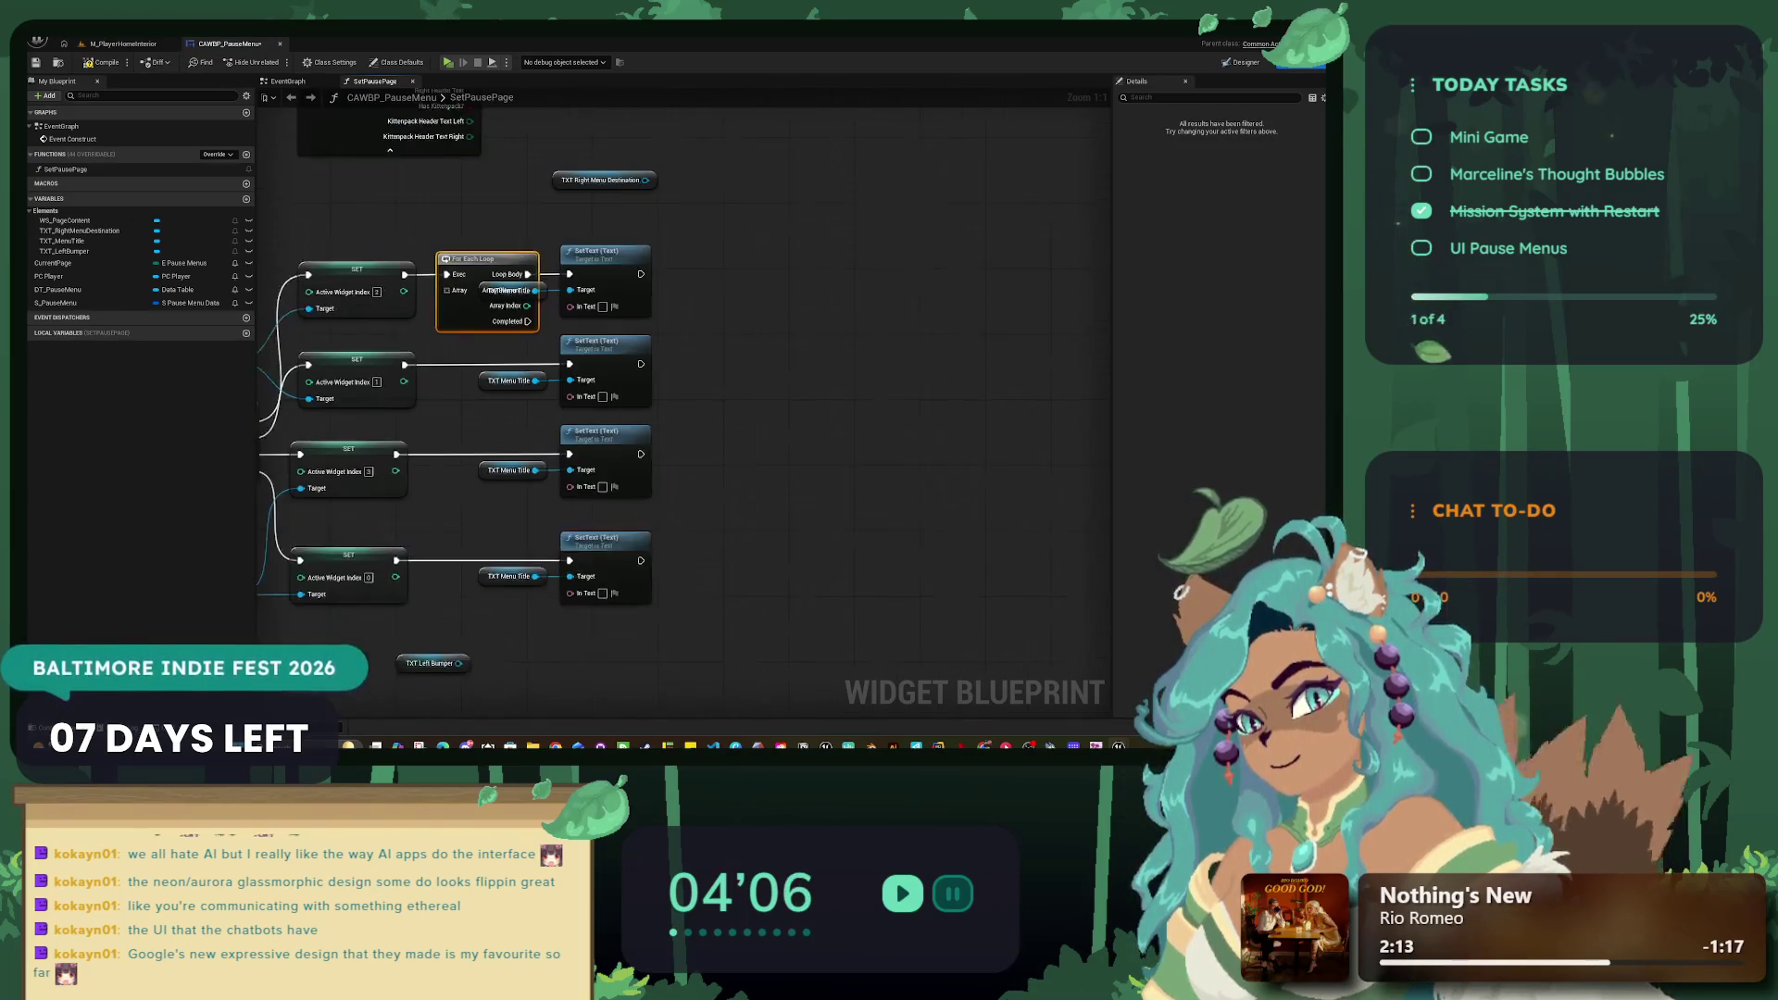
left_click_drag(482, 260, 491, 187)
left_click_drag(713, 616, 472, 242)
left_click_drag(601, 269, 923, 269)
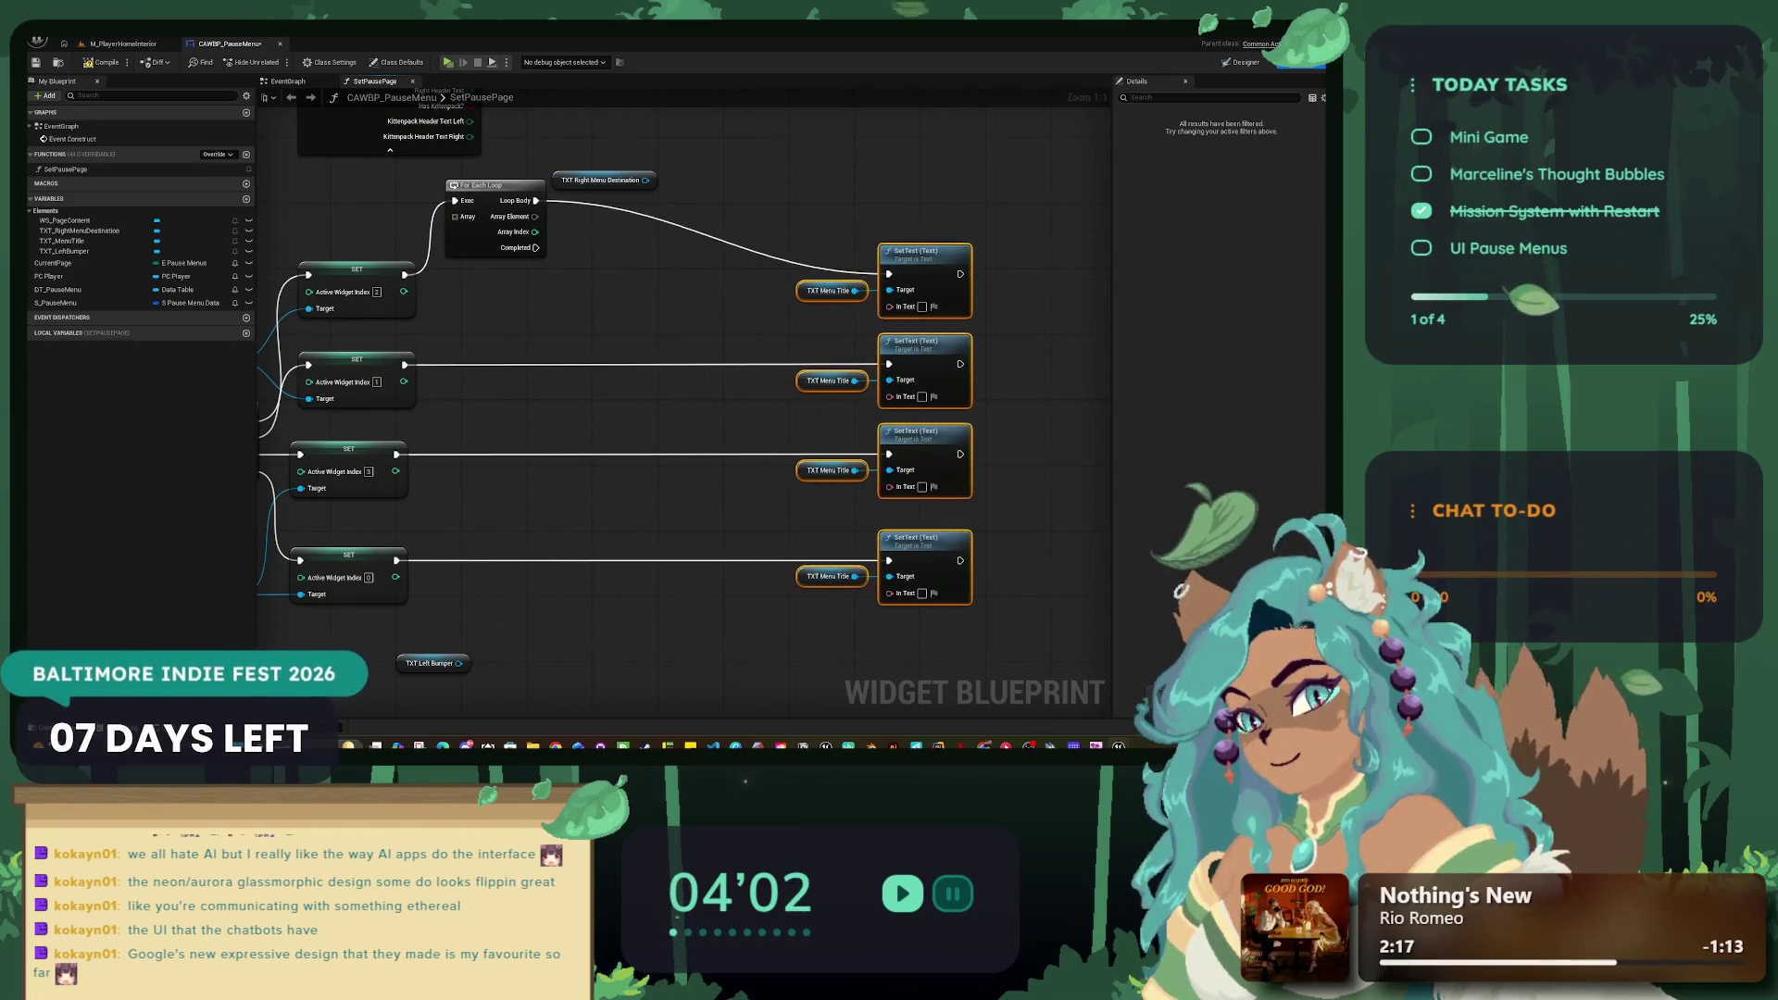
Step: Delete the For Each Loop node and cancel the wire dragged from Pause Menu Name
mouse_move(559, 323)
left_mouse_down()
mouse_move(627, 457)
mouse_move(664, 472)
left_mouse_up()
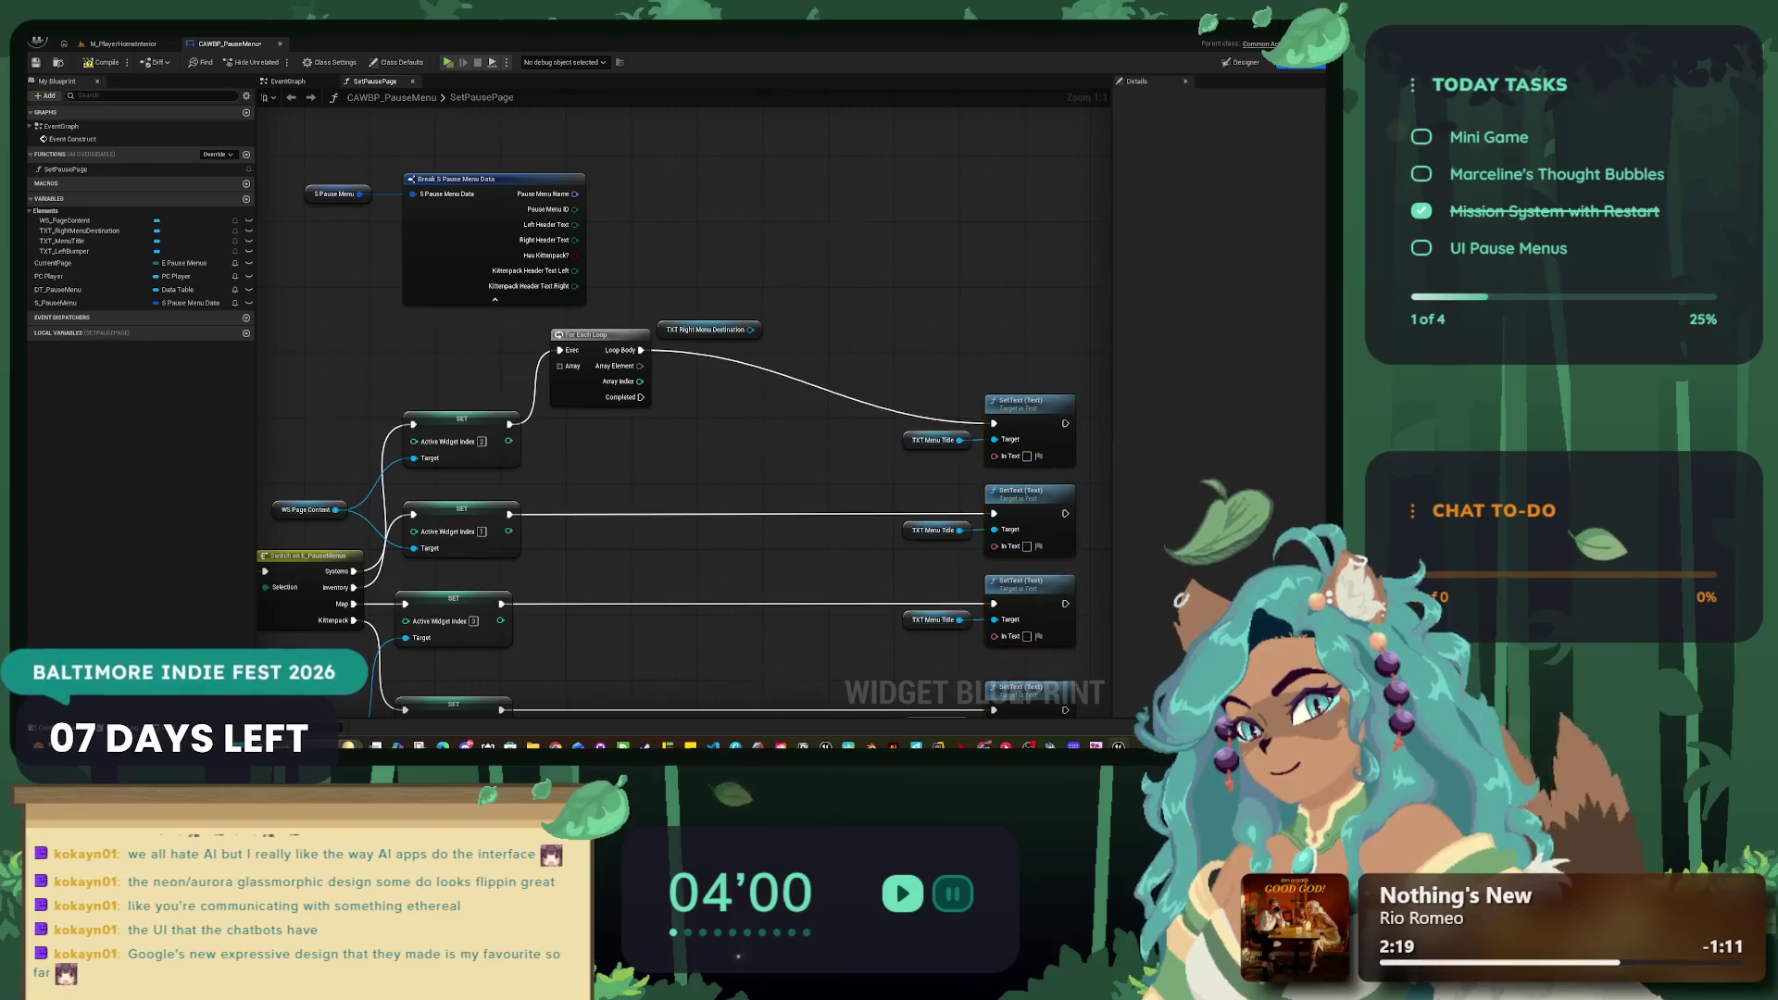
mouse_move(559, 323)
left_mouse_down()
mouse_move(583, 397)
mouse_move(643, 364)
left_mouse_up()
key("Delete")
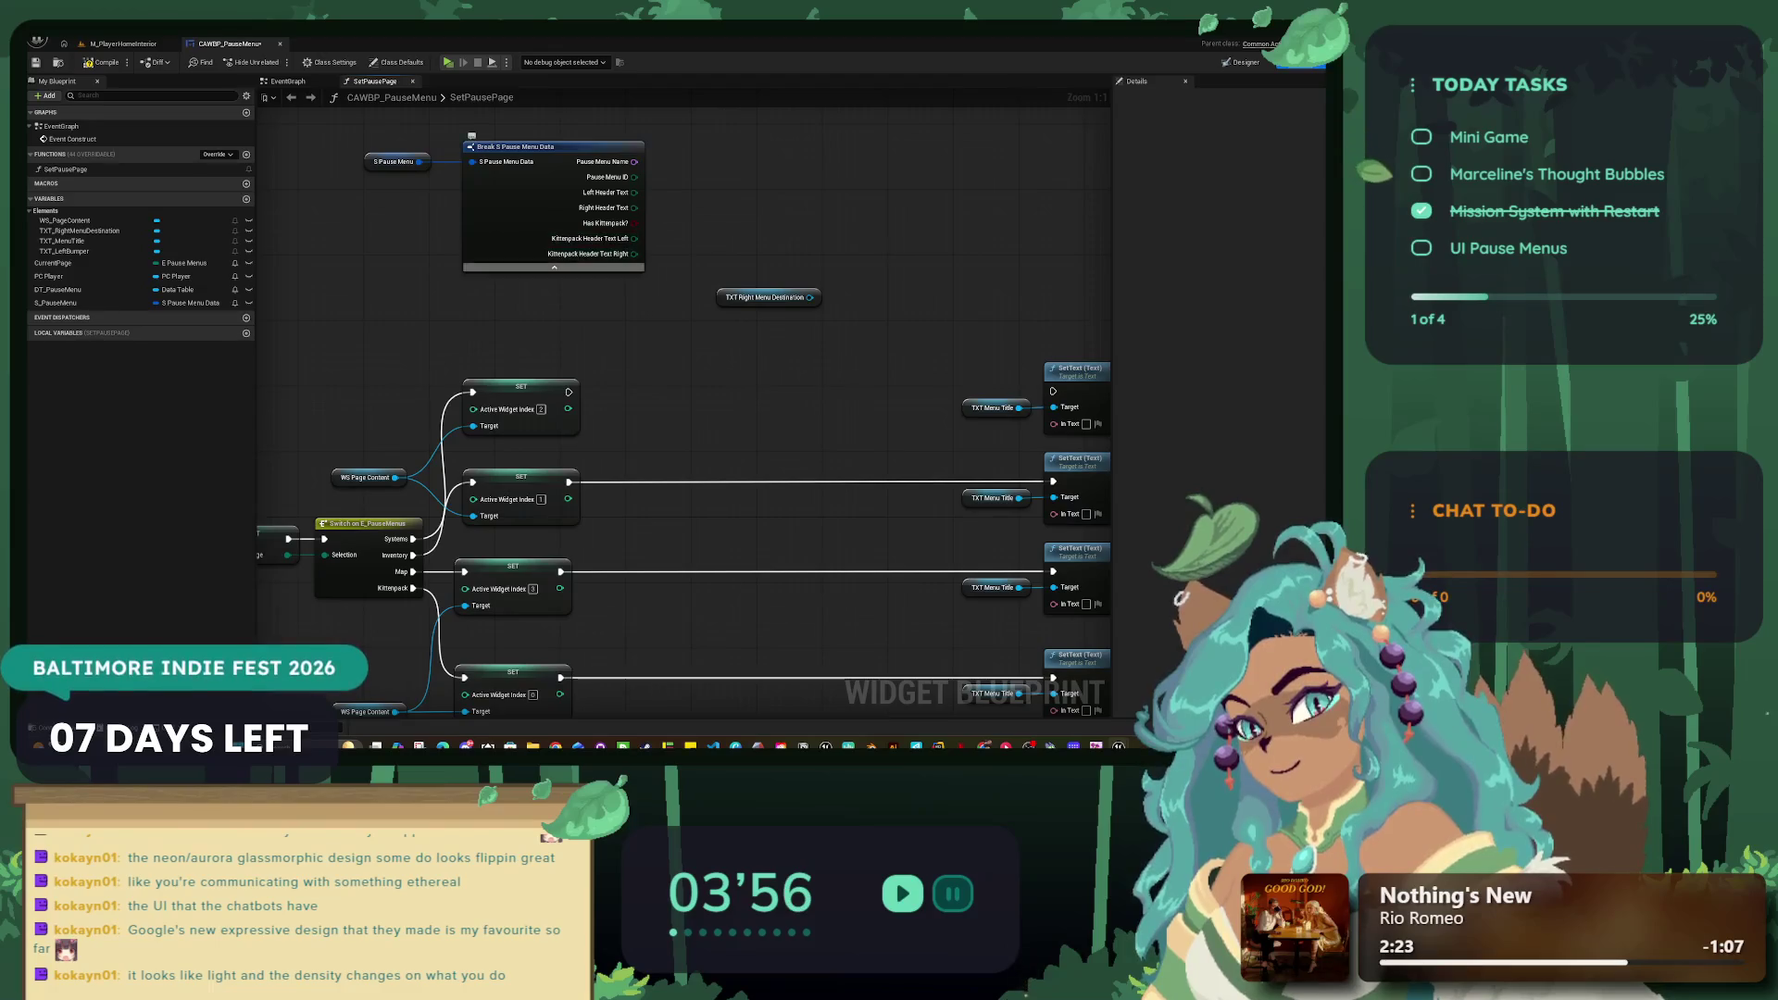
left_click_drag(634, 161, 693, 371)
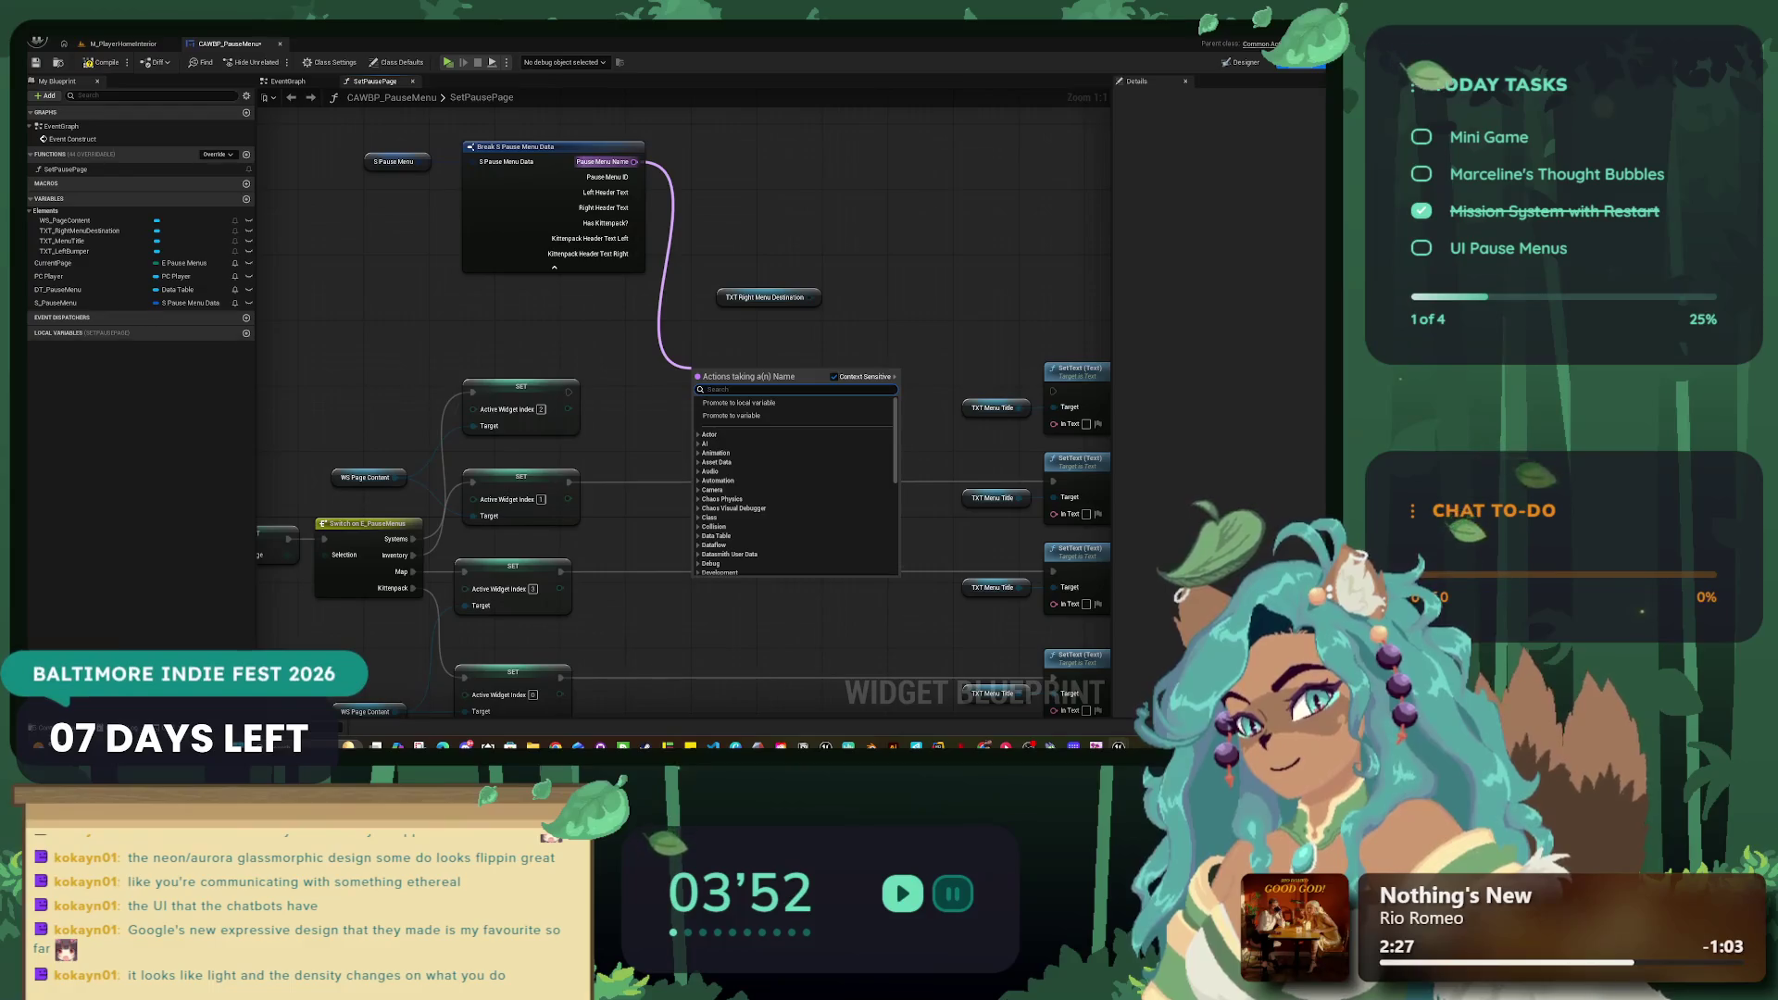
key("Escape")
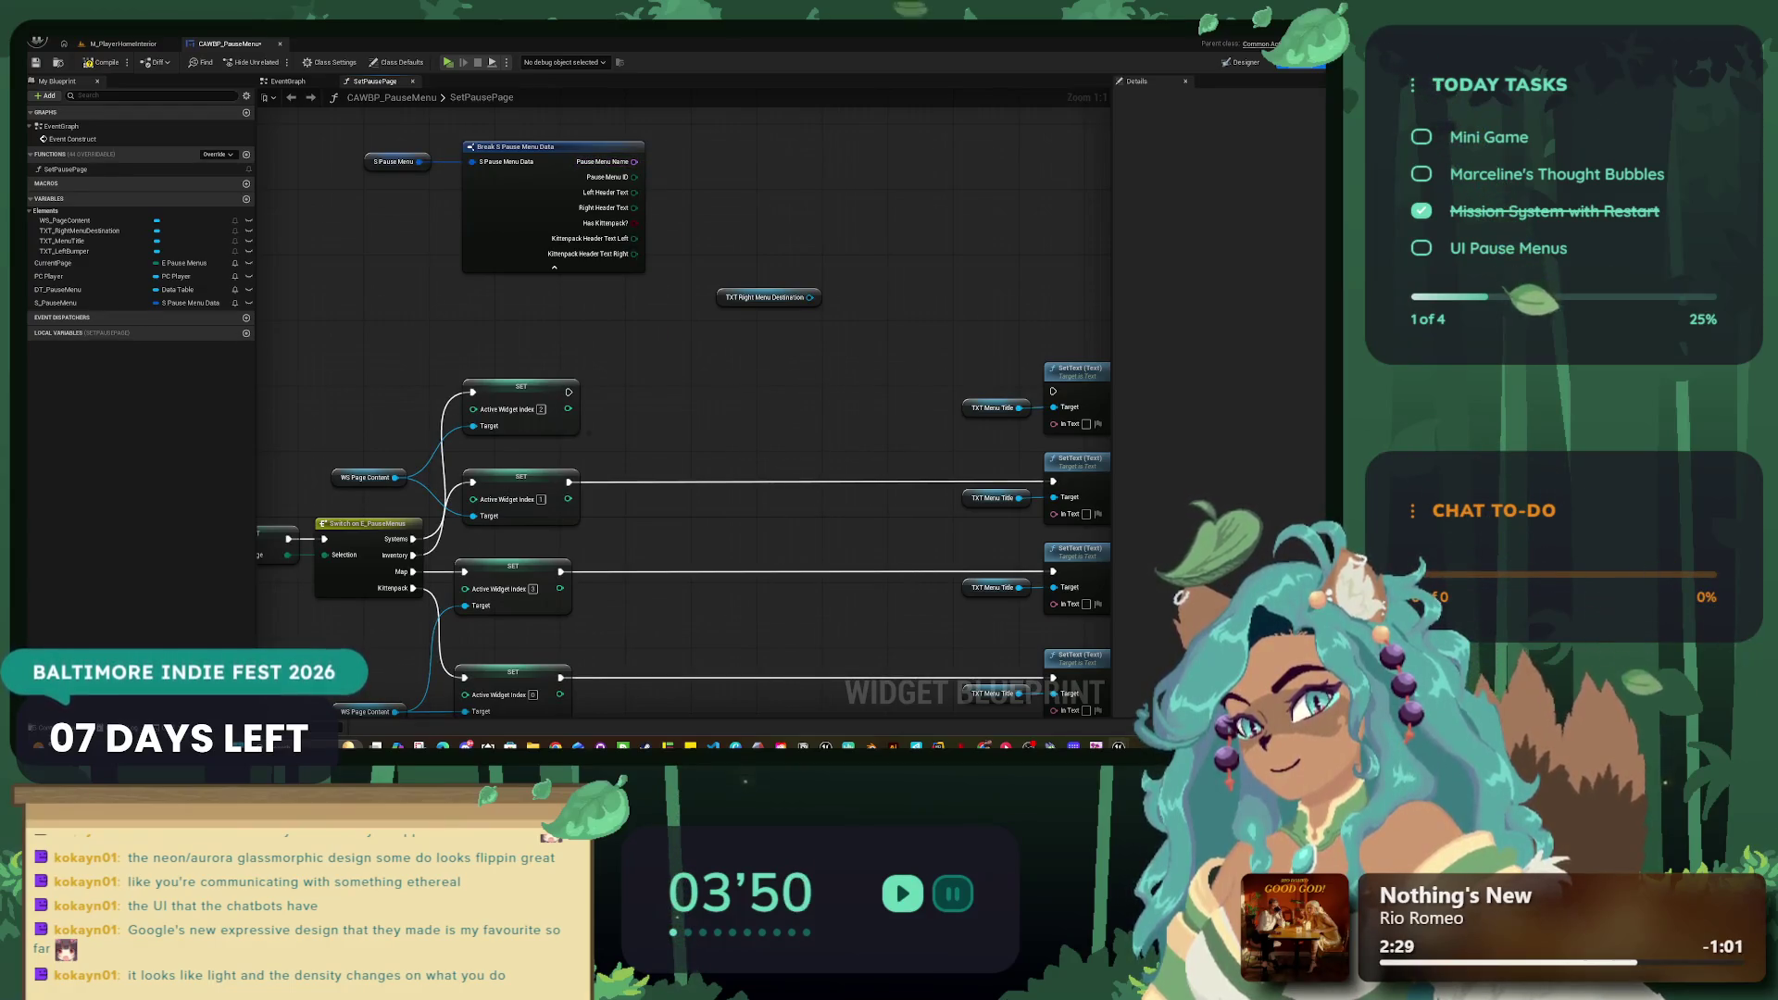
Step: Pan and zoom around the graph to inspect the Break S Pause Menu Data node
scroll(612, 482, "down", 1)
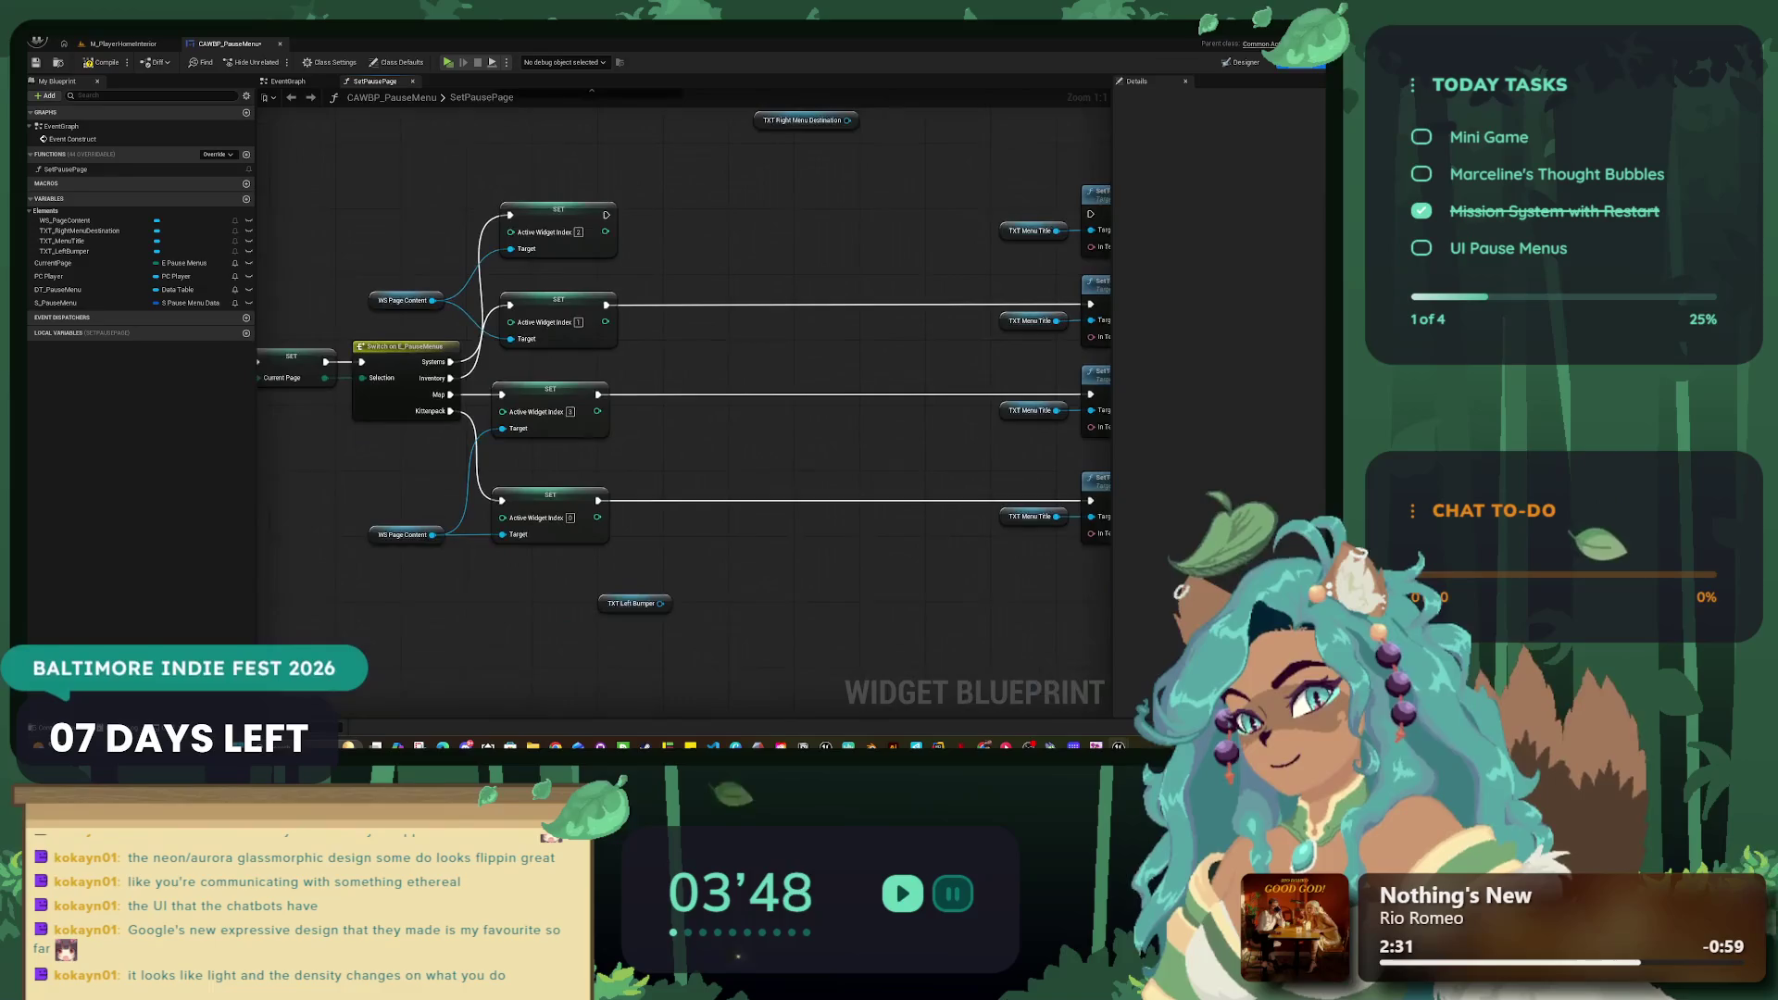
mouse_move(612, 482)
left_mouse_down()
mouse_move(758, 357)
mouse_move(580, 363)
left_mouse_up()
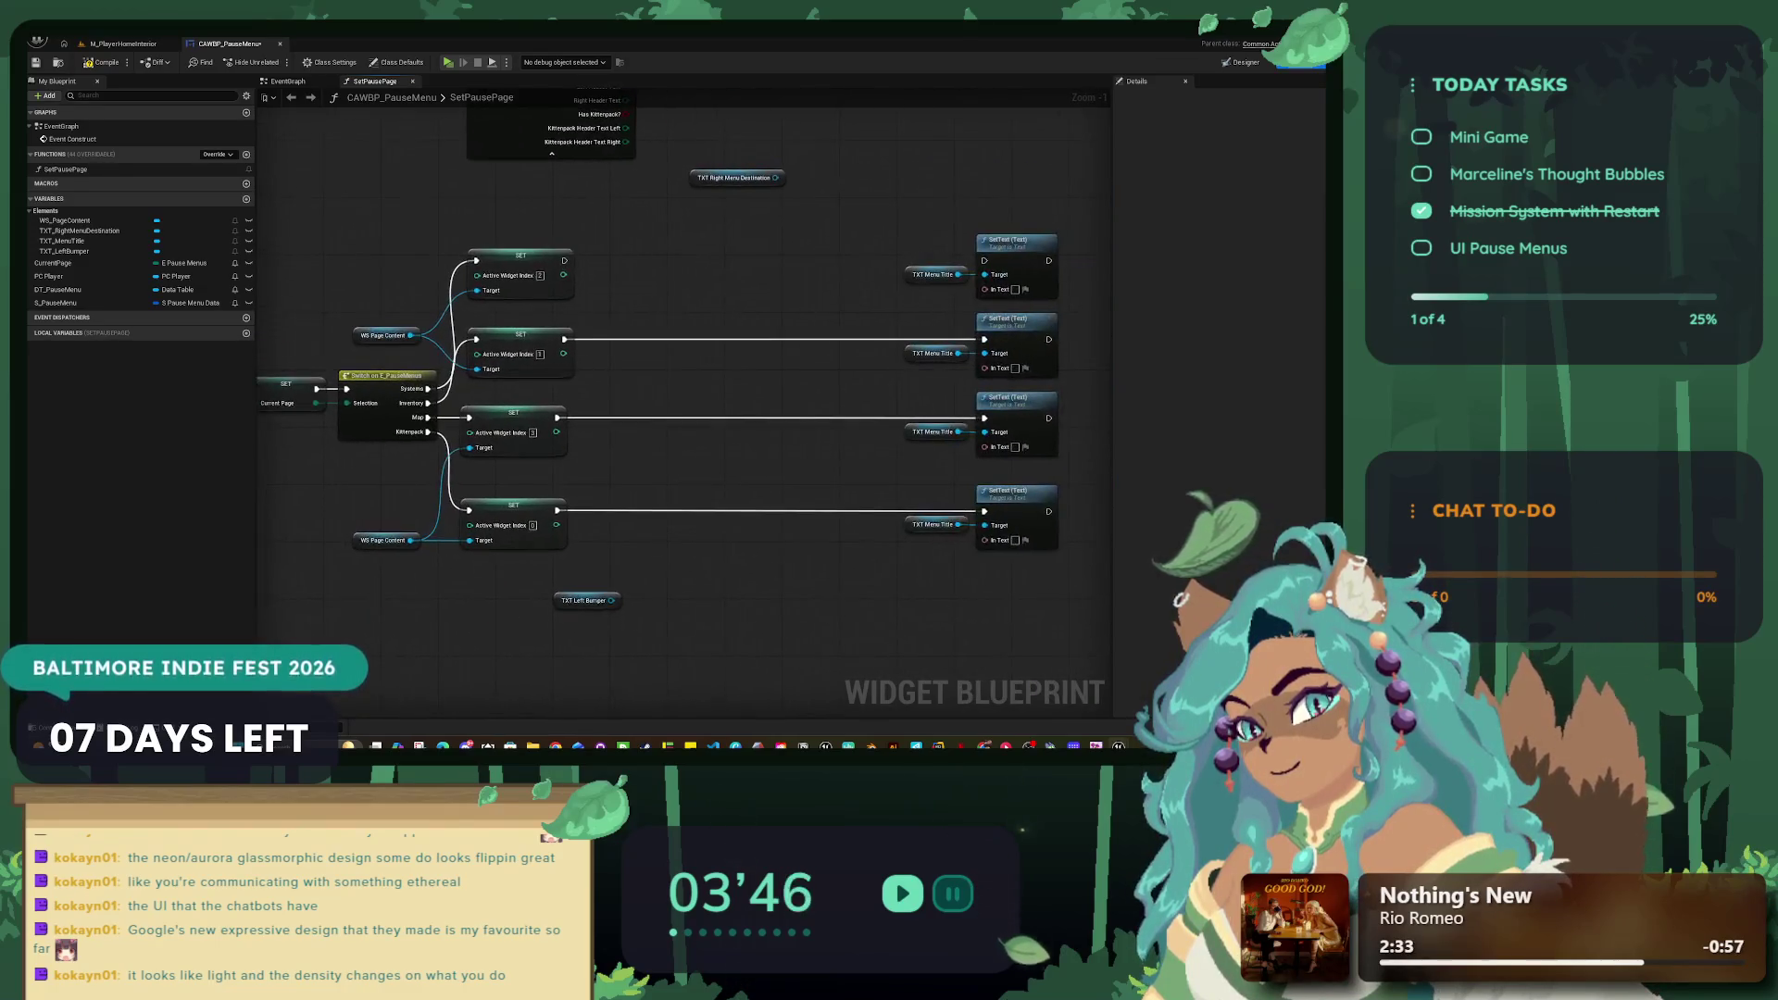
left_click_drag(669, 299, 669, 432)
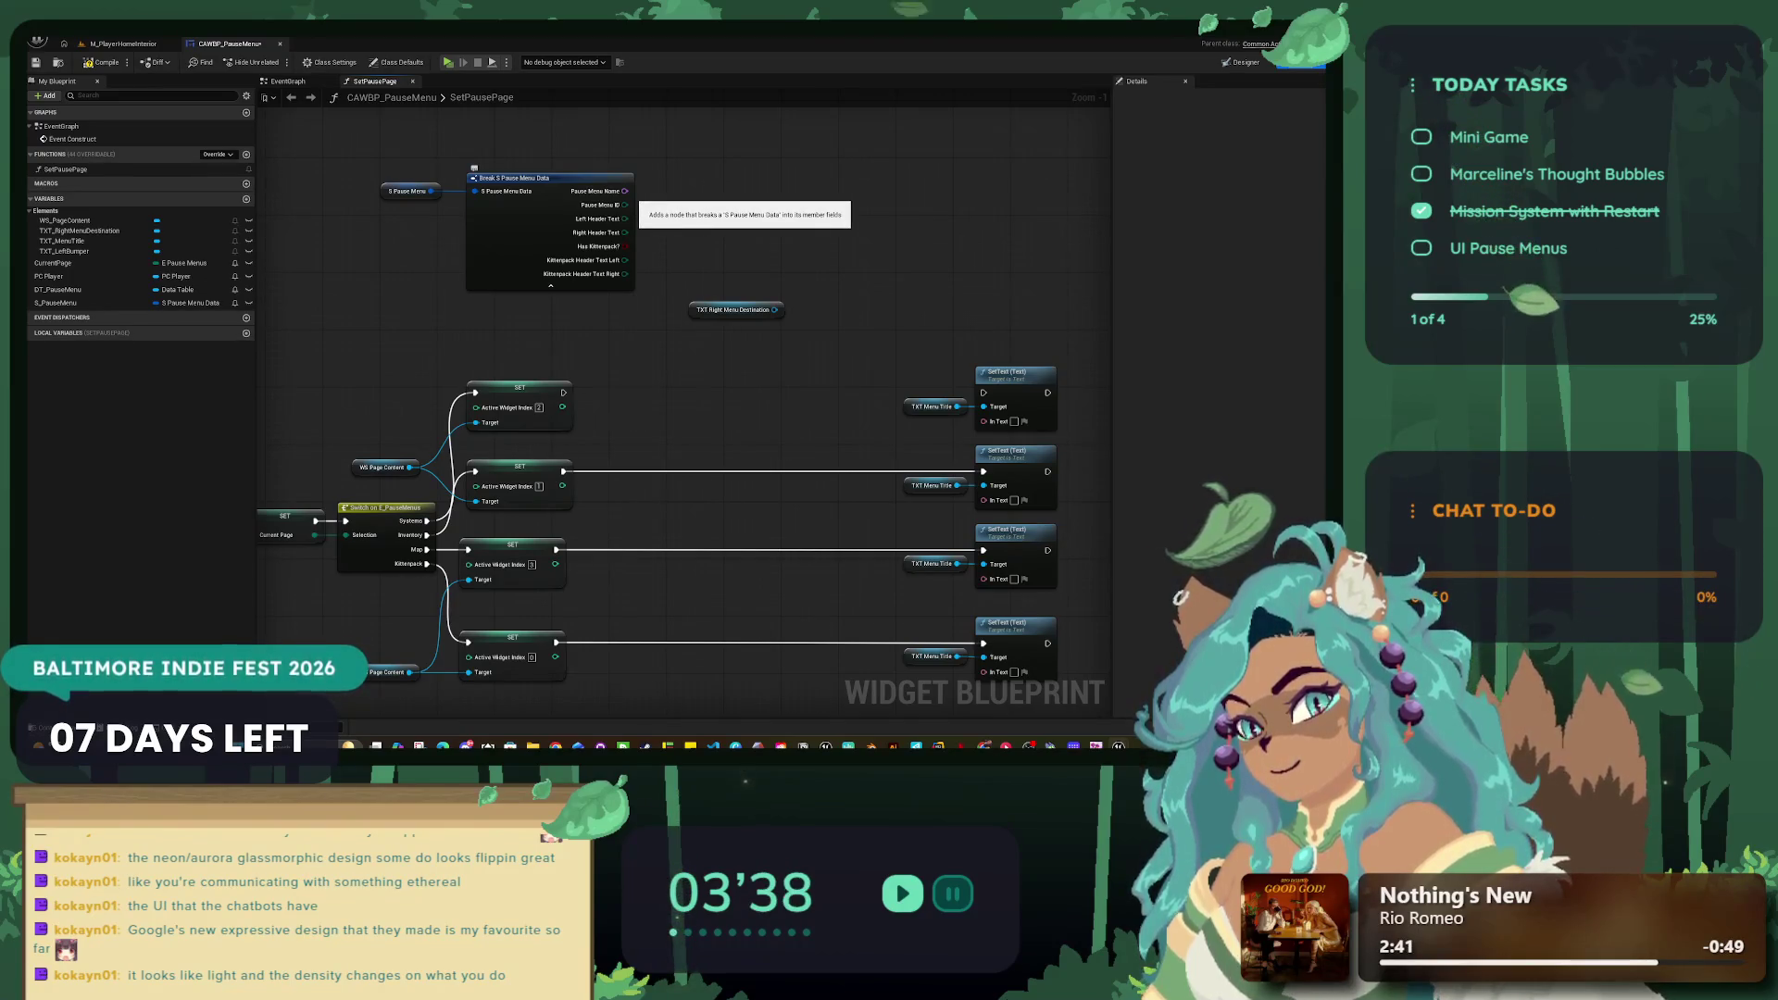
left_click_drag(638, 210, 764, 205)
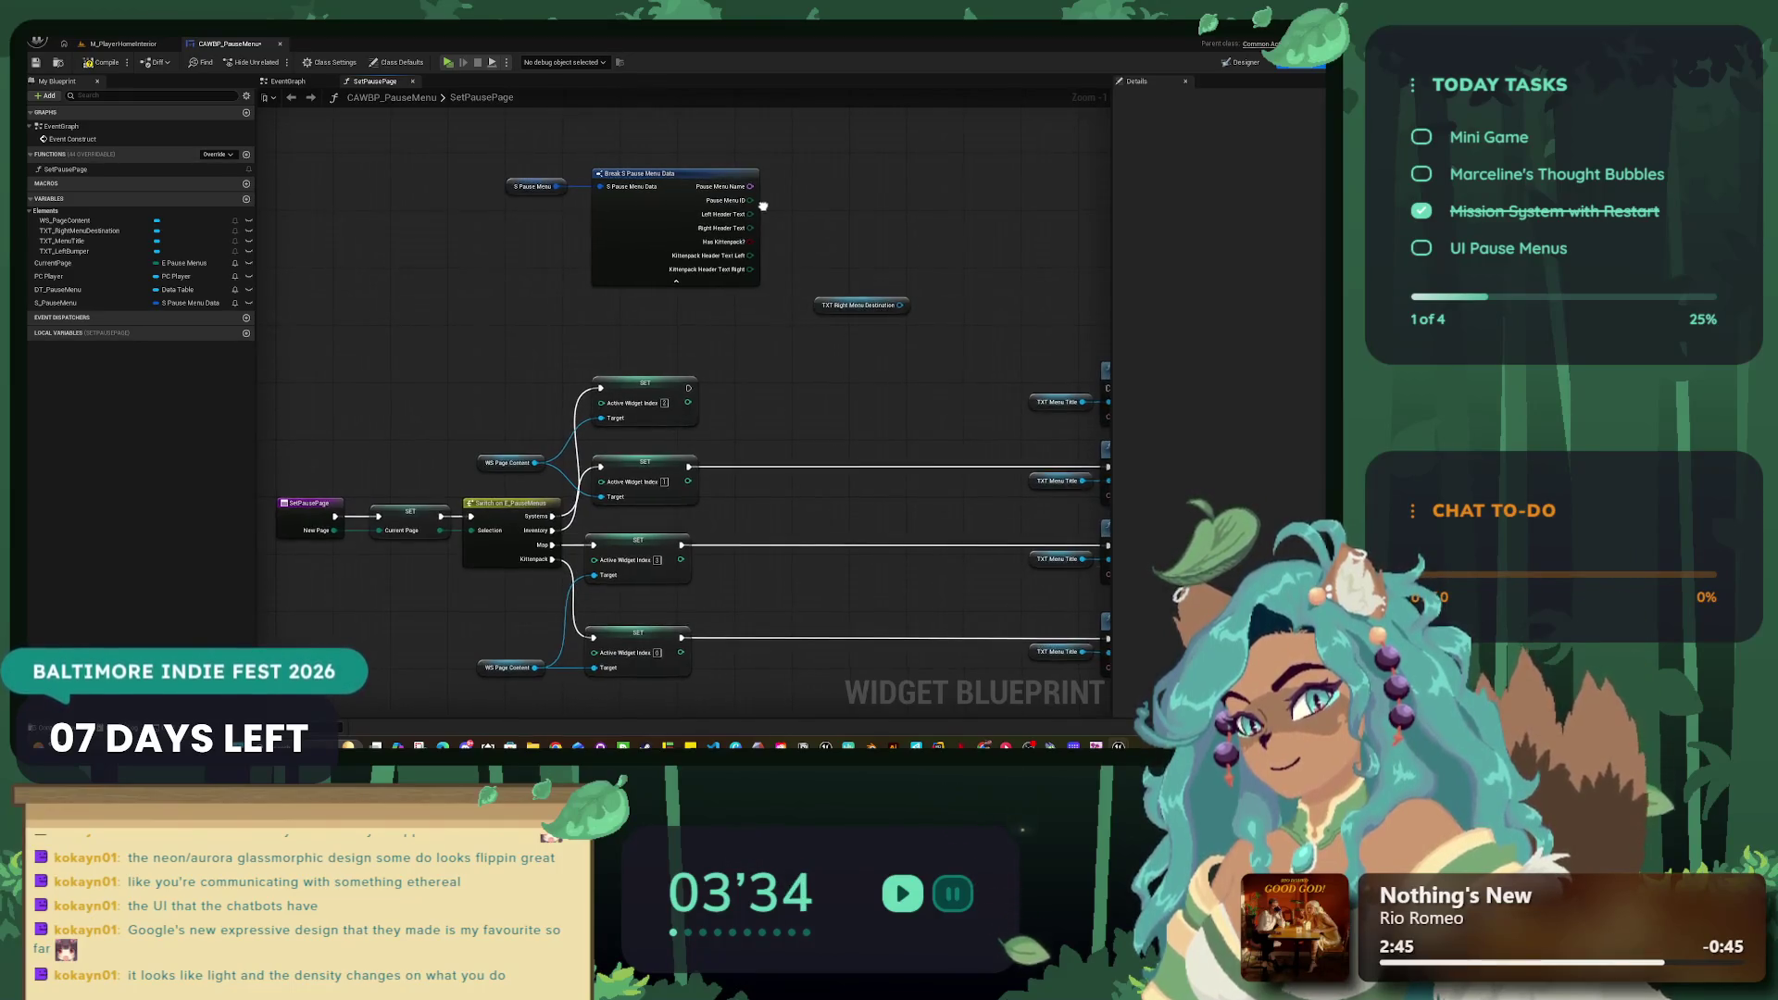
left_click_drag(764, 205, 629, 209)
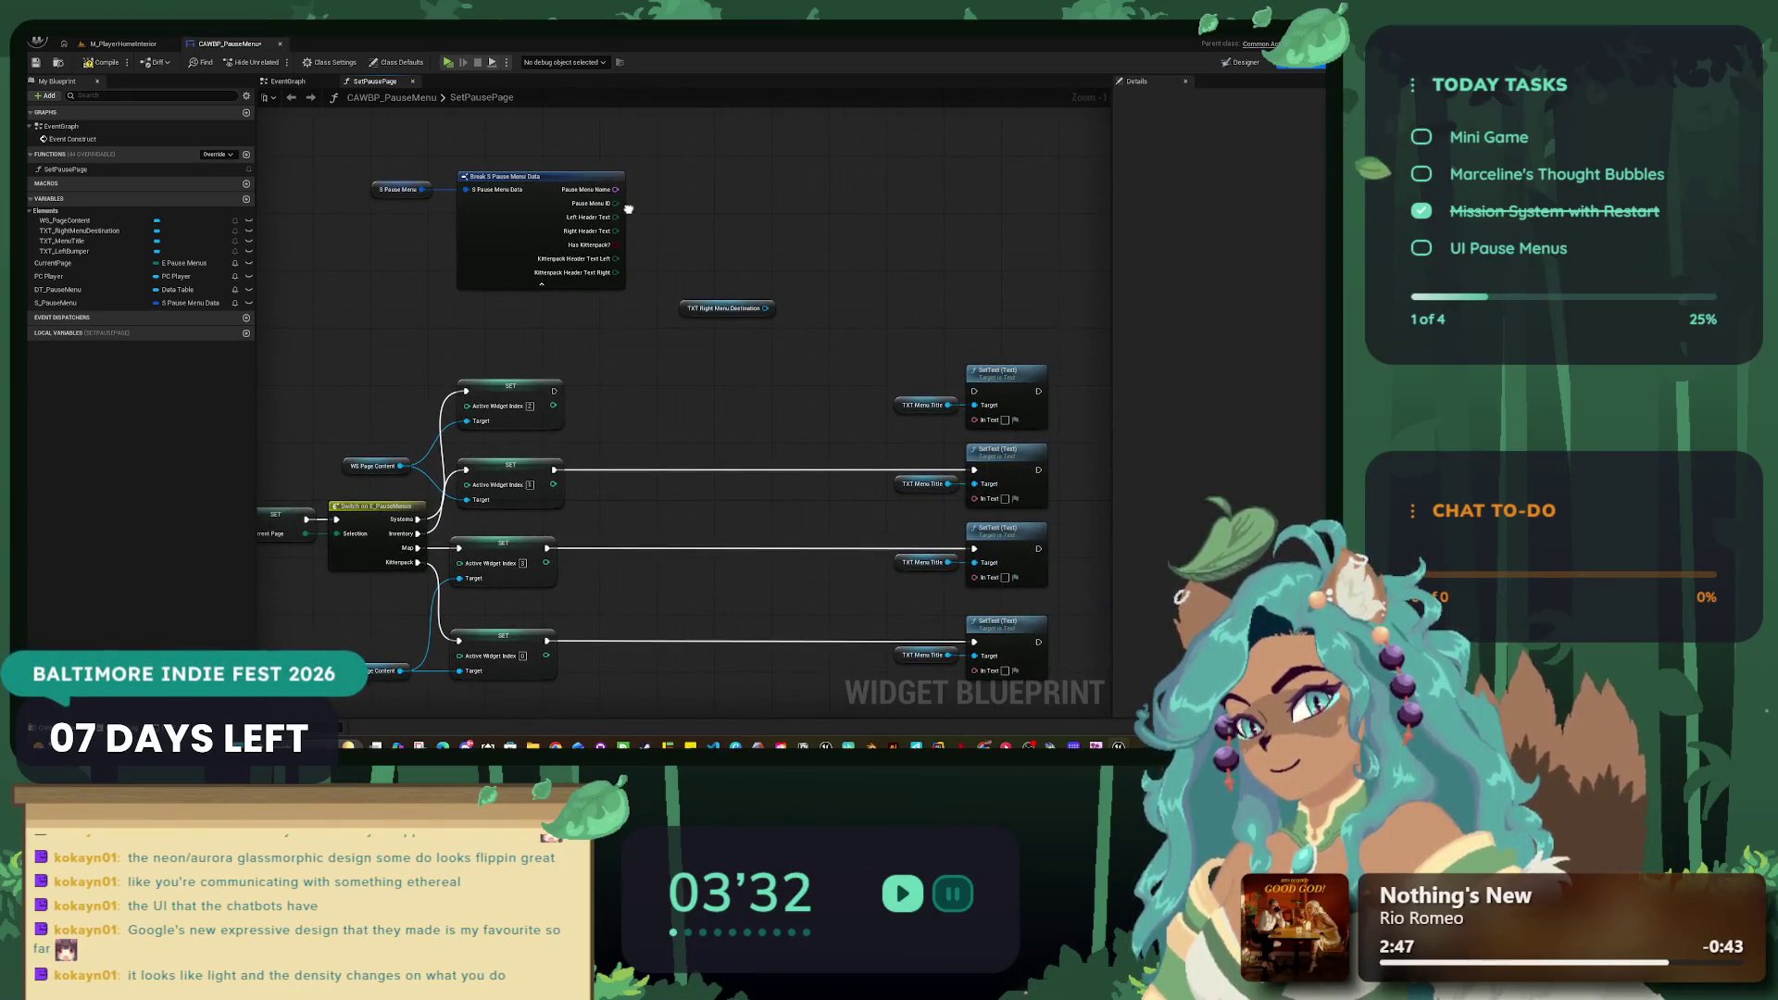
scroll(629, 209, "up", 1)
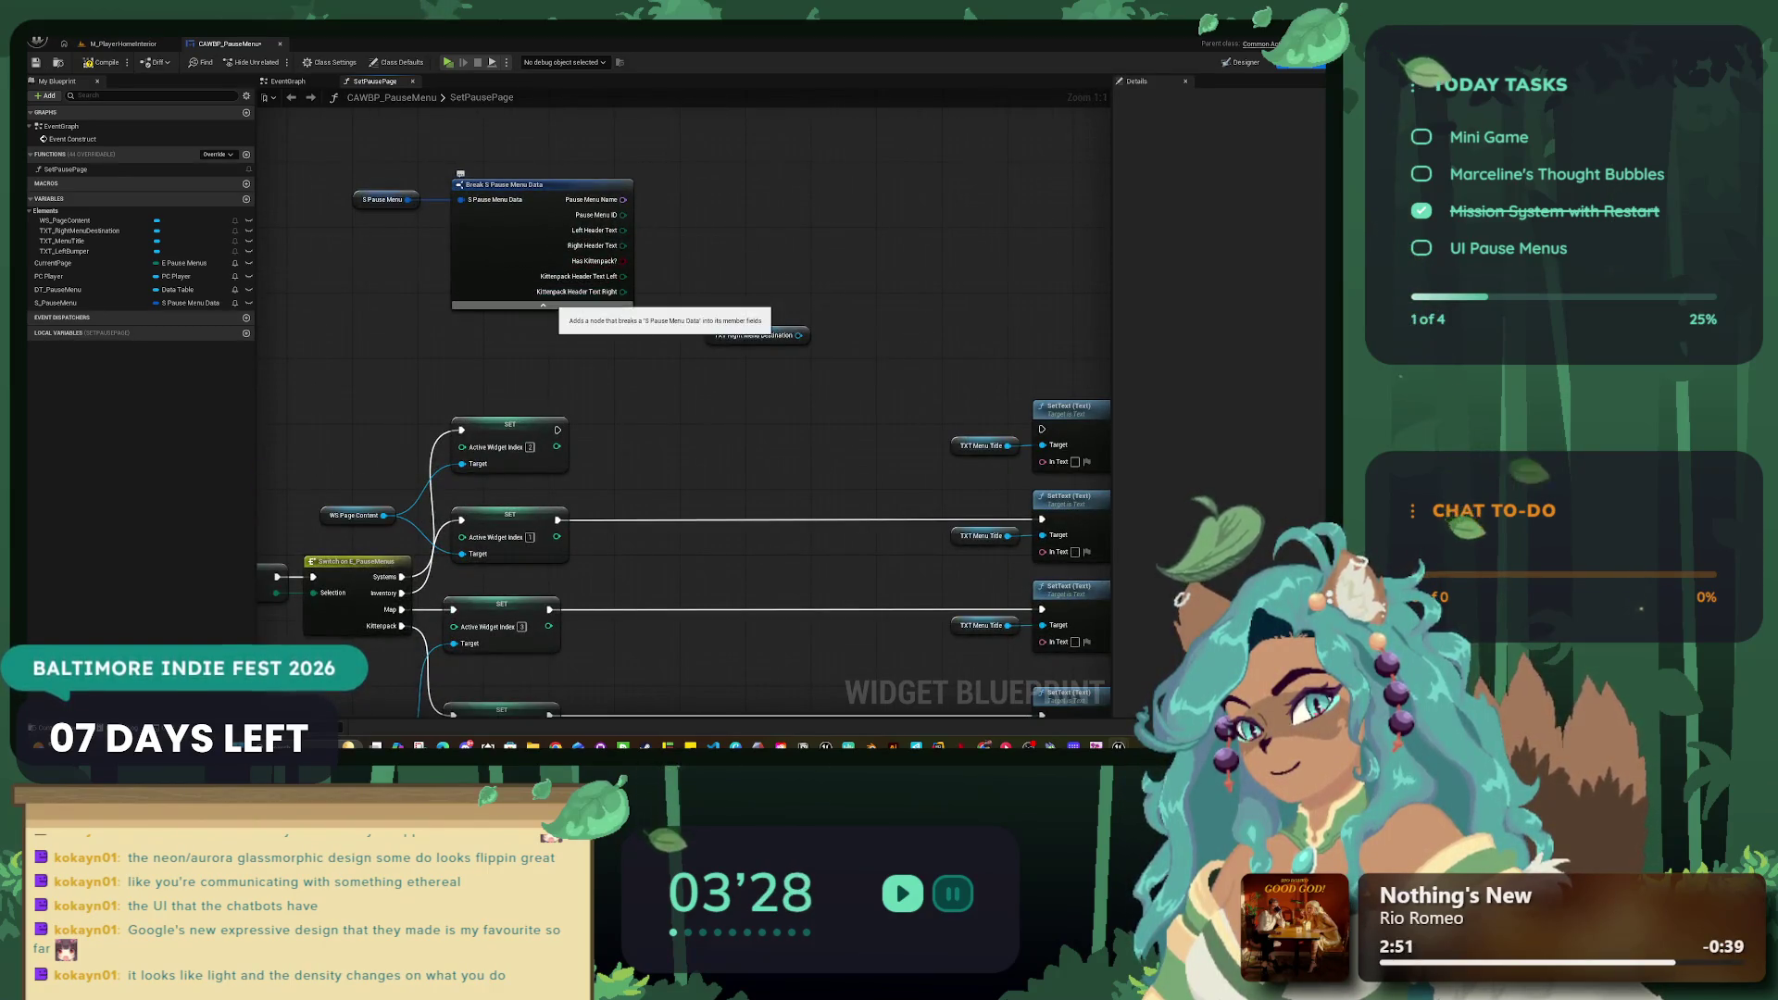
scroll(551, 232, "down", 1)
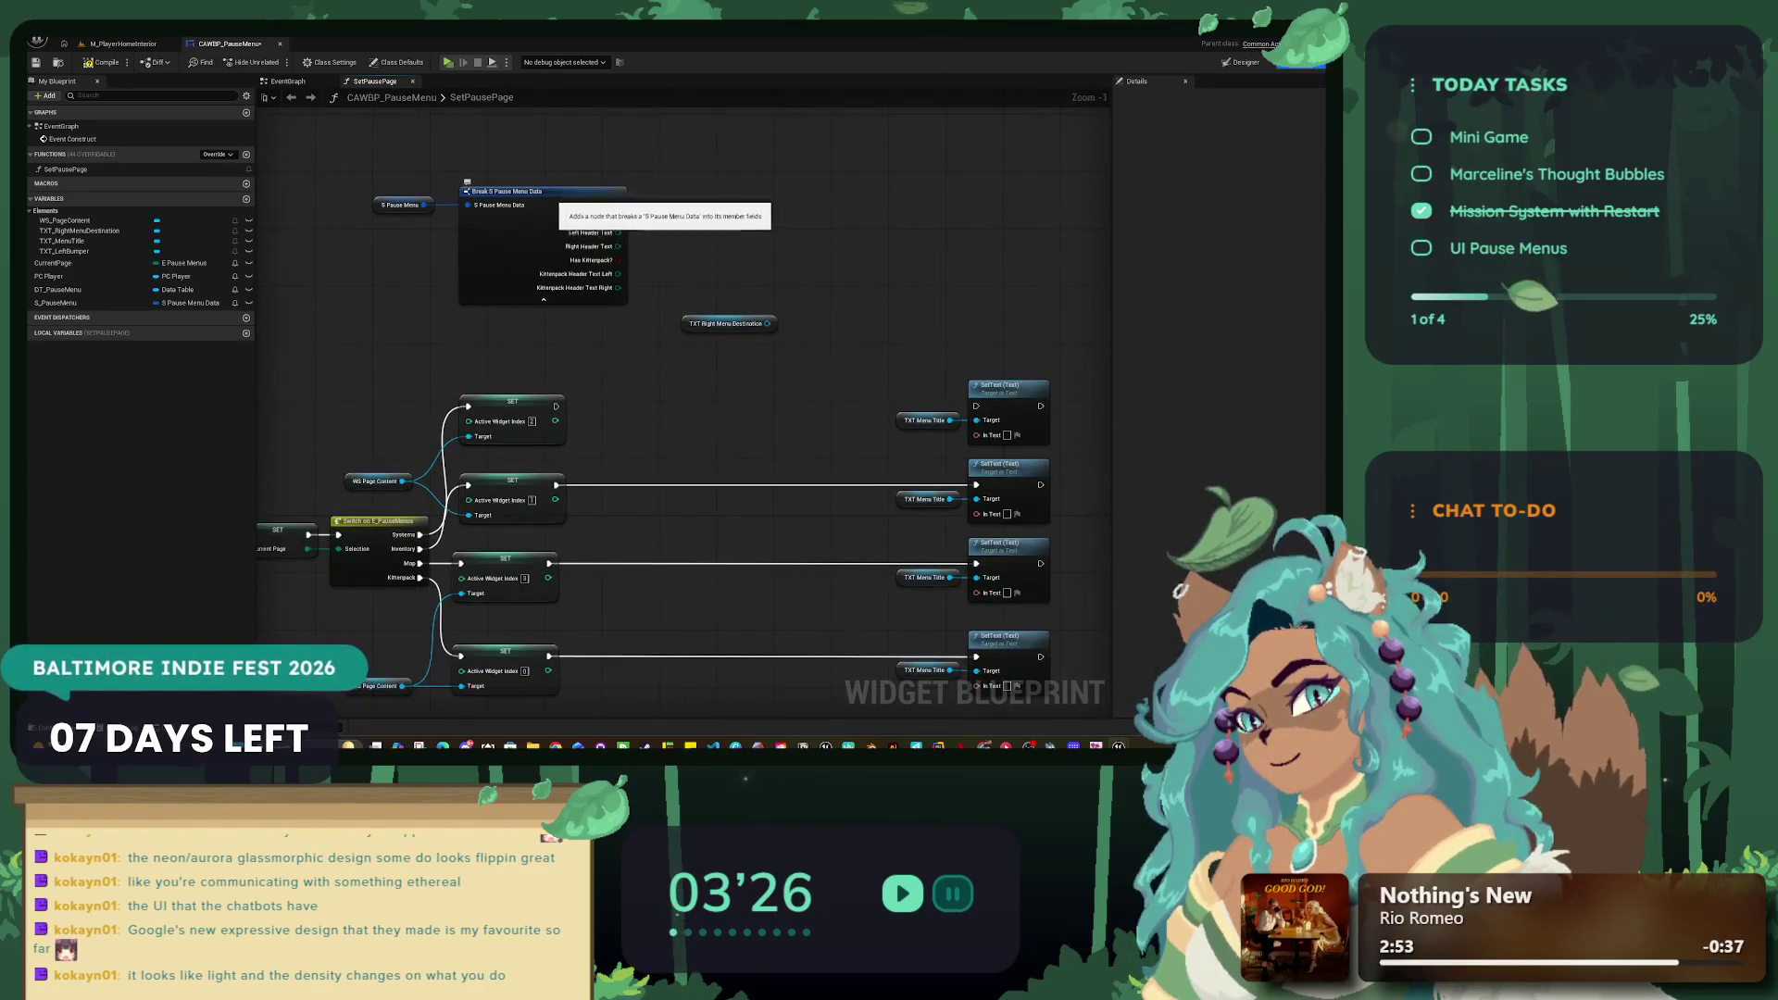
left_click(556, 231)
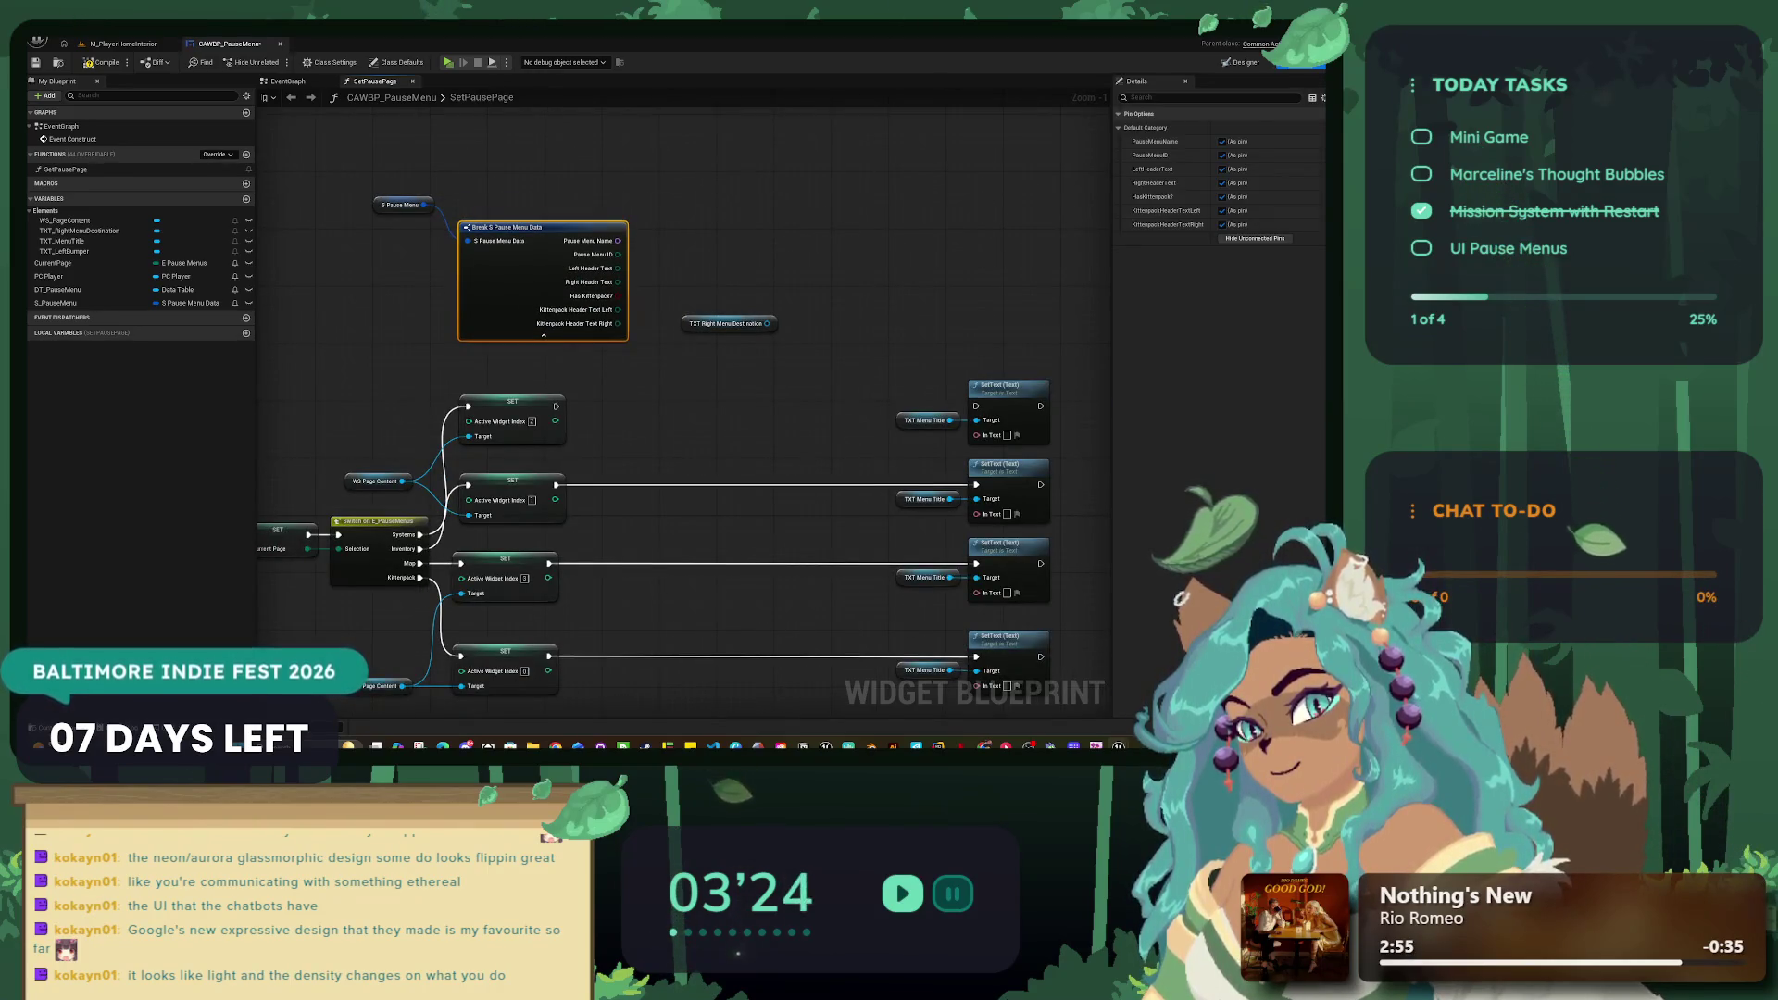
left_click_drag(750, 319, 701, 275)
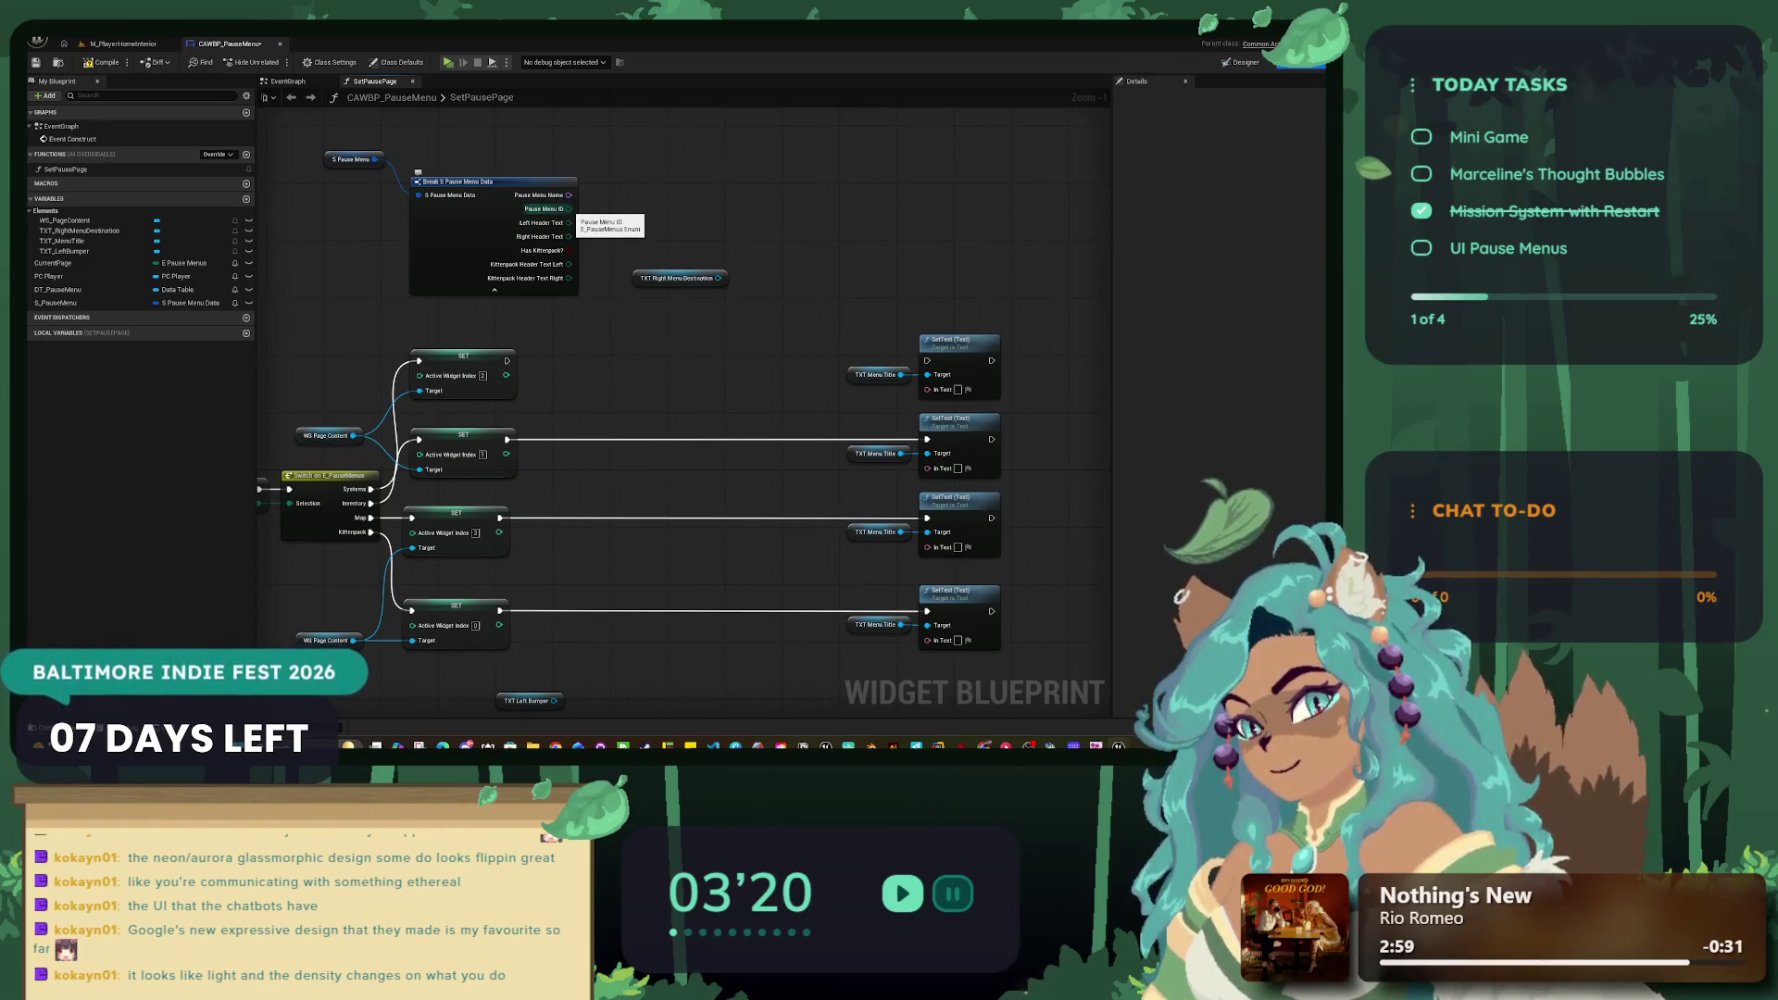
scroll(702, 219, "down", 2)
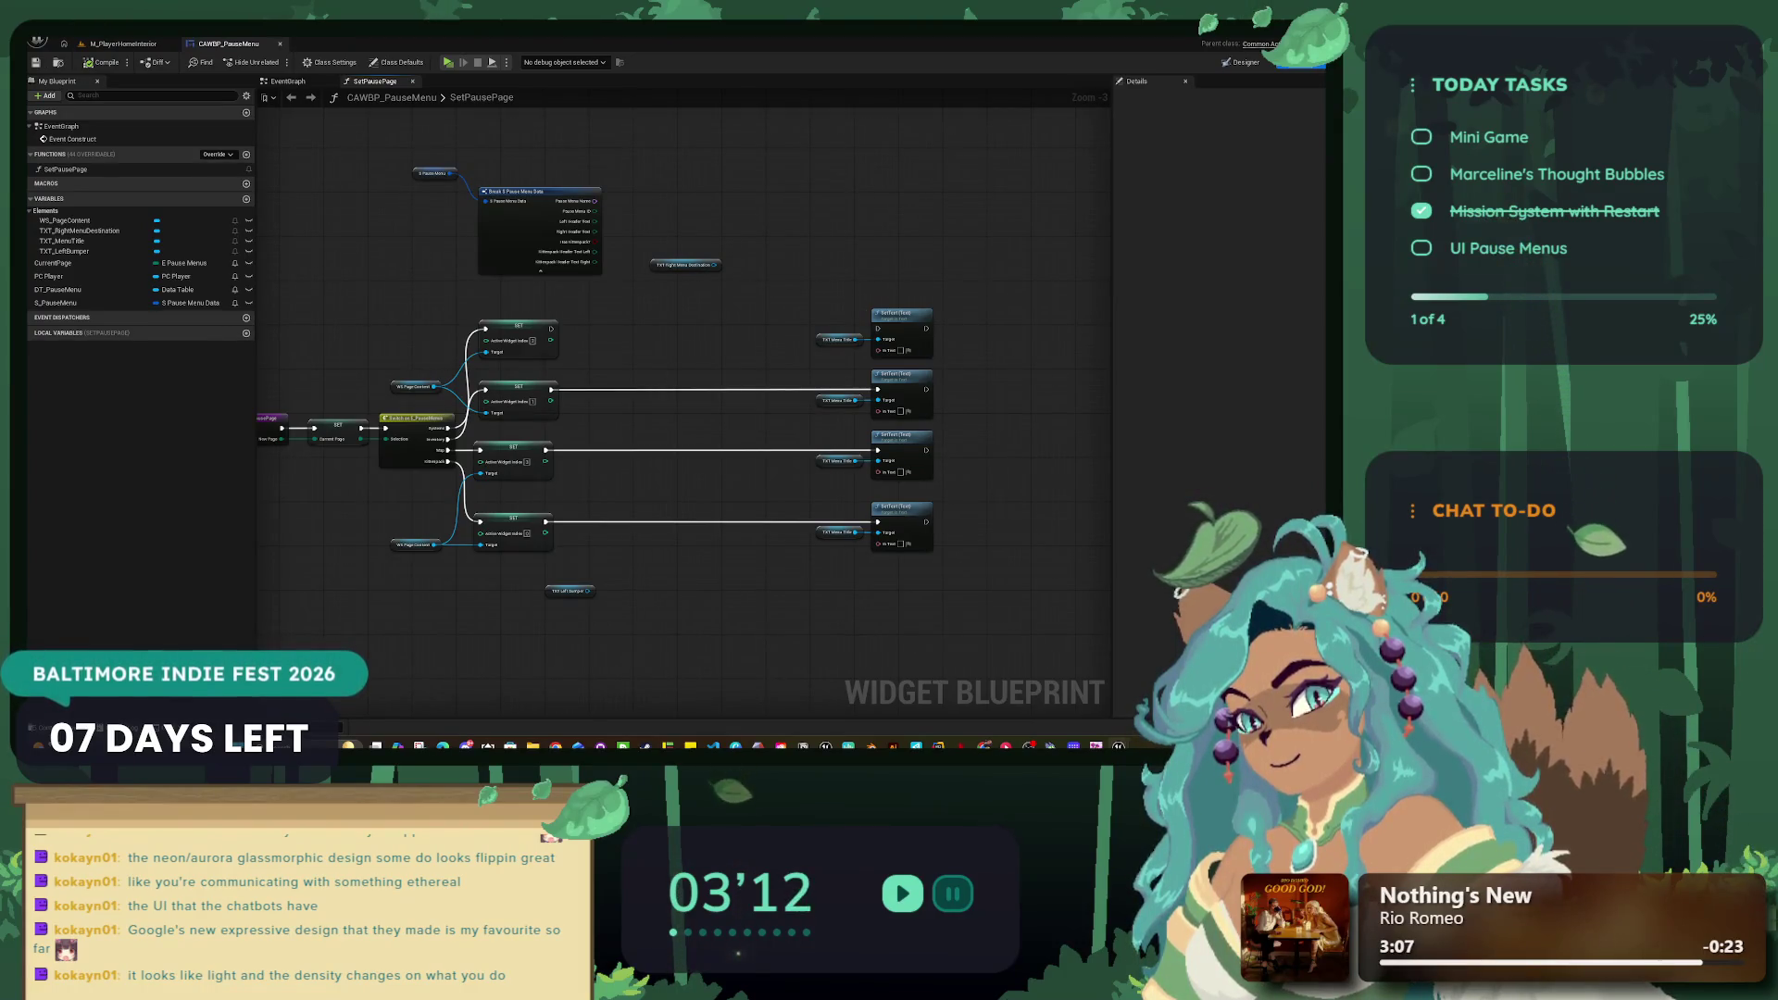
scroll(706, 373, "up", 2)
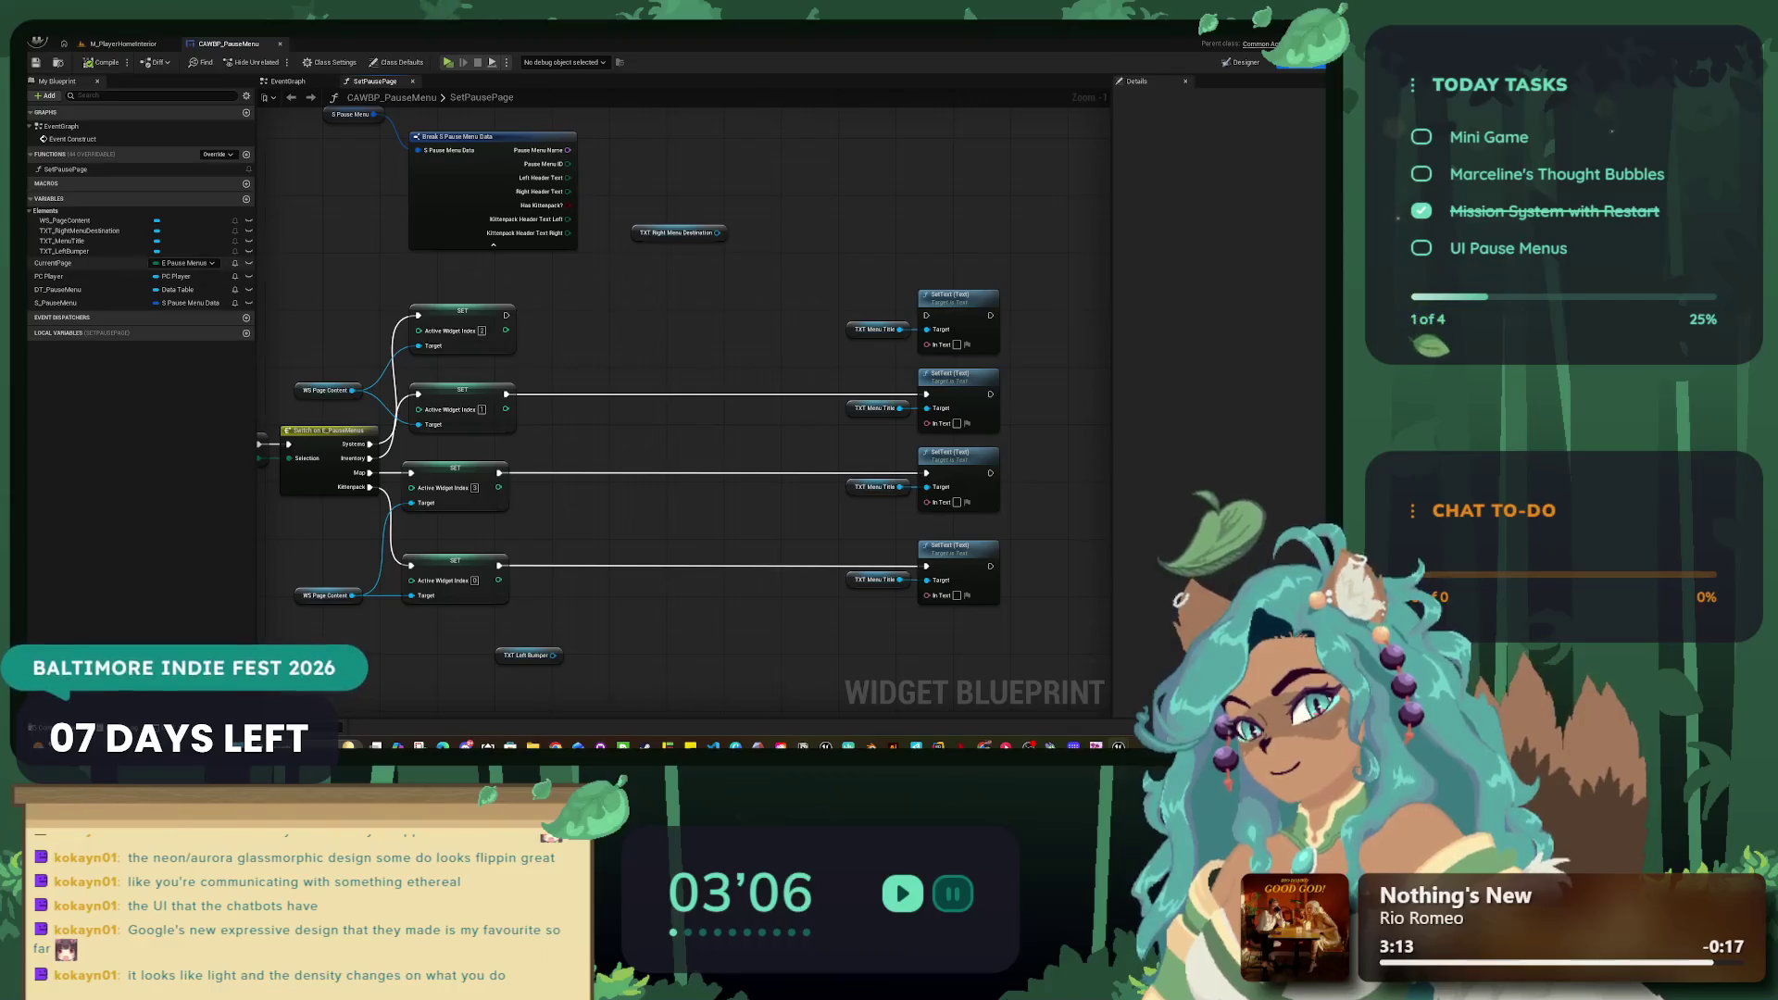
Step: Drop a CurrentPage variable, cancel it, and move TXT Left Bumper beside the last SetText node
left_click_drag(158, 264, 663, 324)
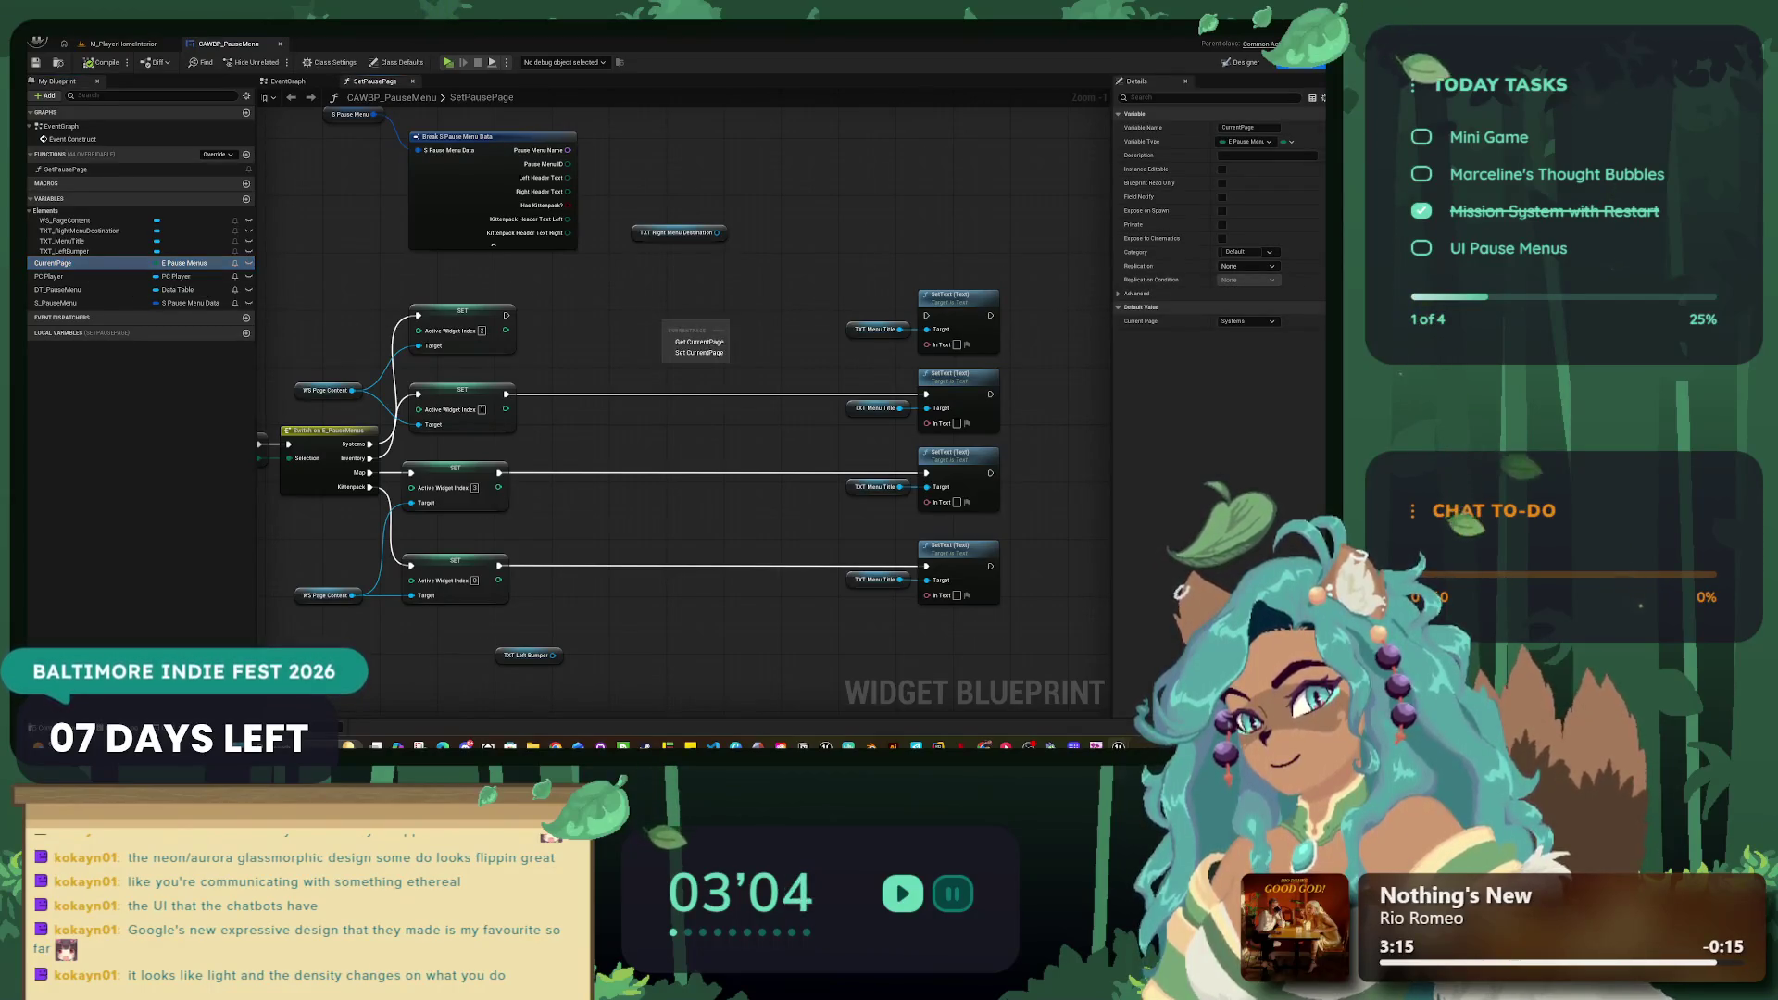
key("Escape")
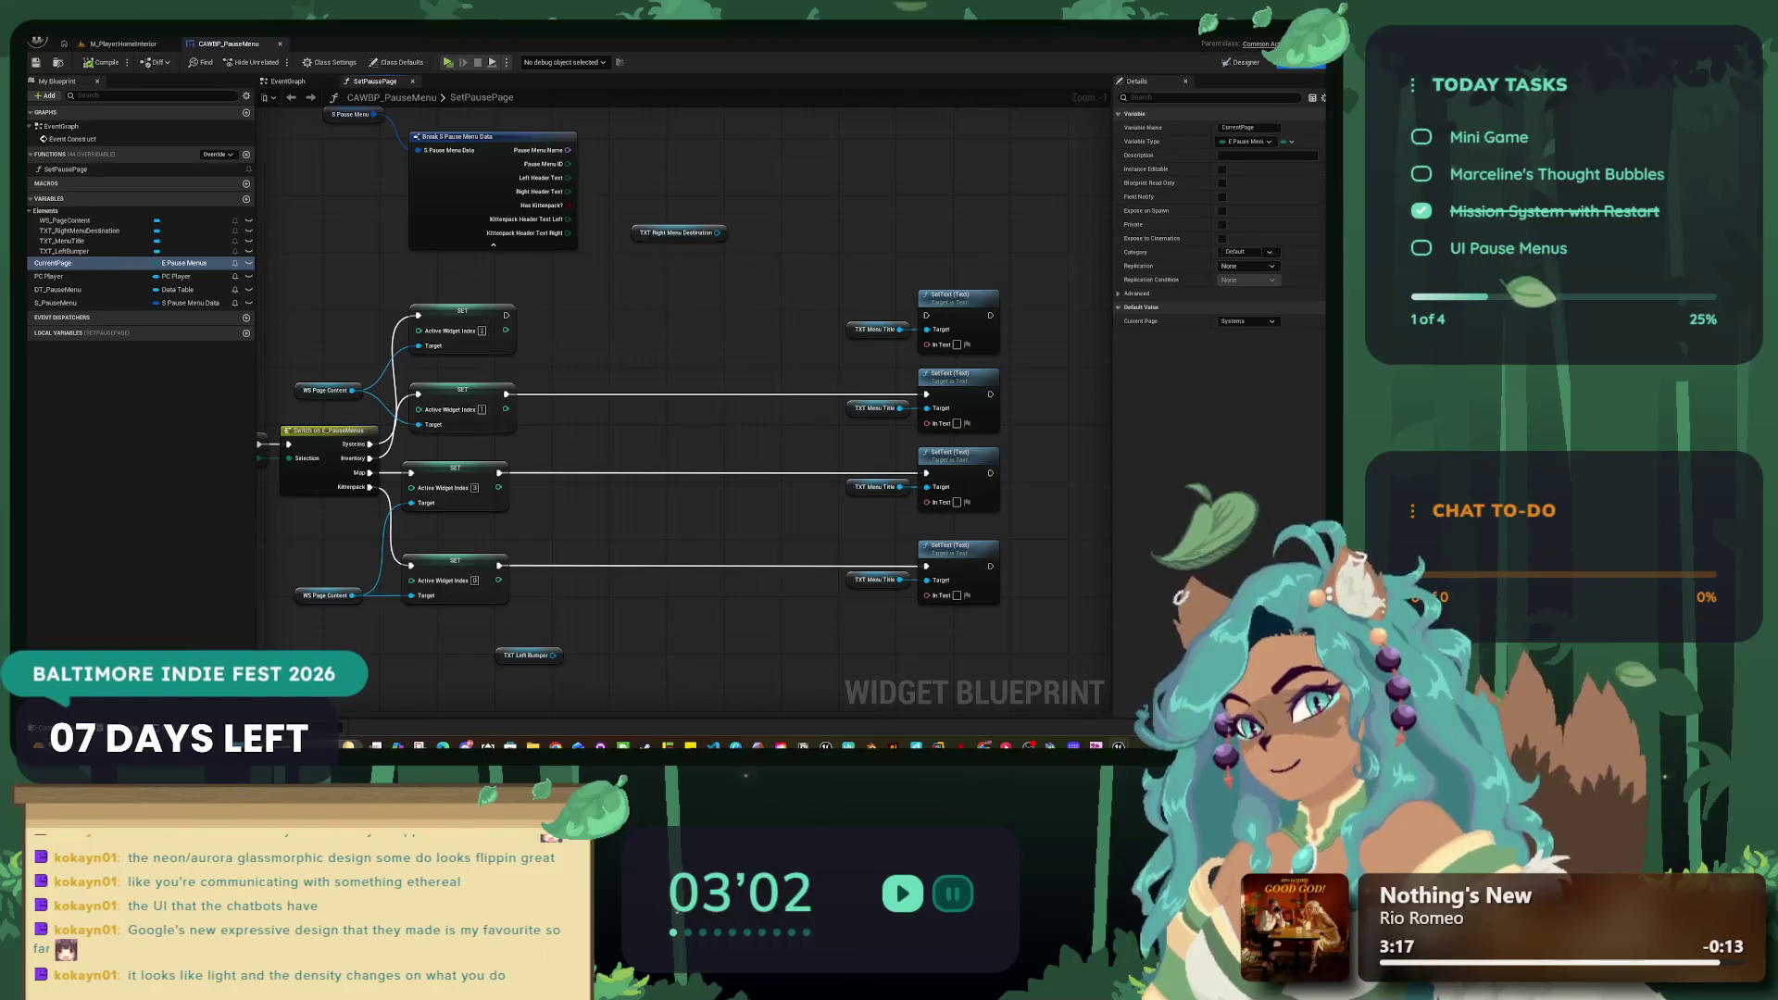
mouse_move(543, 322)
left_mouse_down()
mouse_move(736, 308)
mouse_move(578, 313)
left_mouse_up()
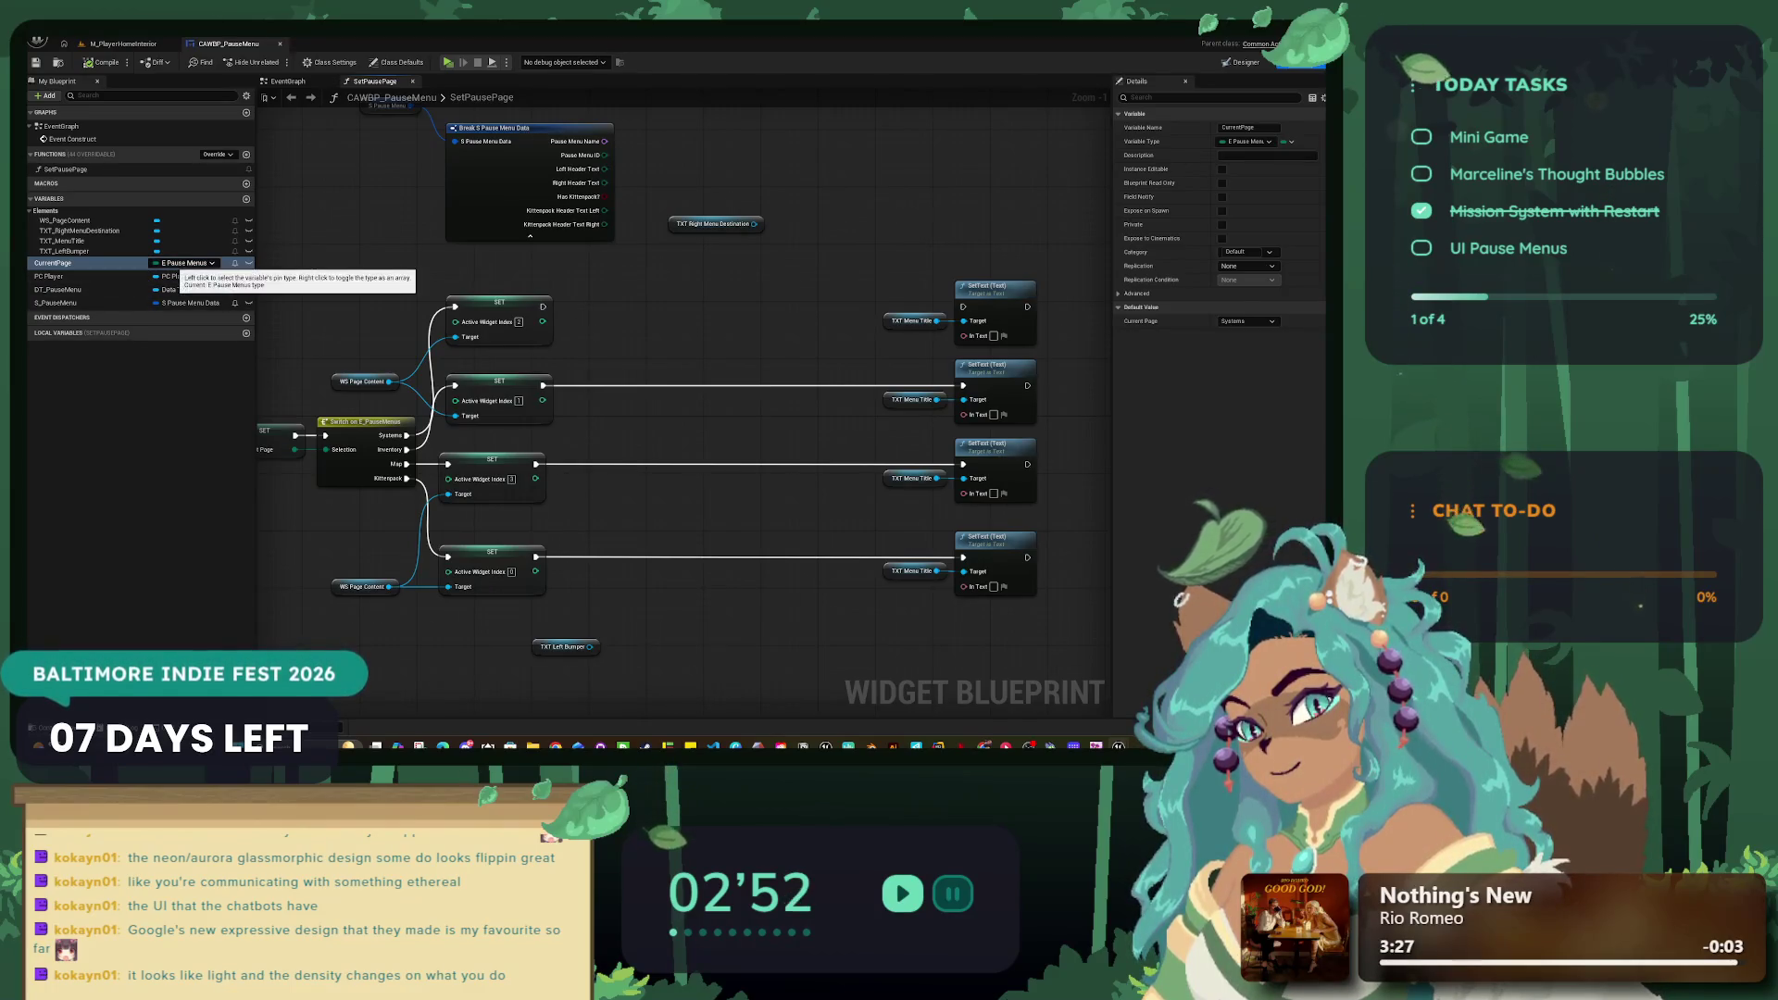
left_click_drag(729, 287, 682, 295)
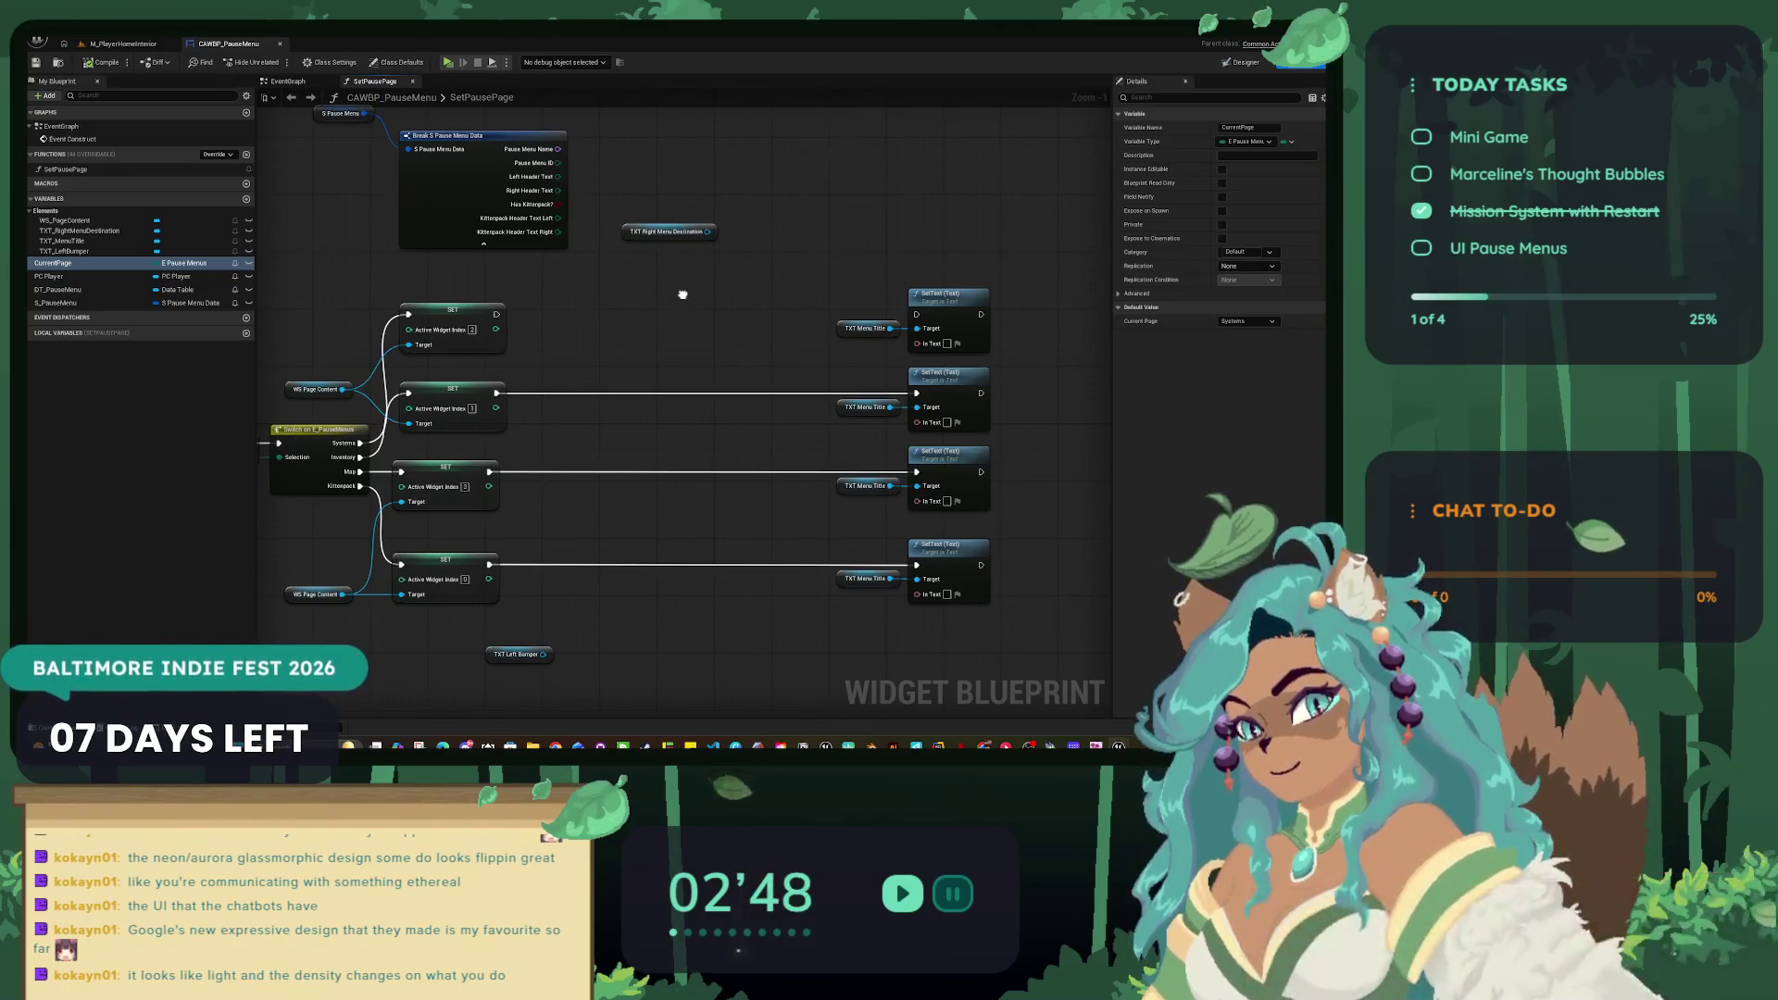
mouse_move(518, 654)
left_mouse_down()
mouse_move(1069, 561)
mouse_move(701, 581)
mouse_move(553, 272)
left_mouse_up()
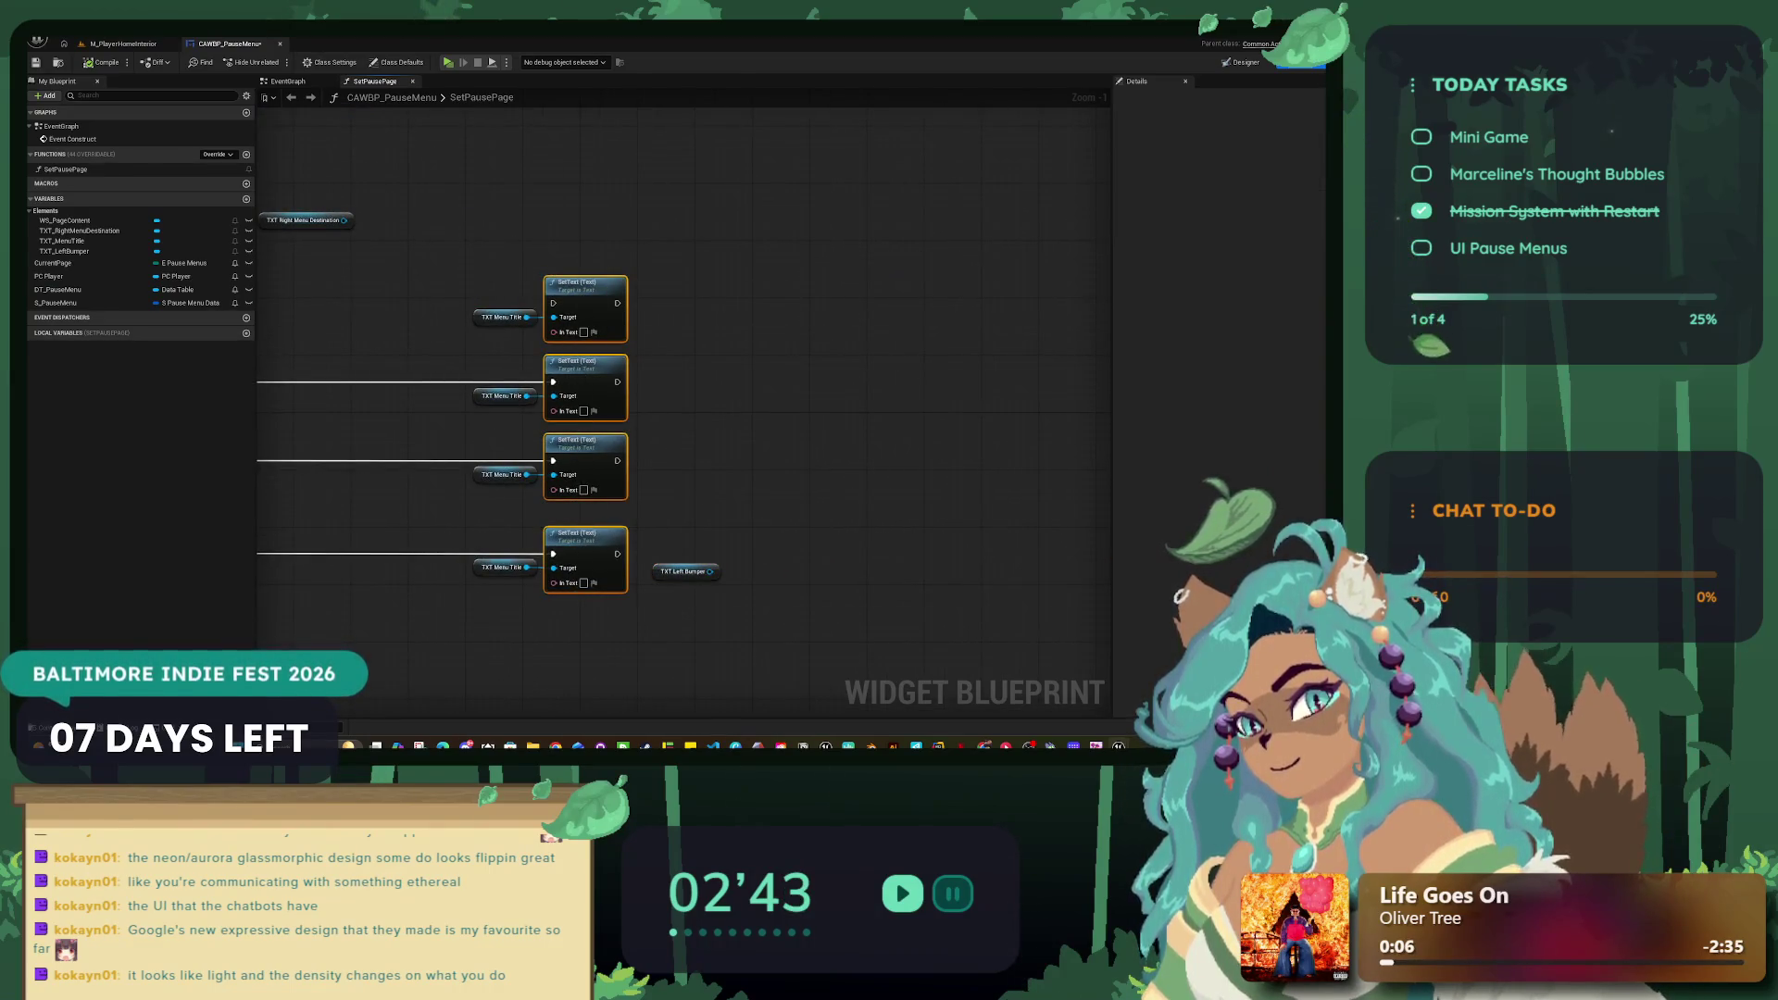
Step: Add a SetText node targeting TXT Left Bumper after the bottom menu-title SetText
left_click(583, 535)
key("ctrl+c")
key("ctrl+v")
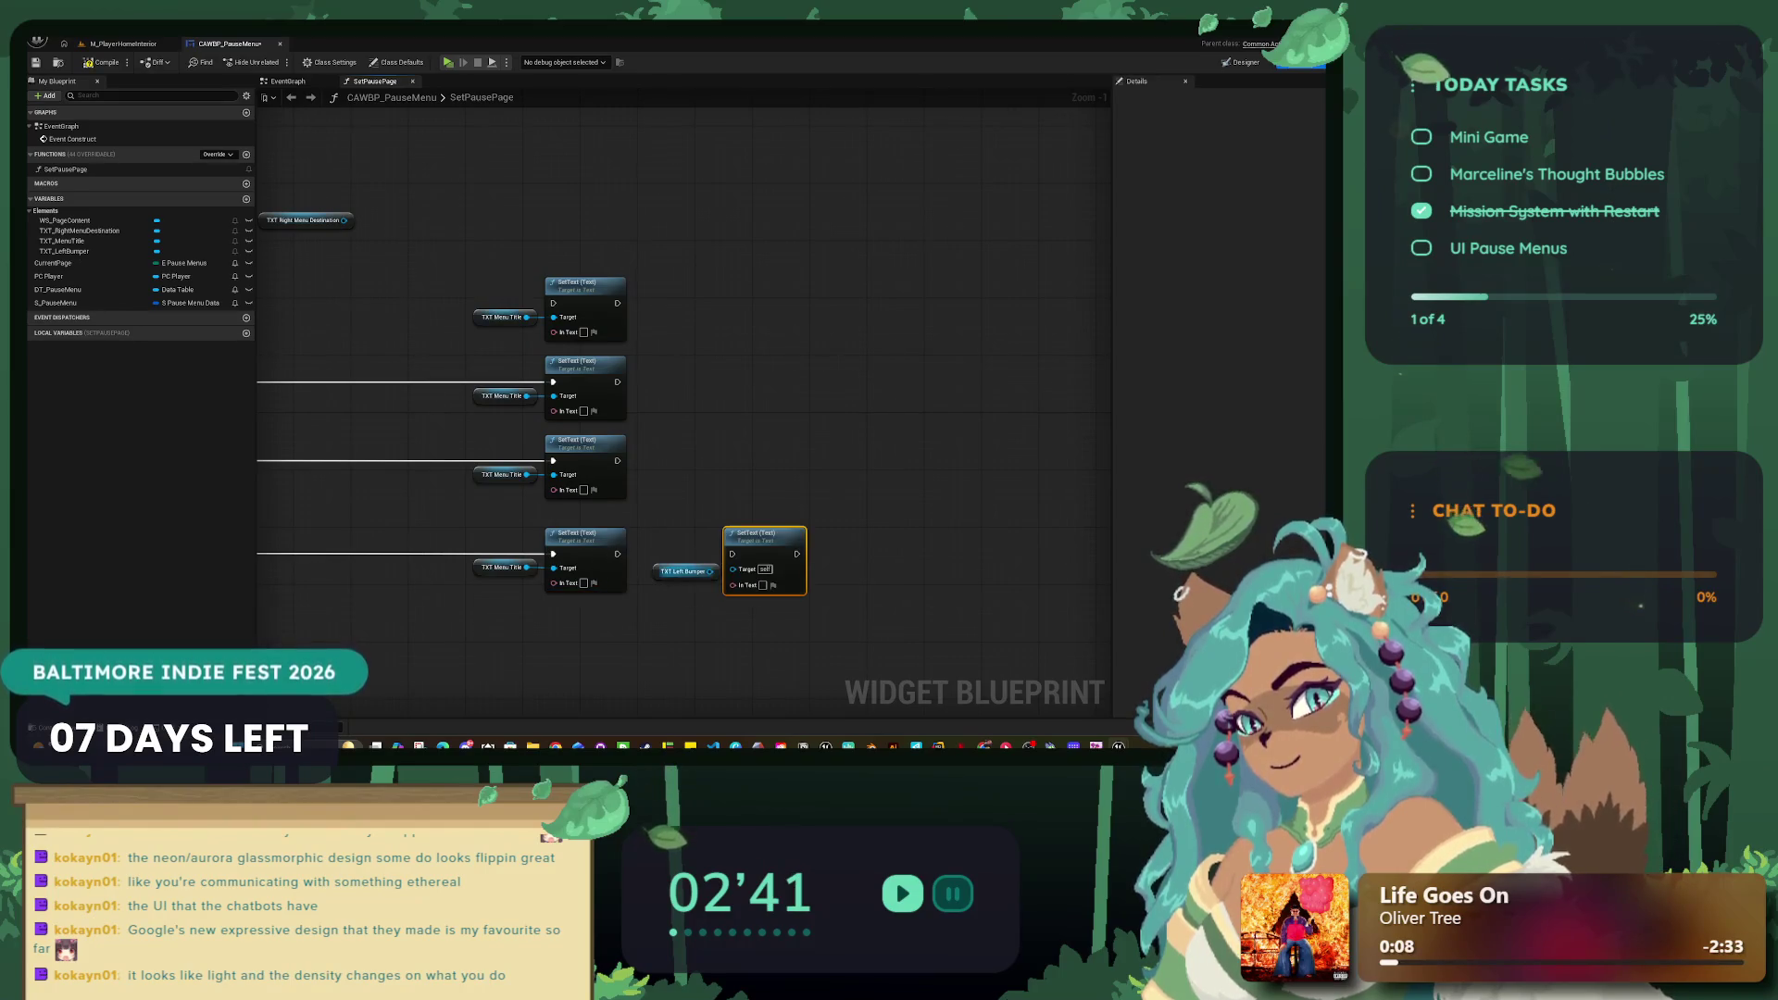
left_click_drag(710, 571, 733, 569)
left_click_drag(583, 535, 733, 553)
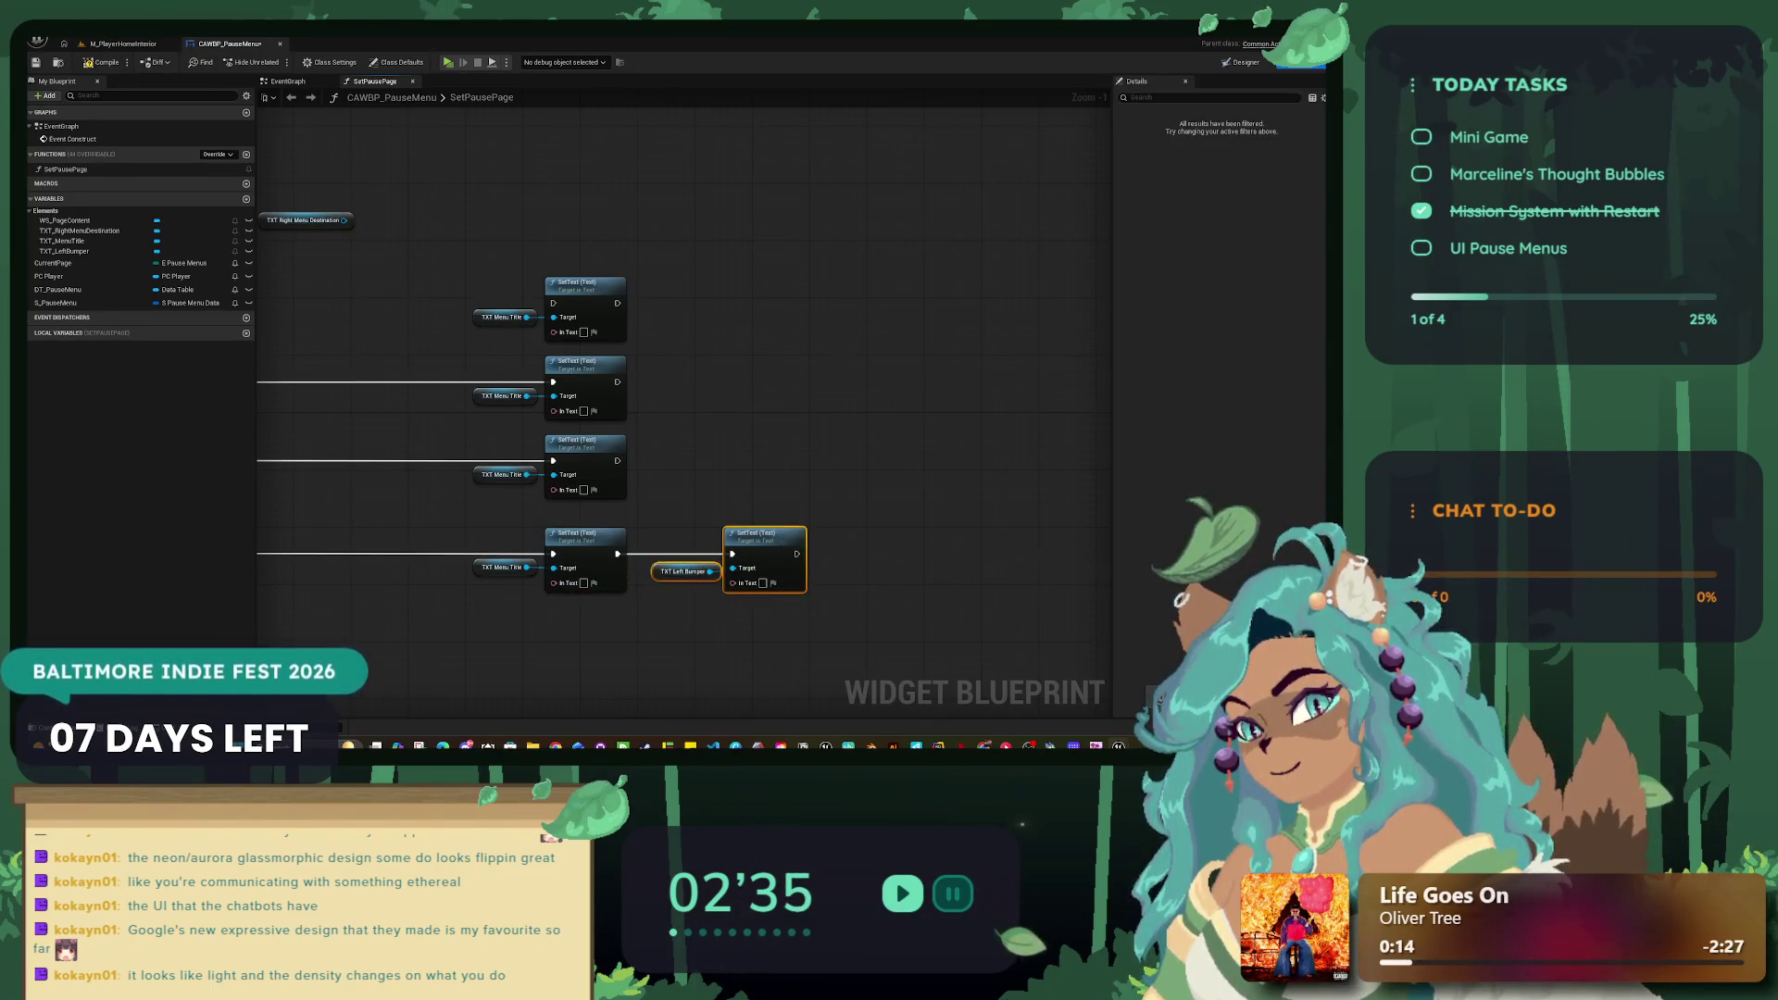
Step: Copy the Left Bumper SetText and getter pair and paste copies for the other rows
left_click_drag(808, 640, 550, 534)
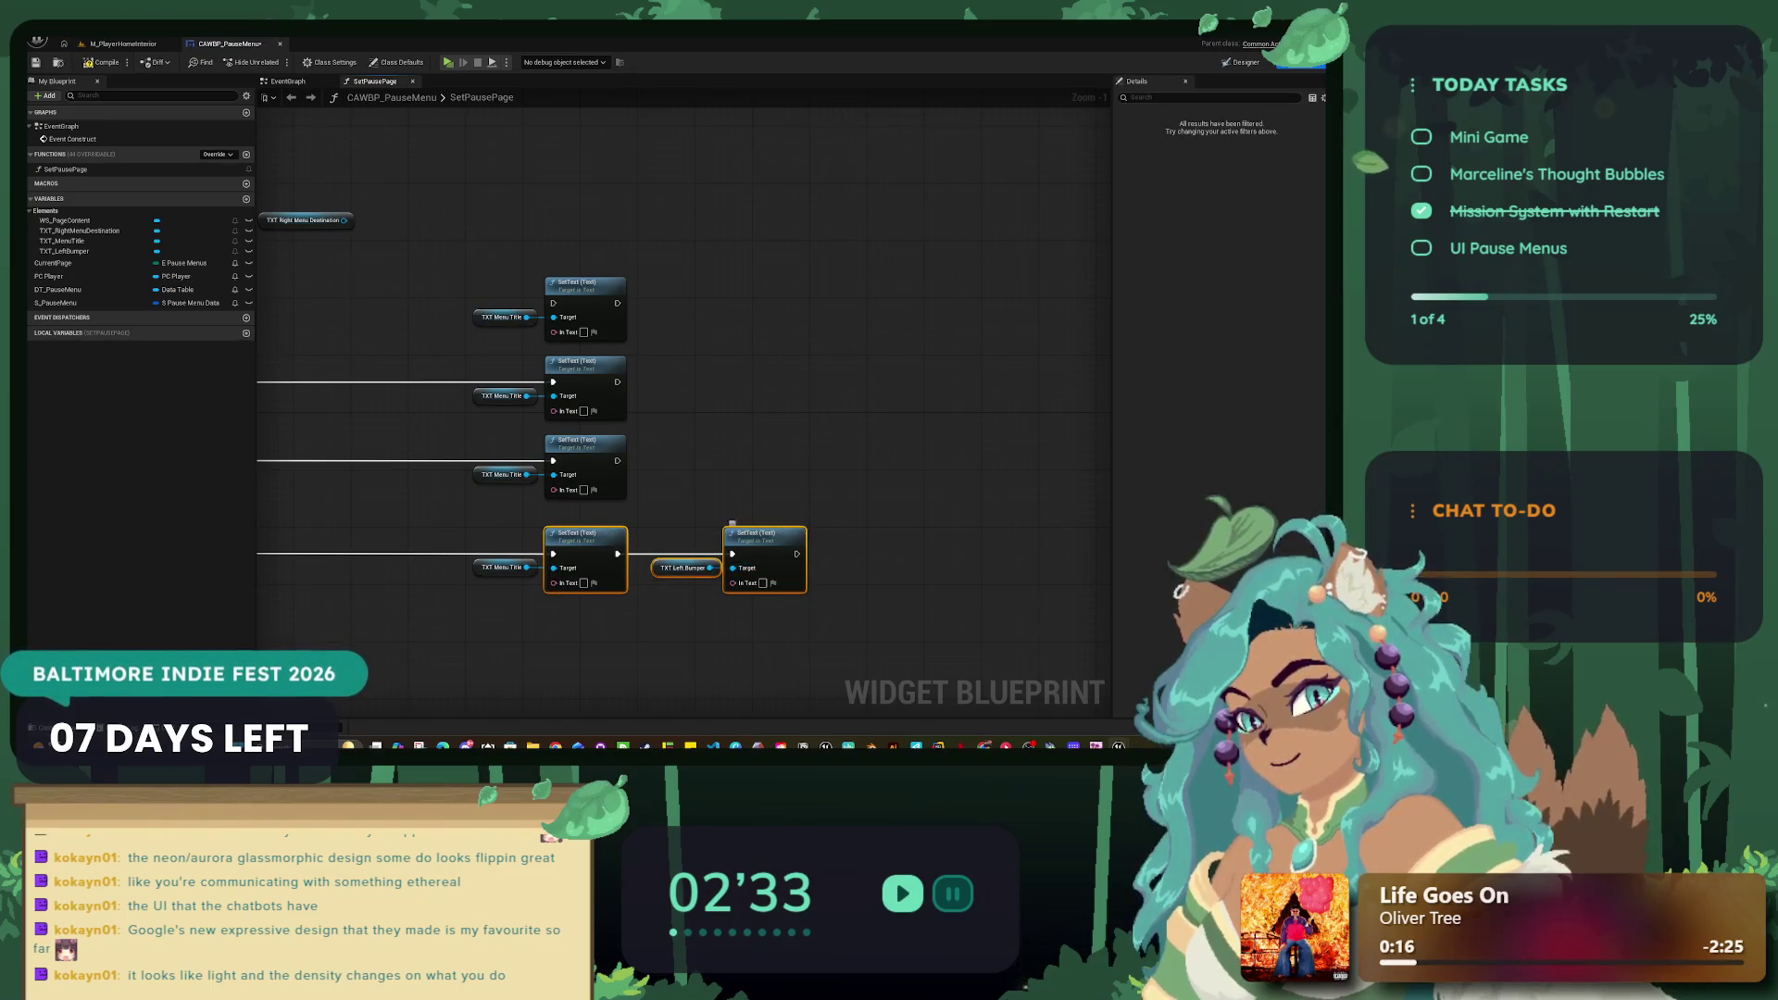
left_click(583, 534, "ctrl")
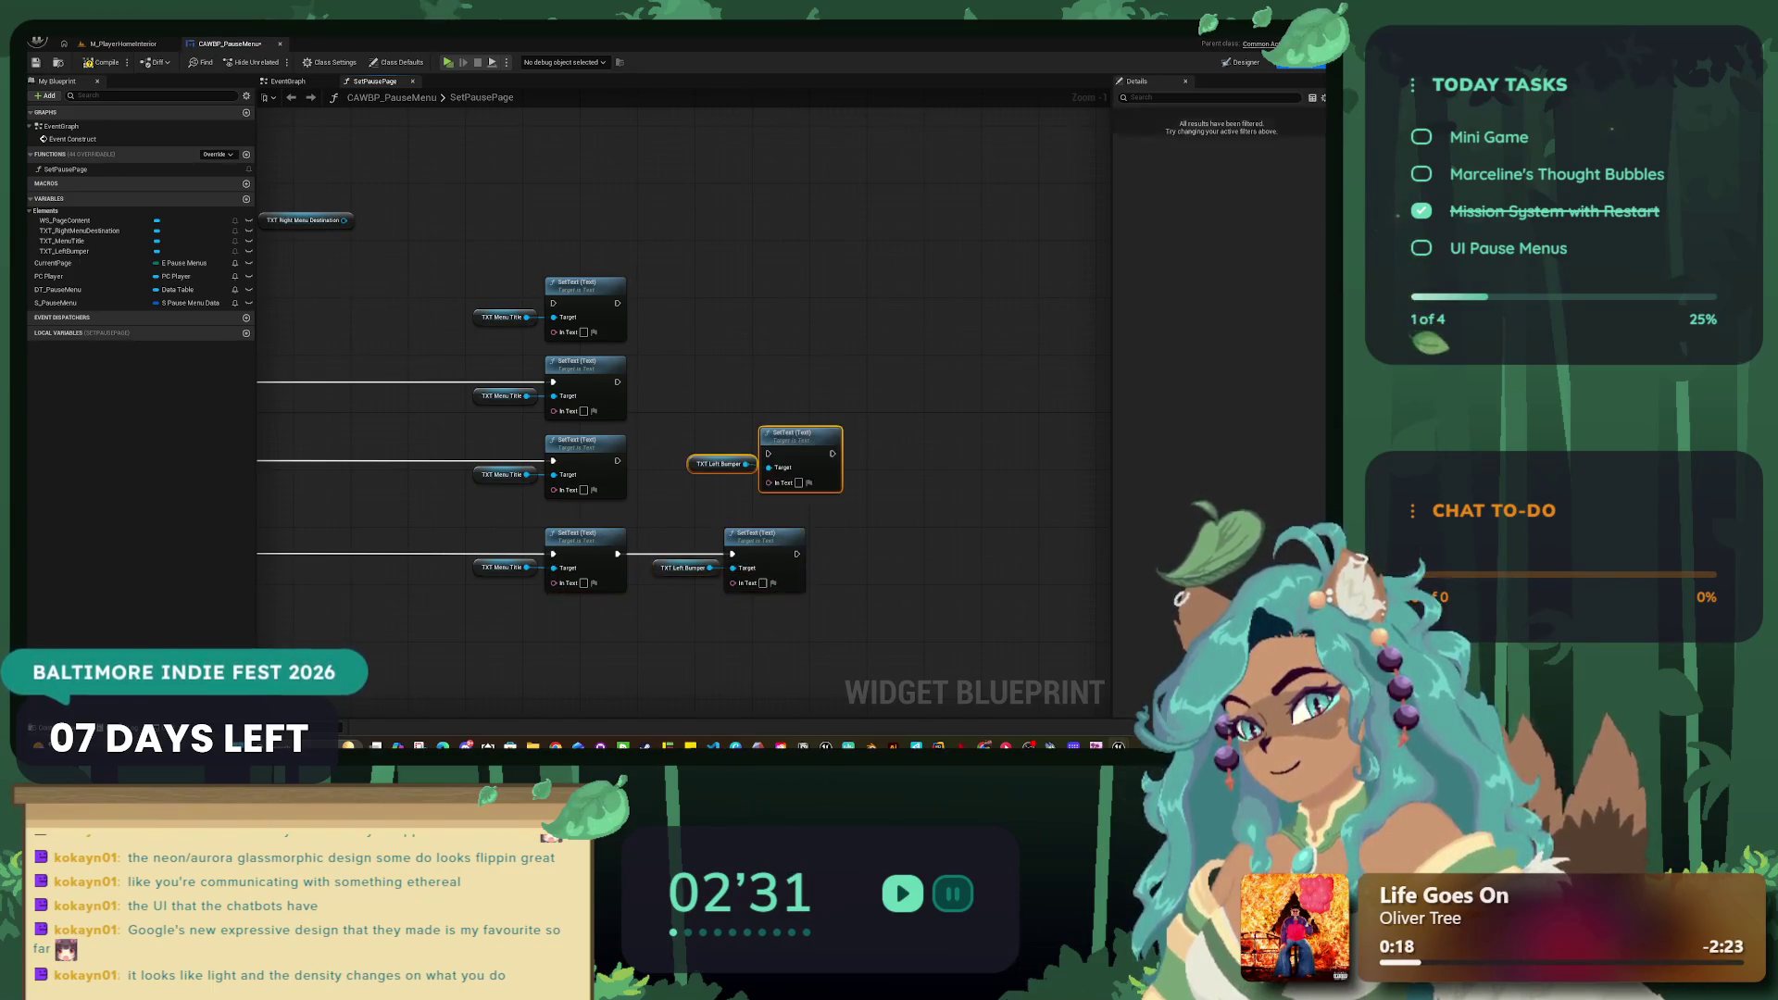
key("ctrl+c")
key("ctrl+v")
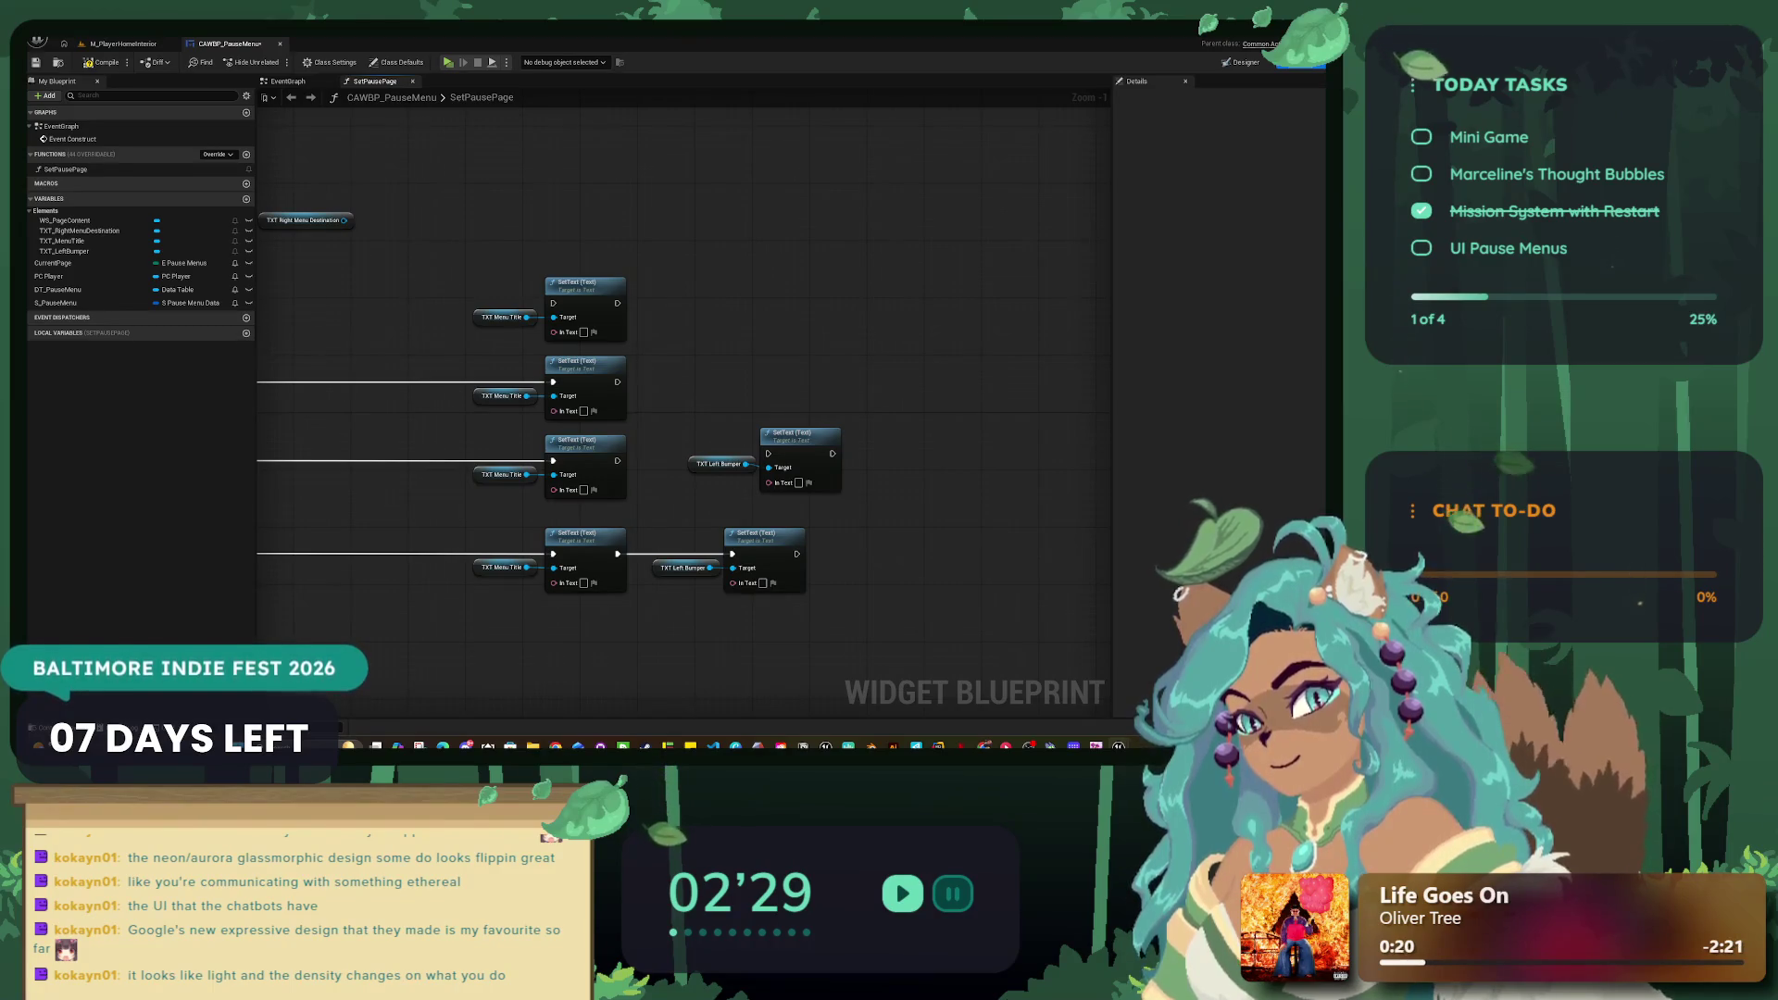
key("ctrl+v")
key("ctrl+v")
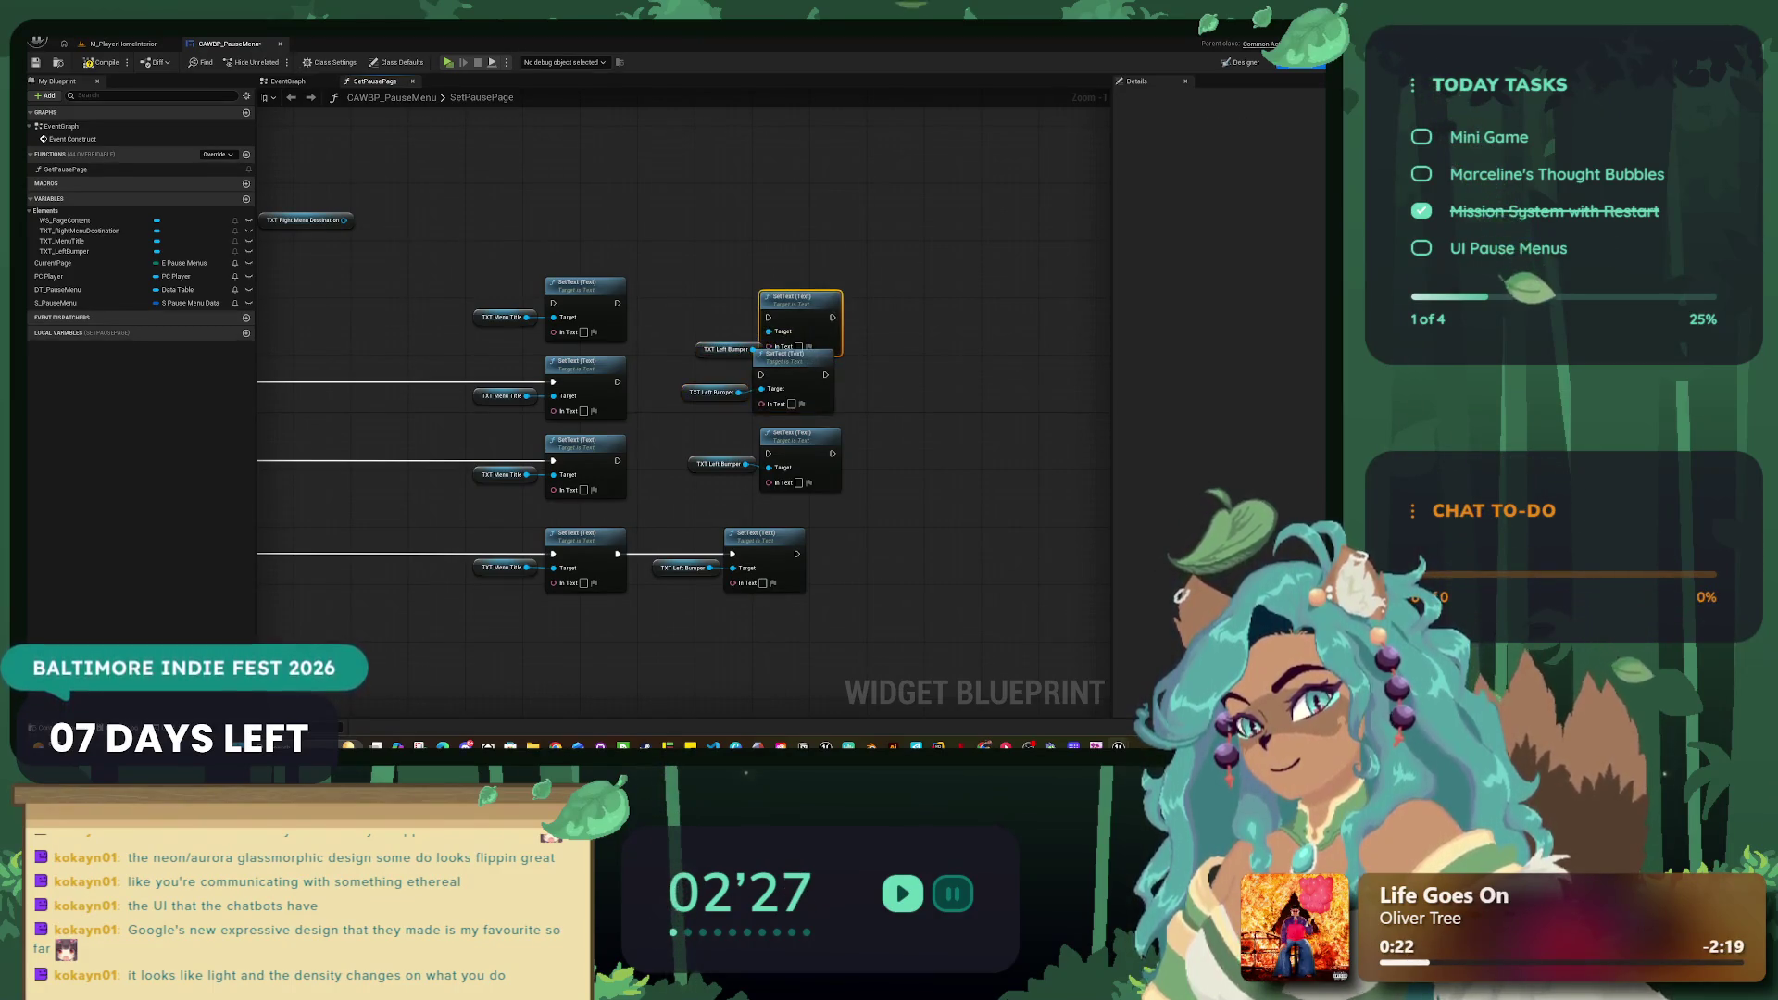
Step: Chain the first and second rows' Menu Title SetText nodes into their Left Bumper SetText nodes
left_click_drag(779, 295, 787, 311)
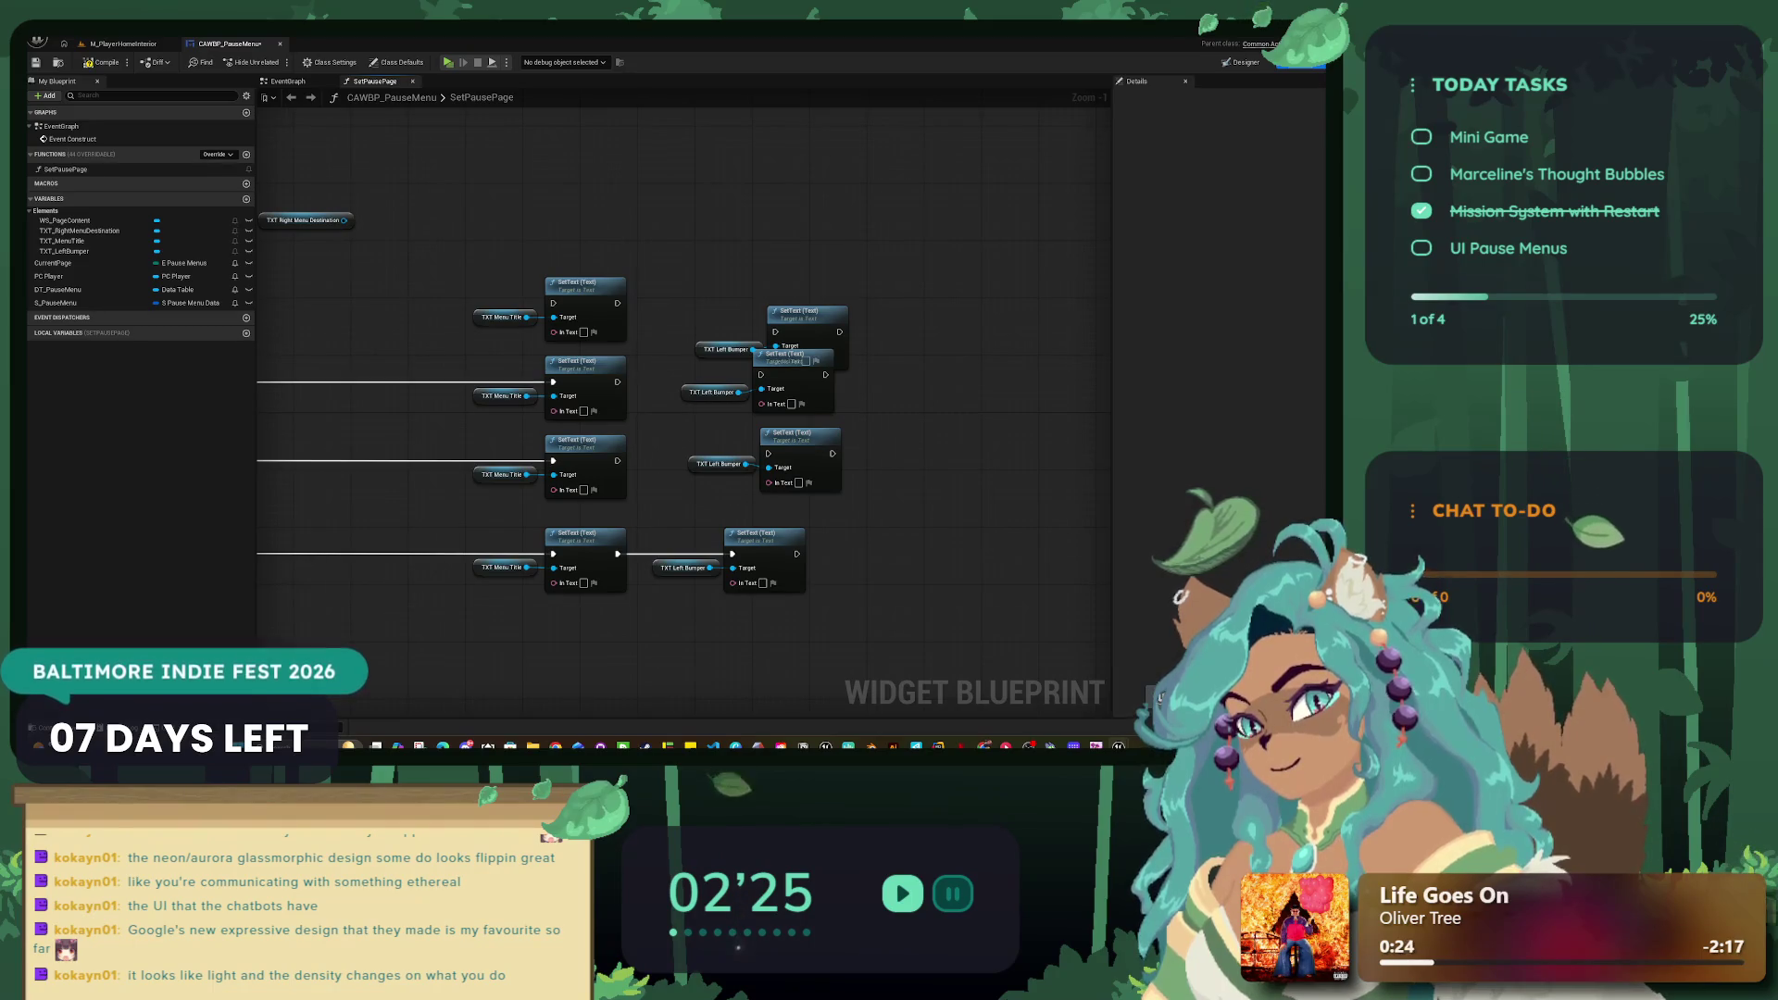
left_click_drag(895, 304, 710, 346)
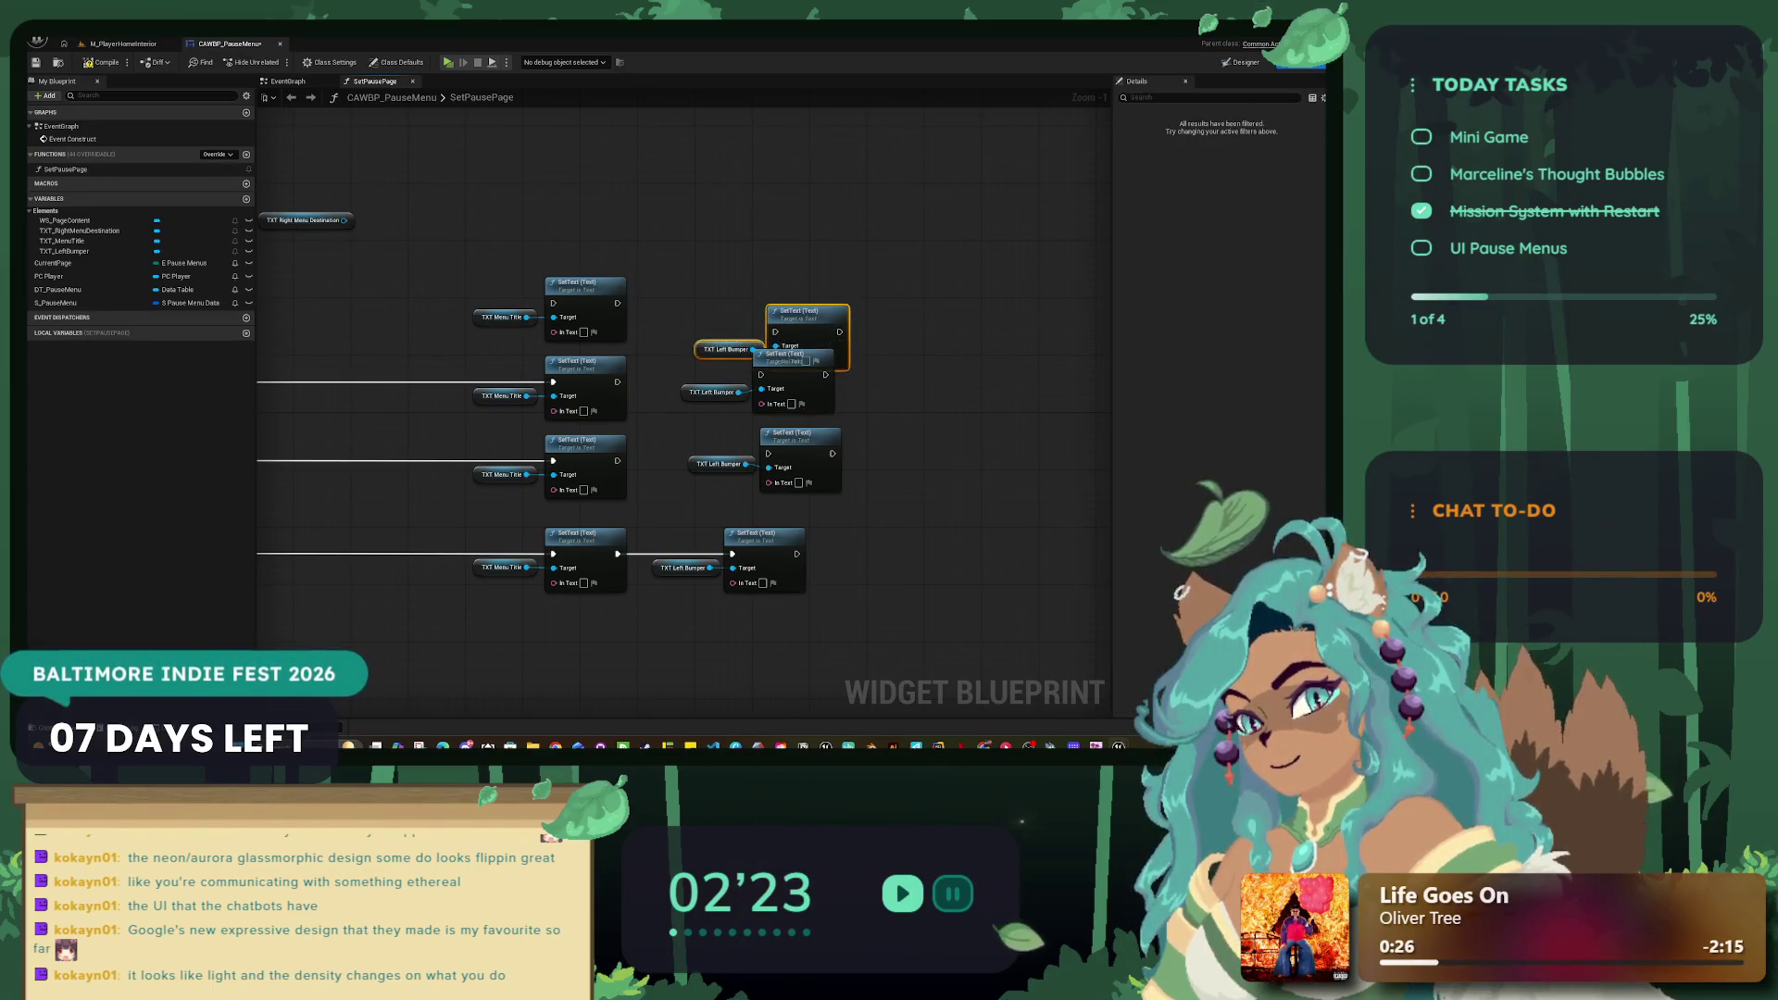
left_click_drag(805, 312, 784, 284)
left_click_drag(618, 303, 753, 305)
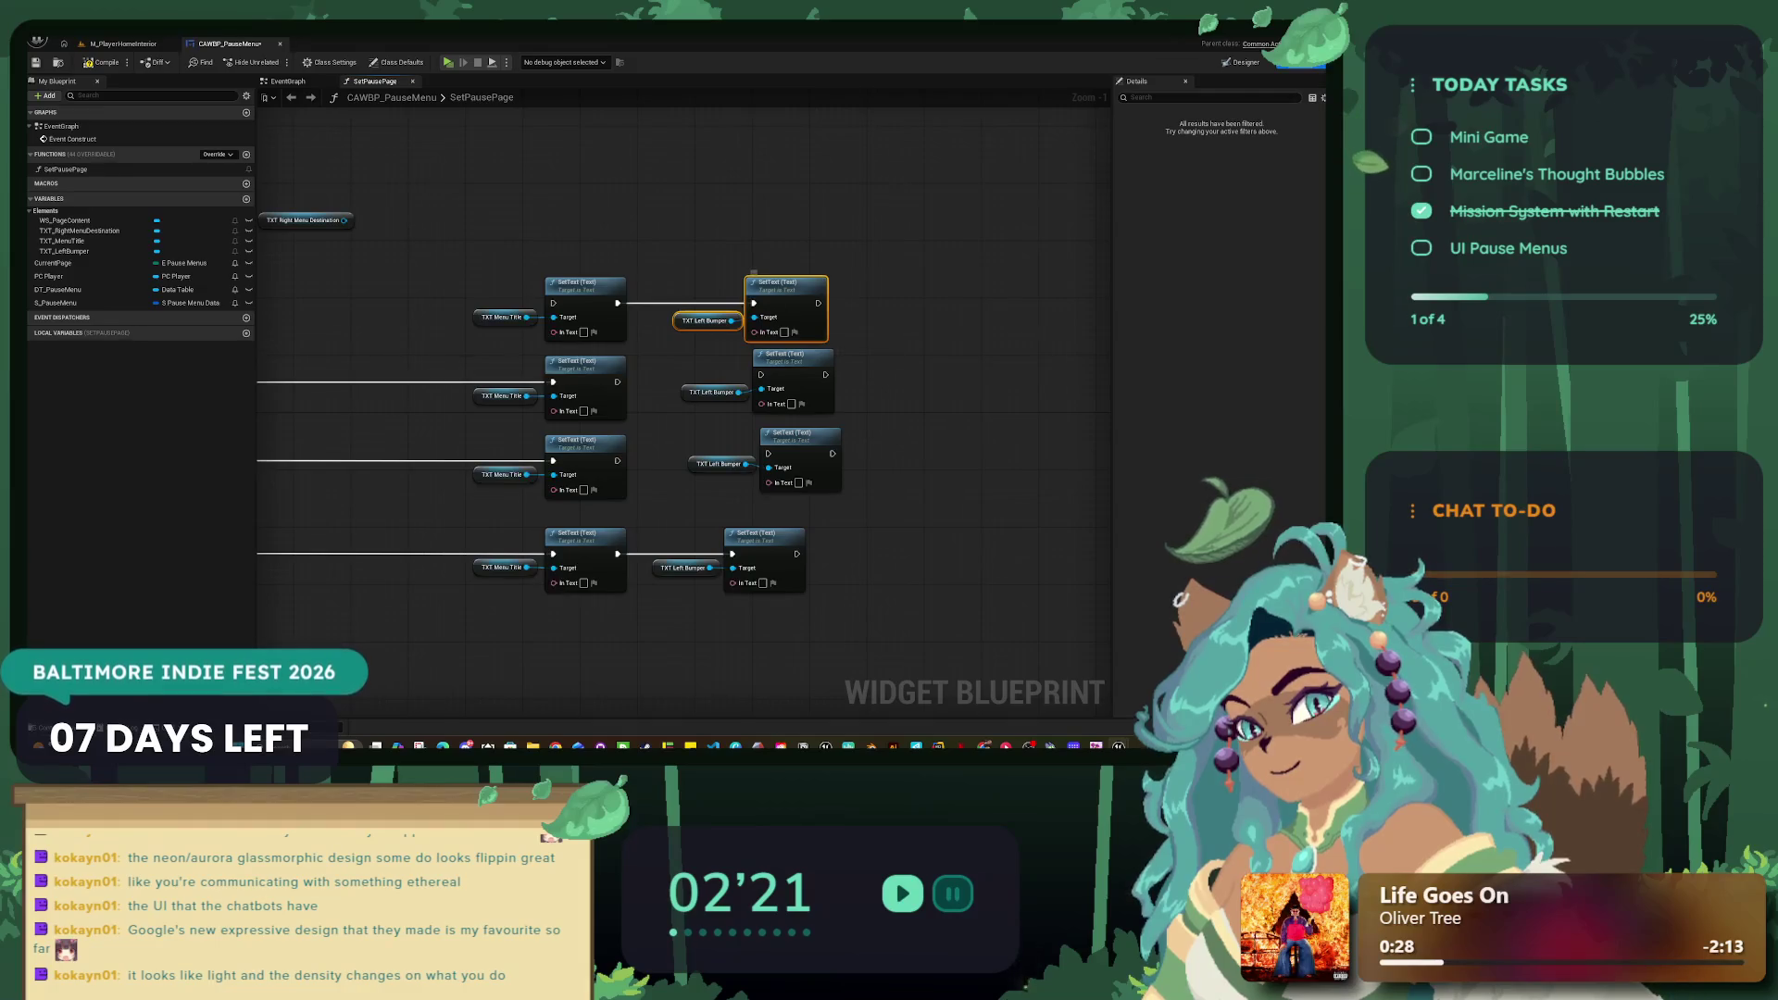
left_click_drag(778, 317, 763, 317)
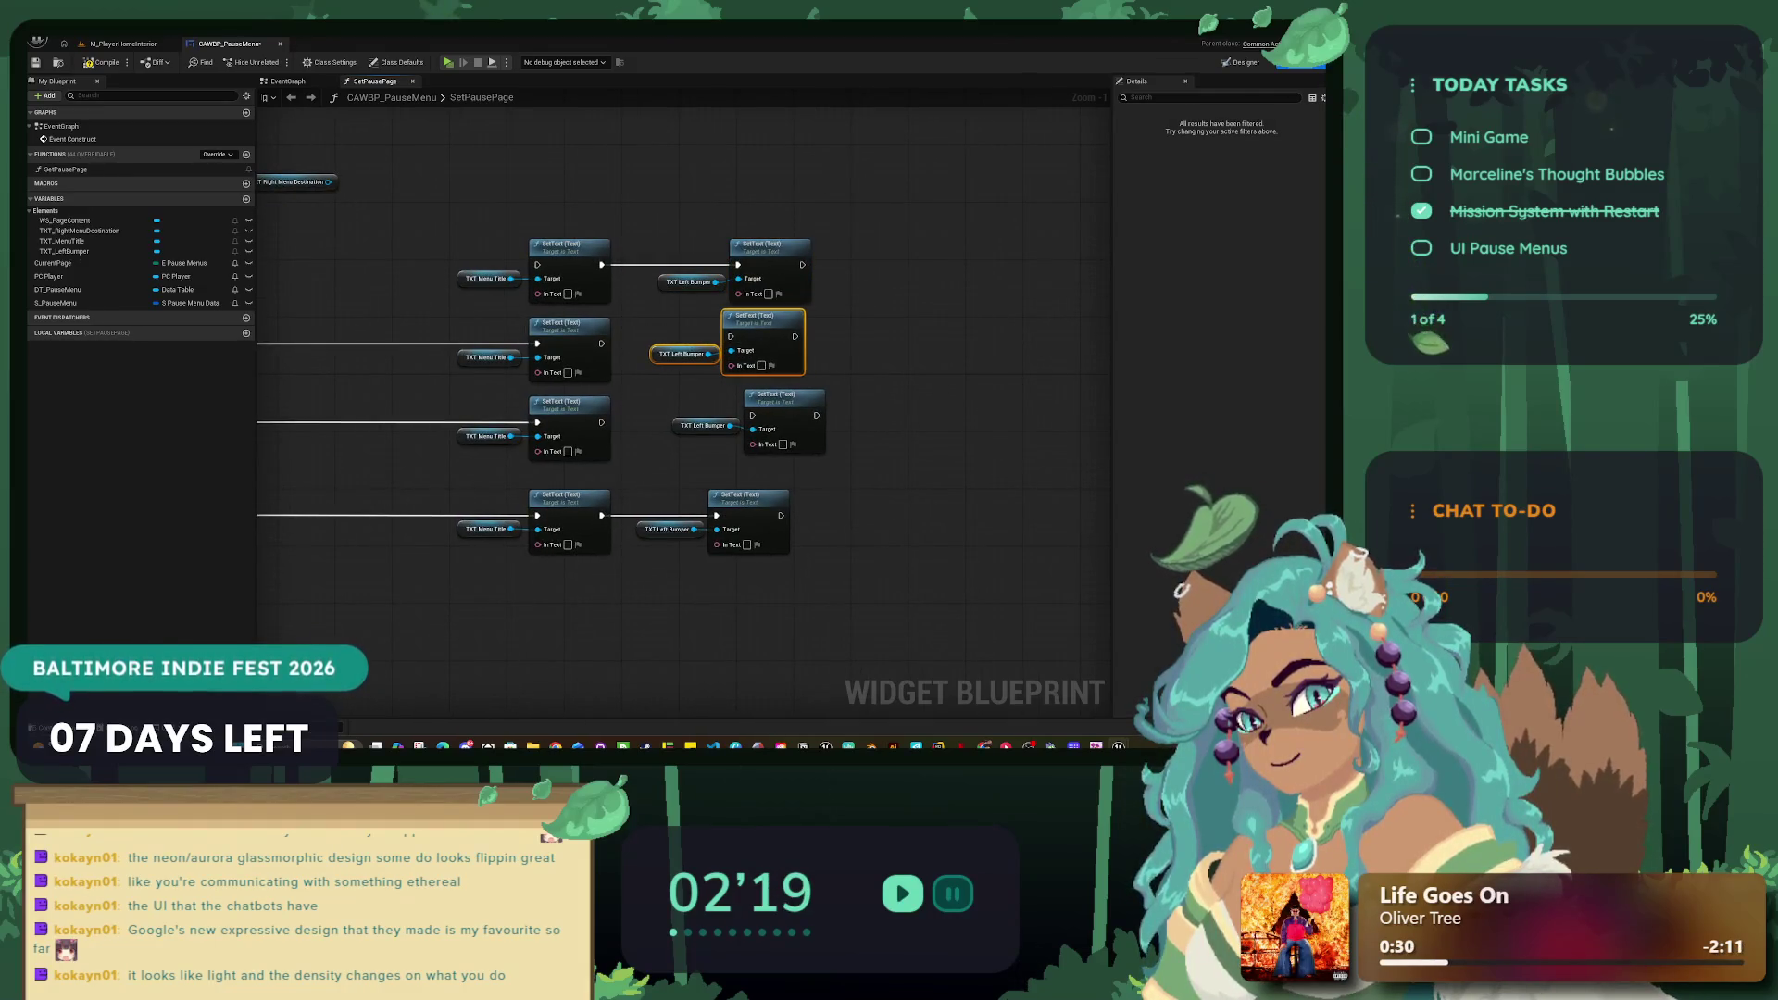
left_click_drag(602, 344, 617, 358)
mouse_move(748, 355)
left_mouse_down()
mouse_move(741, 339)
mouse_move(762, 331)
left_mouse_up()
Step: Chain the third and fourth rows' Menu Title SetText nodes into their Left Bumper SetText nodes
left_click_drag(925, 435, 926, 360)
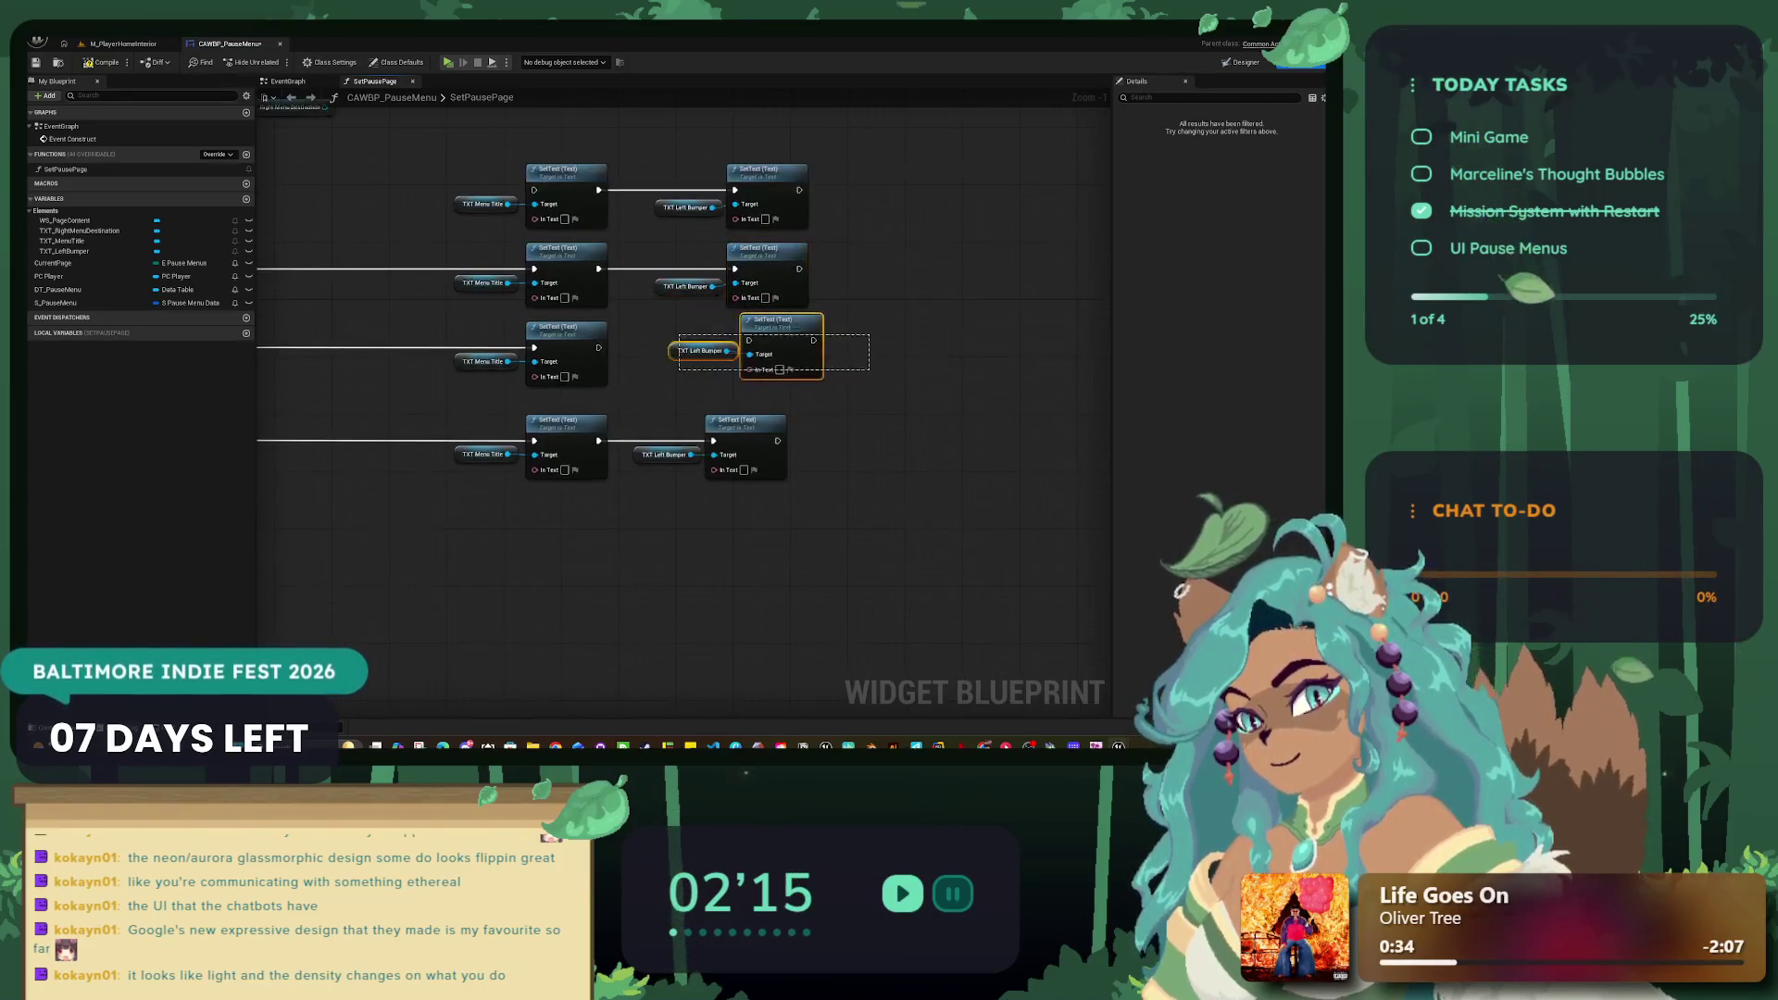
left_click_drag(778, 319, 753, 326)
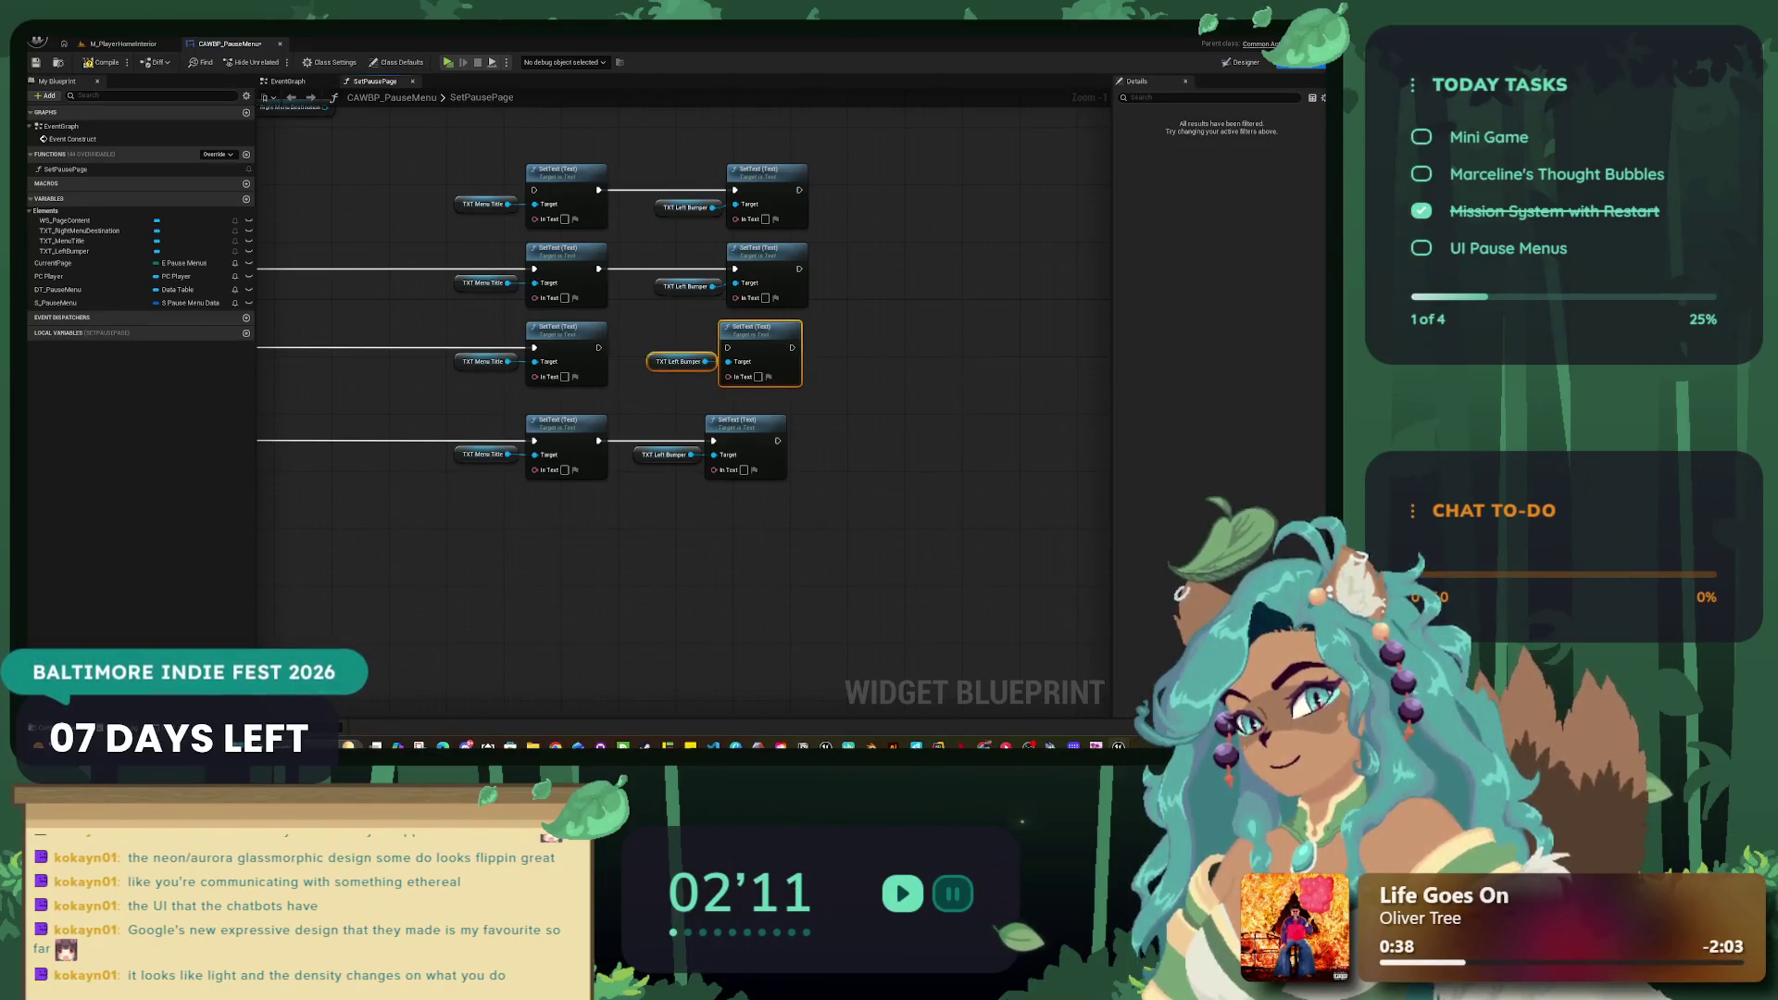
left_click_drag(598, 347, 728, 347)
left_click_drag(824, 491, 629, 407)
left_click_drag(754, 421, 769, 421)
Step: Left-align the four Left Bumper SetText nodes and the four TXT Left Bumper getters
left_click_drag(806, 537, 751, 107)
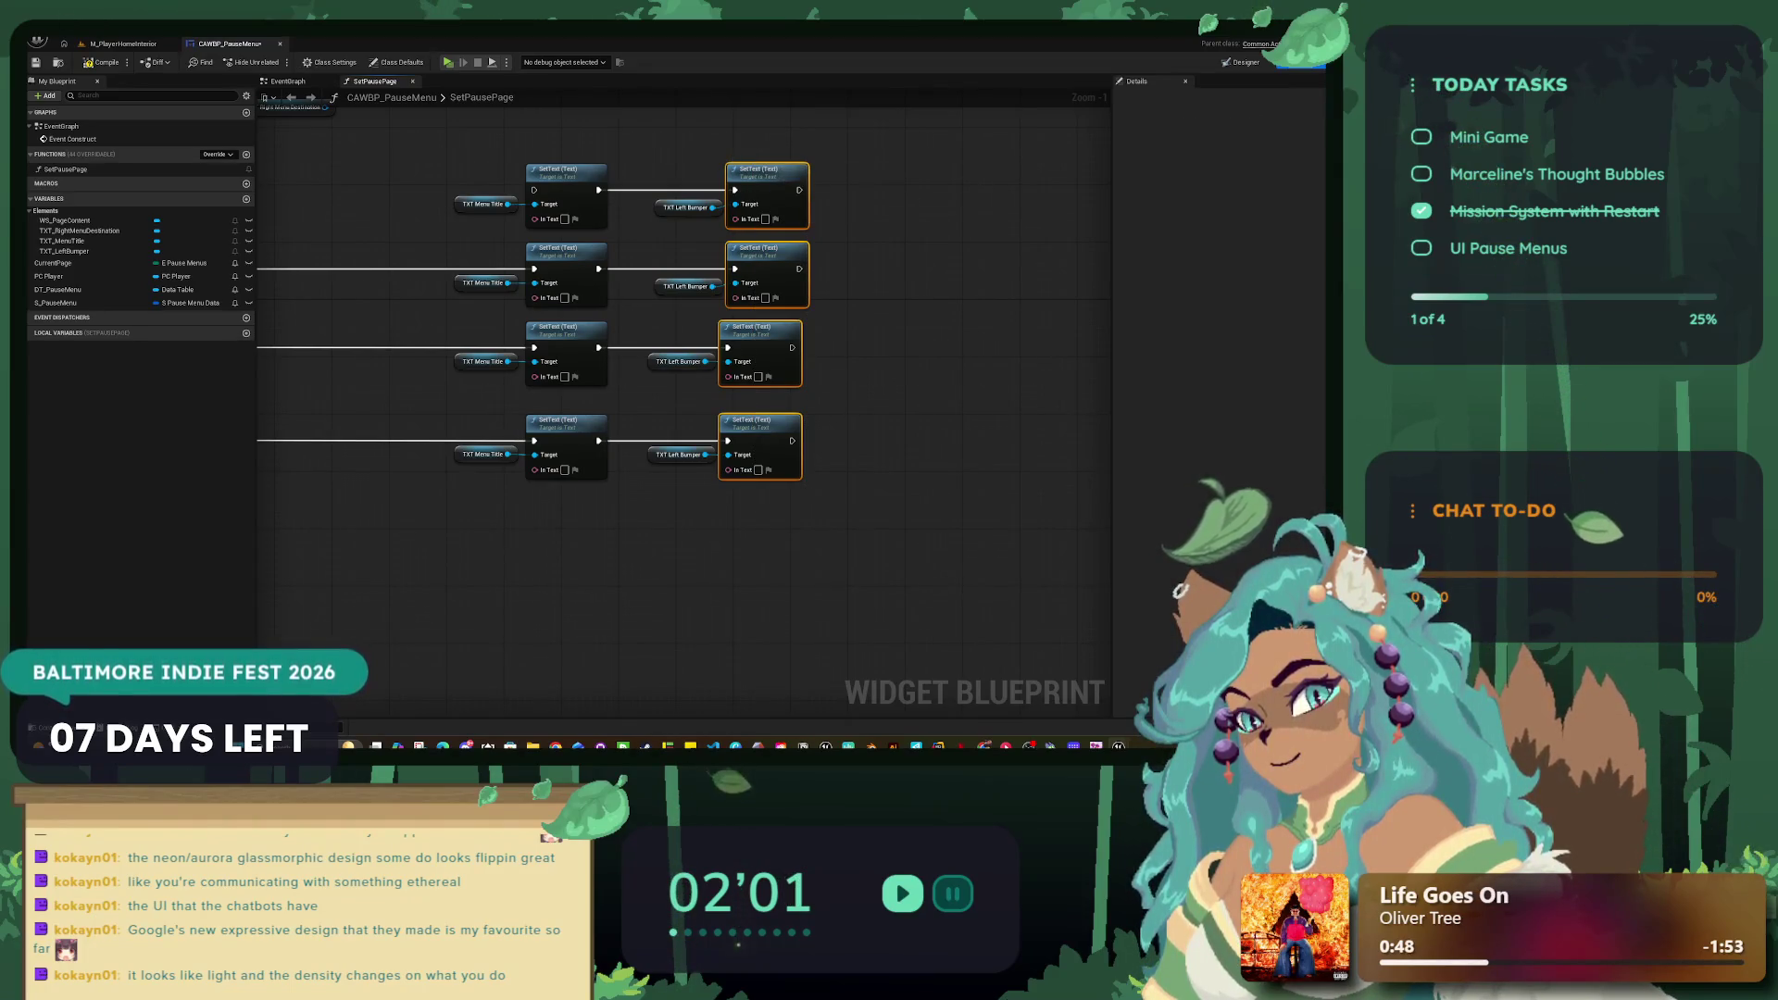
key("shift+a")
left_click(685, 208)
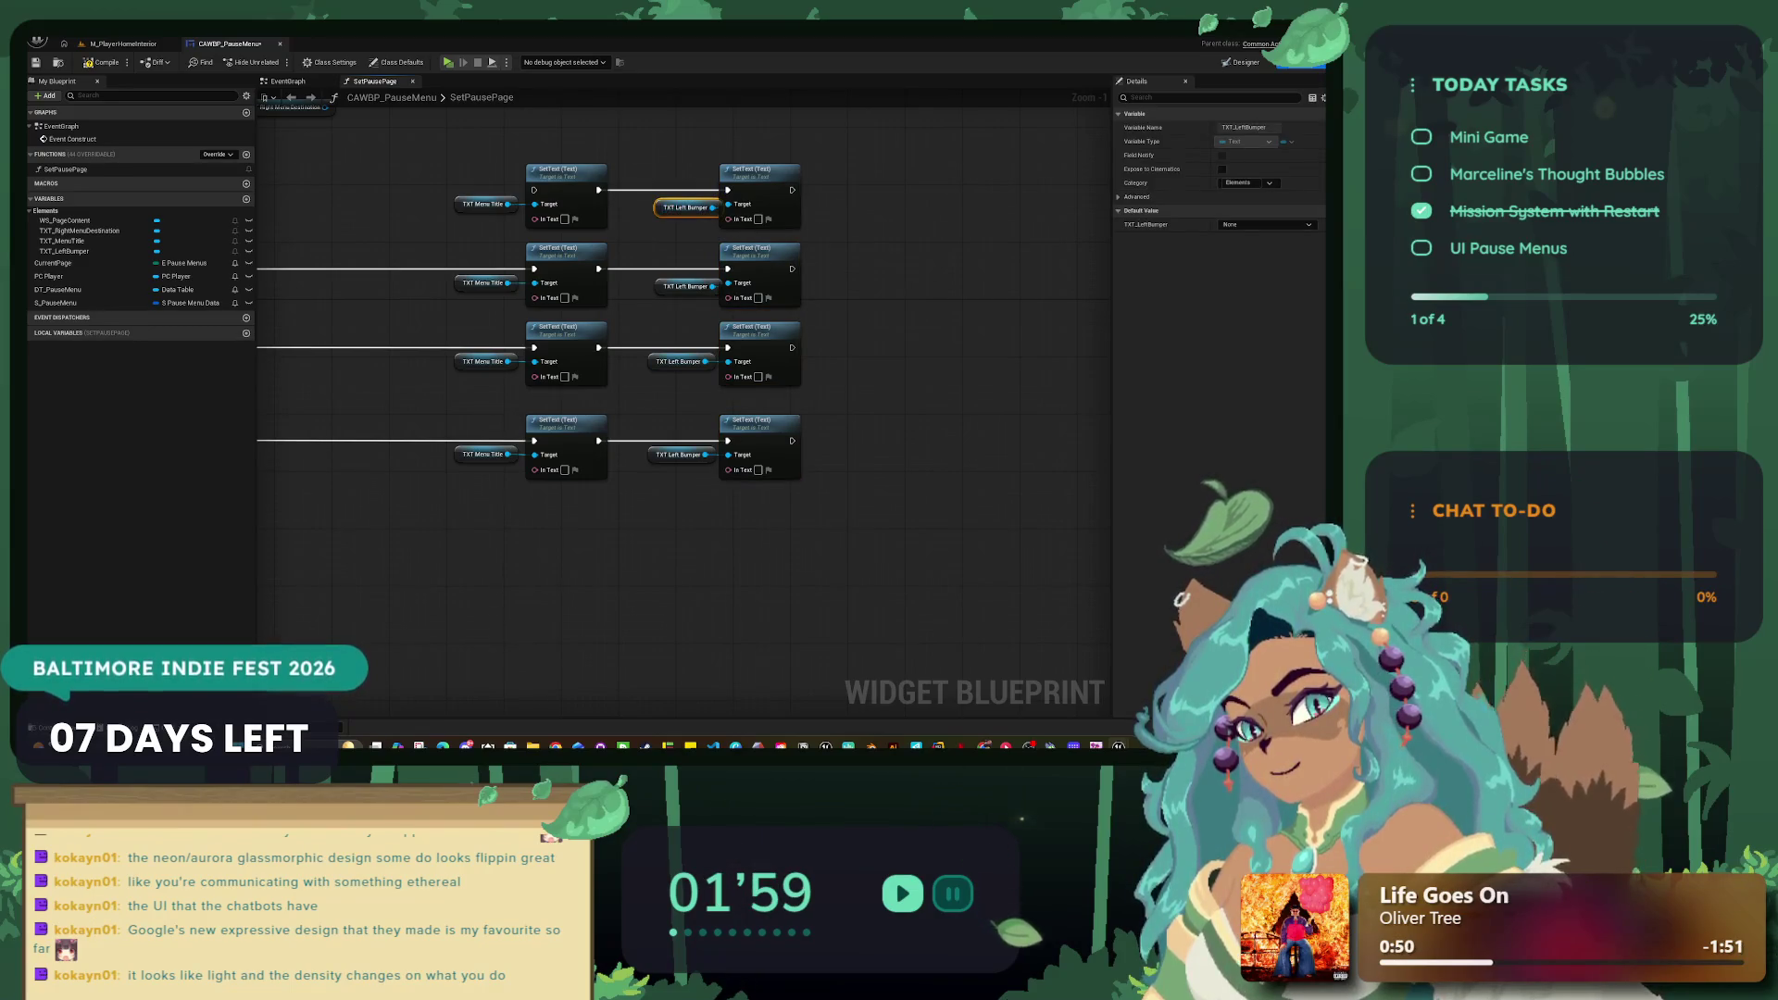
left_click_drag(722, 482, 653, 197)
key("shift+a")
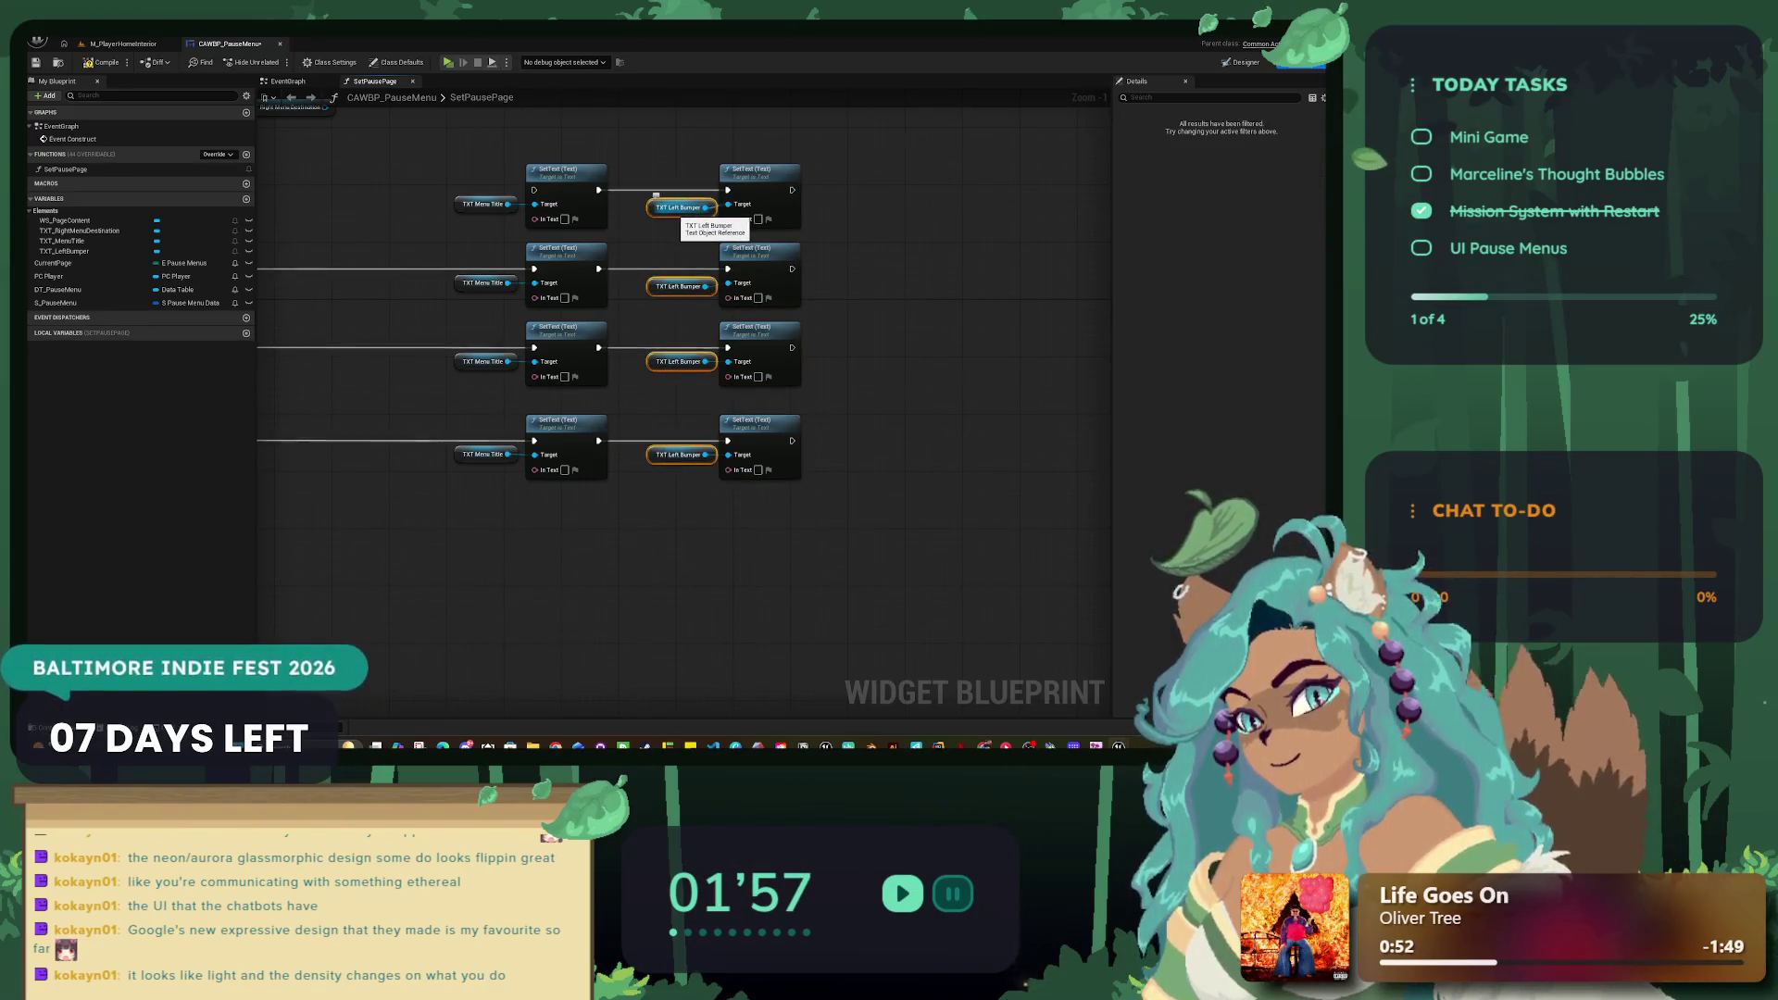
mouse_move(864, 229)
left_mouse_down()
mouse_move(661, 163)
mouse_move(524, 158)
left_mouse_up()
mouse_move(888, 314)
left_mouse_down()
mouse_move(648, 240)
mouse_move(524, 388)
left_mouse_up()
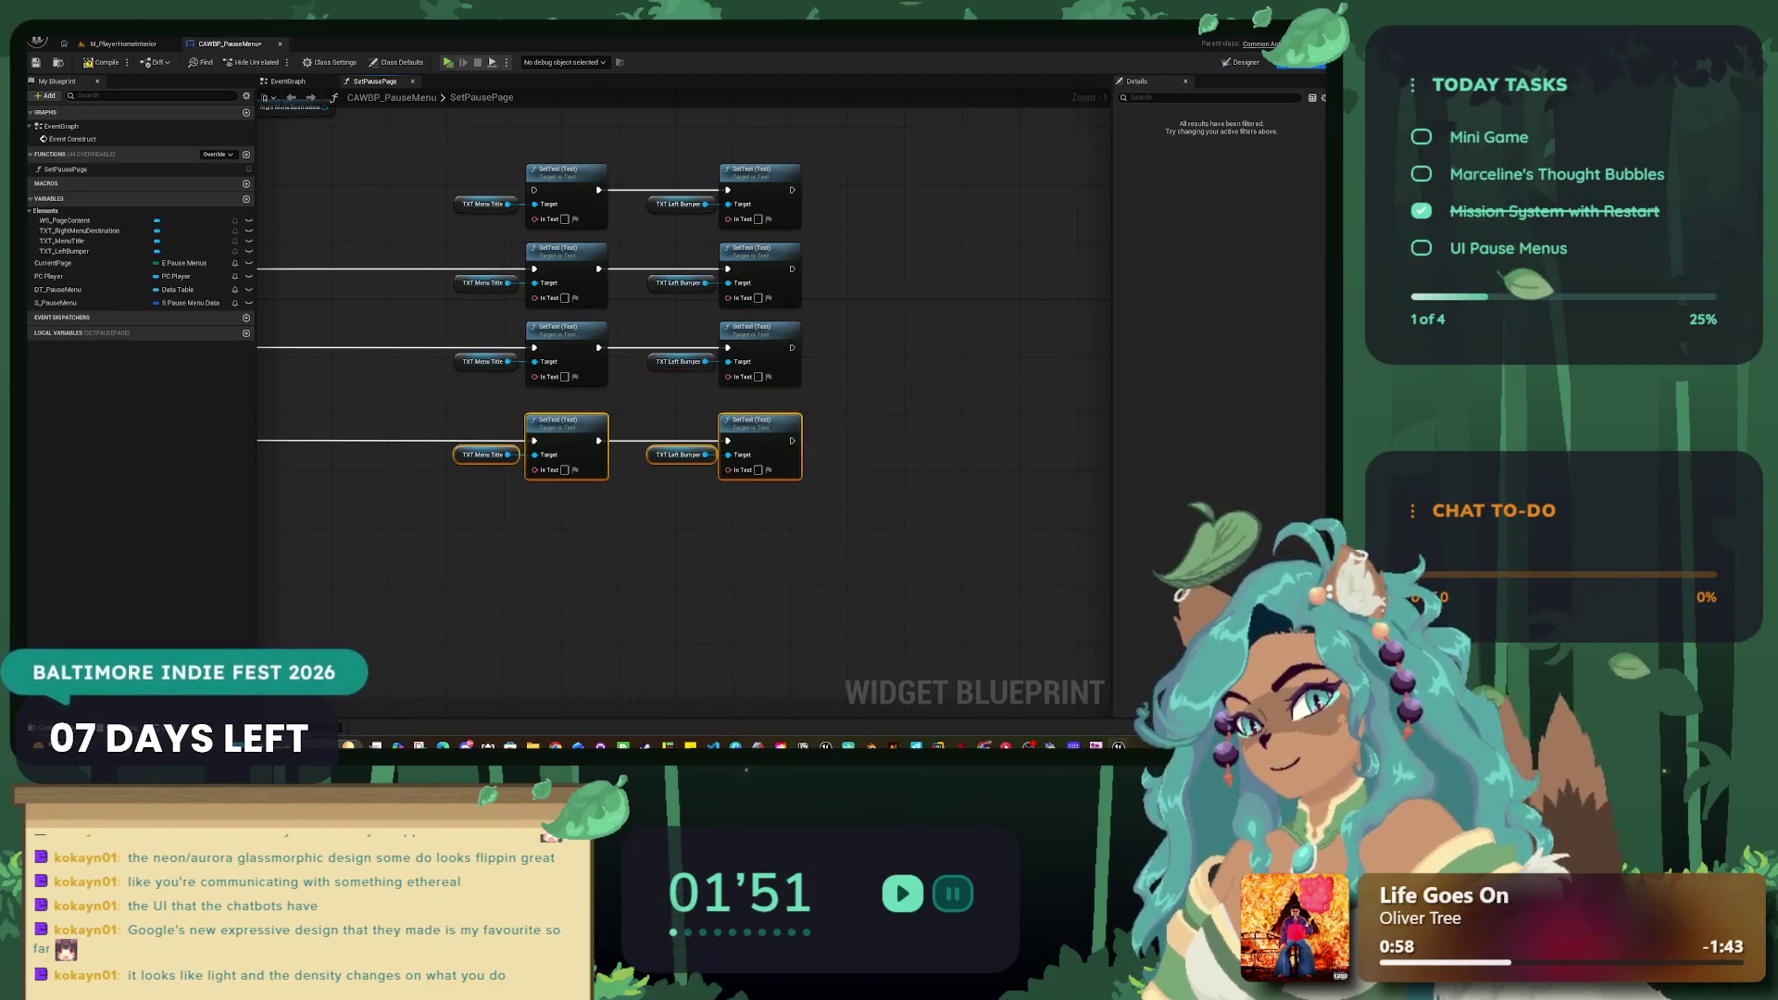
Step: Check Break Pause Menu Data and move the Right Menu Destination getter toward the rows
scroll(1027, 681, "down", 2)
scroll(850, 363, "up", 4)
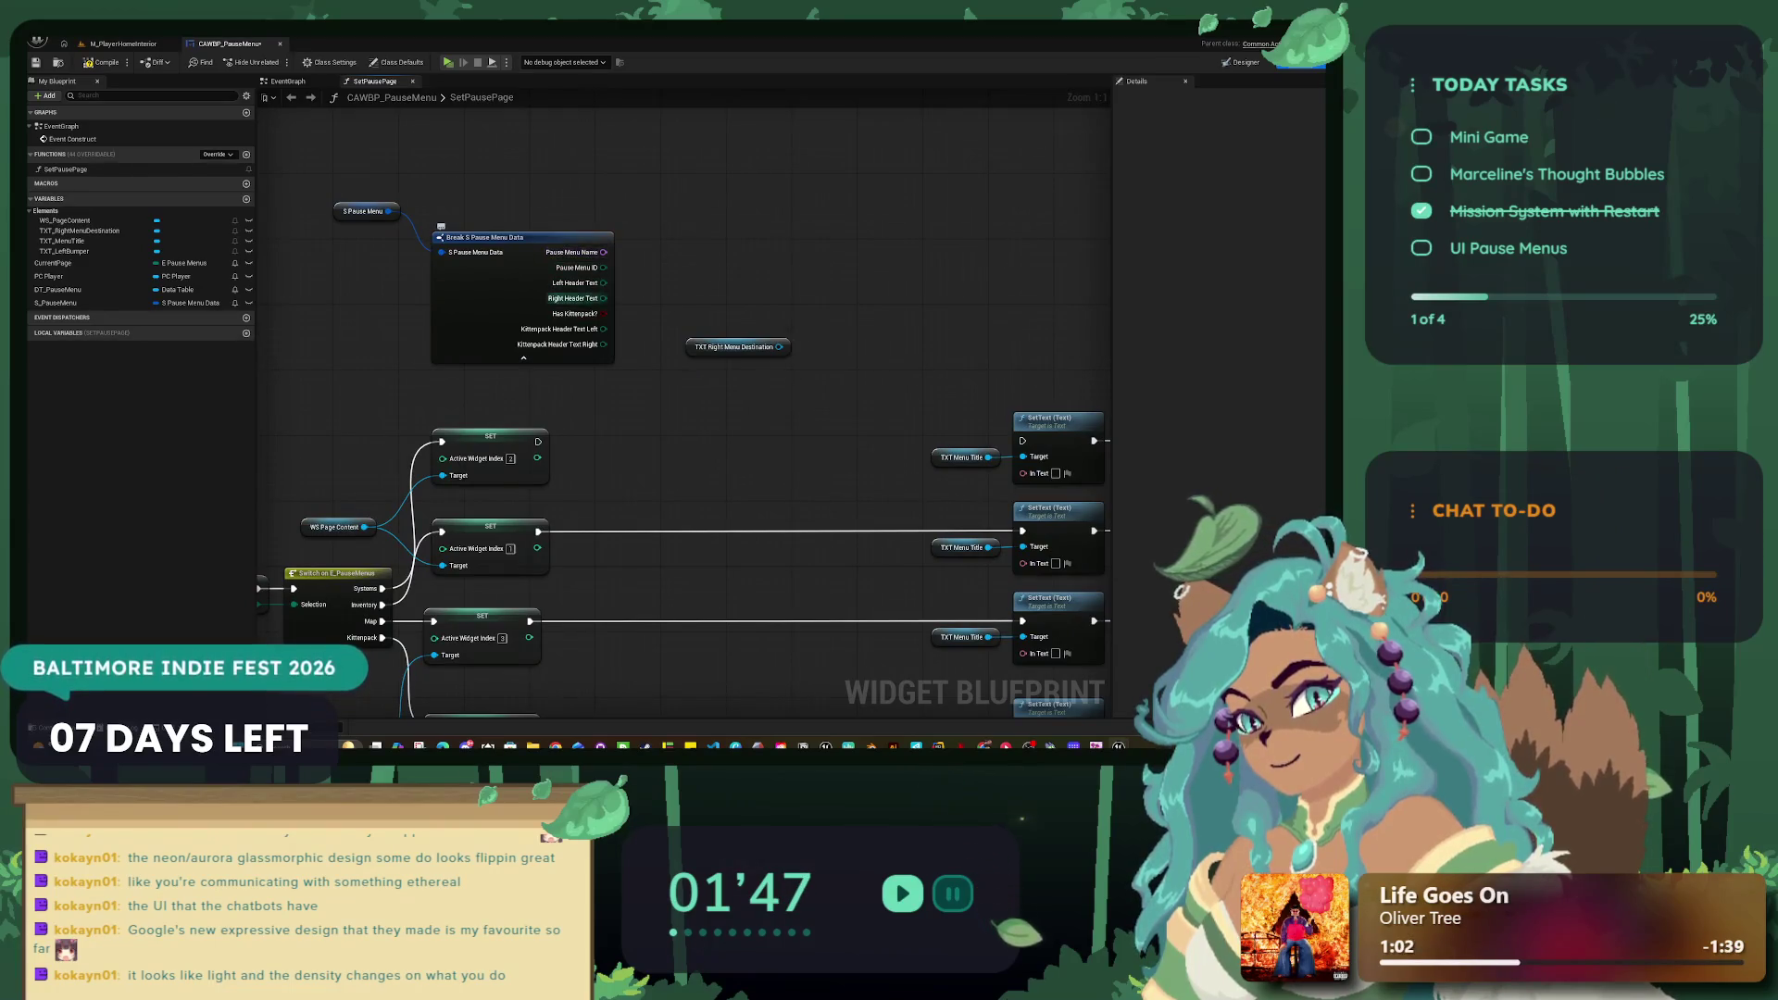
left_click_drag(900, 311, 729, 280)
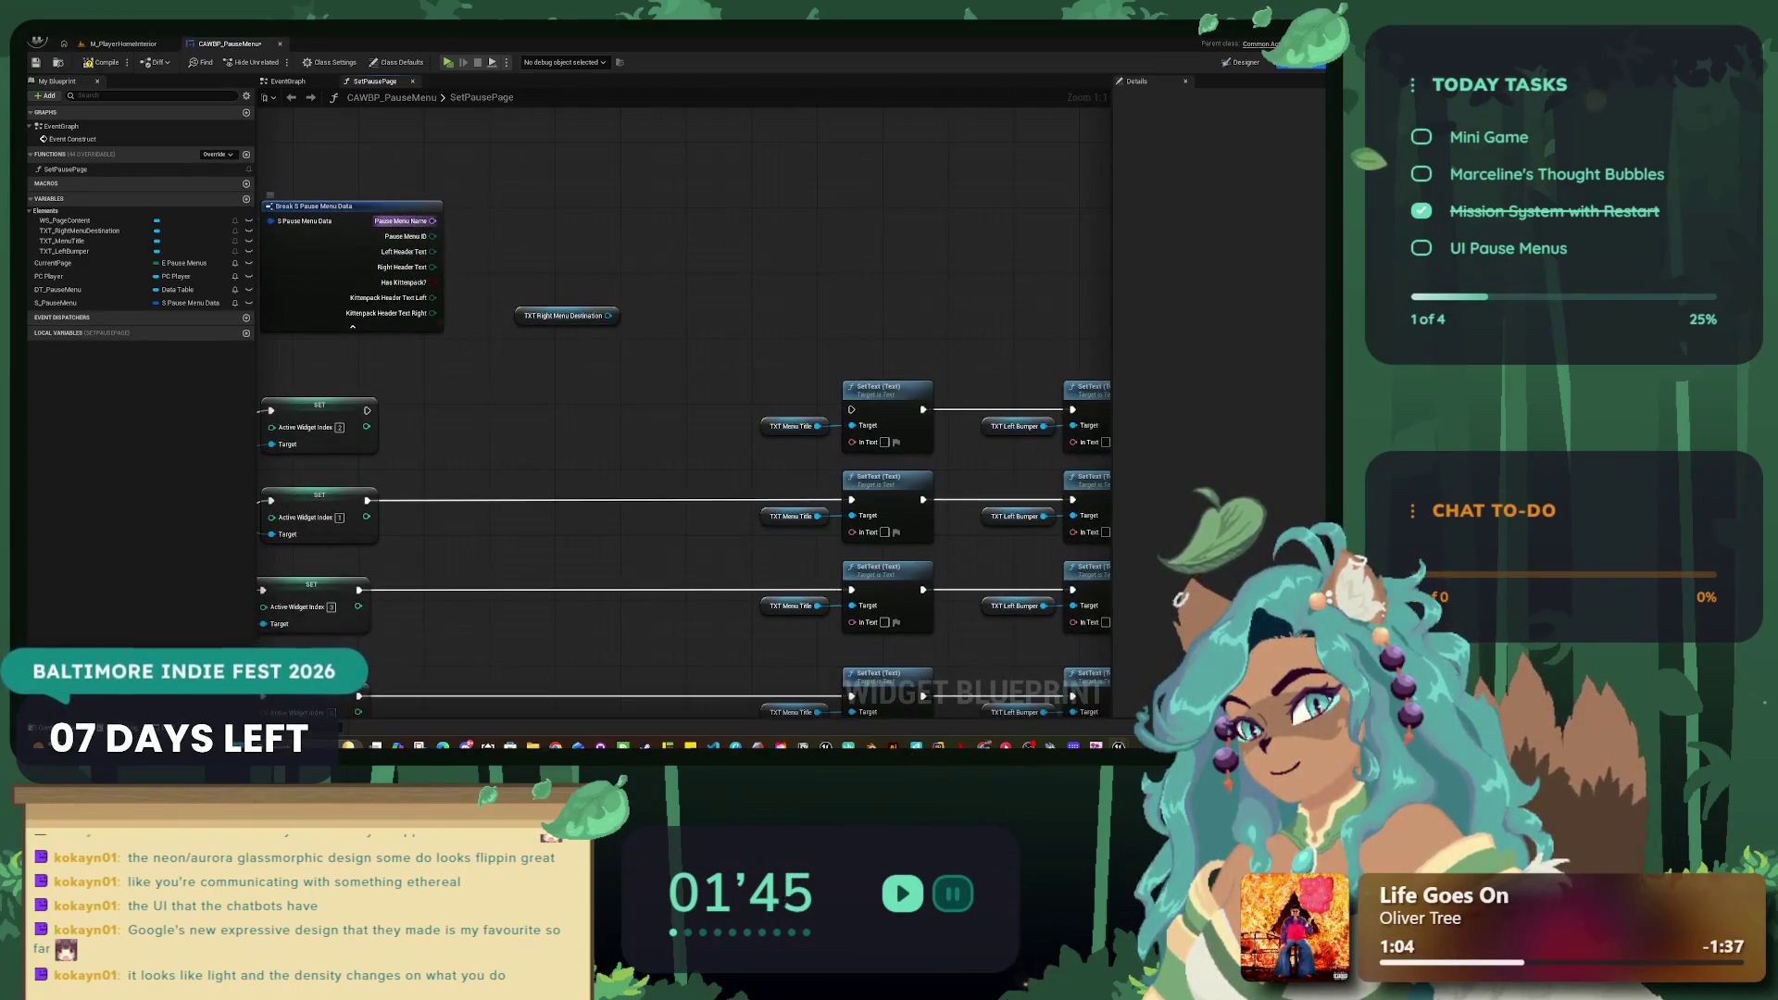
mouse_move(432, 221)
left_mouse_down()
mouse_move(991, 408)
mouse_move(850, 442)
mouse_move(943, 483)
mouse_move(707, 390)
left_mouse_up()
scroll(665, 331, "down", 2)
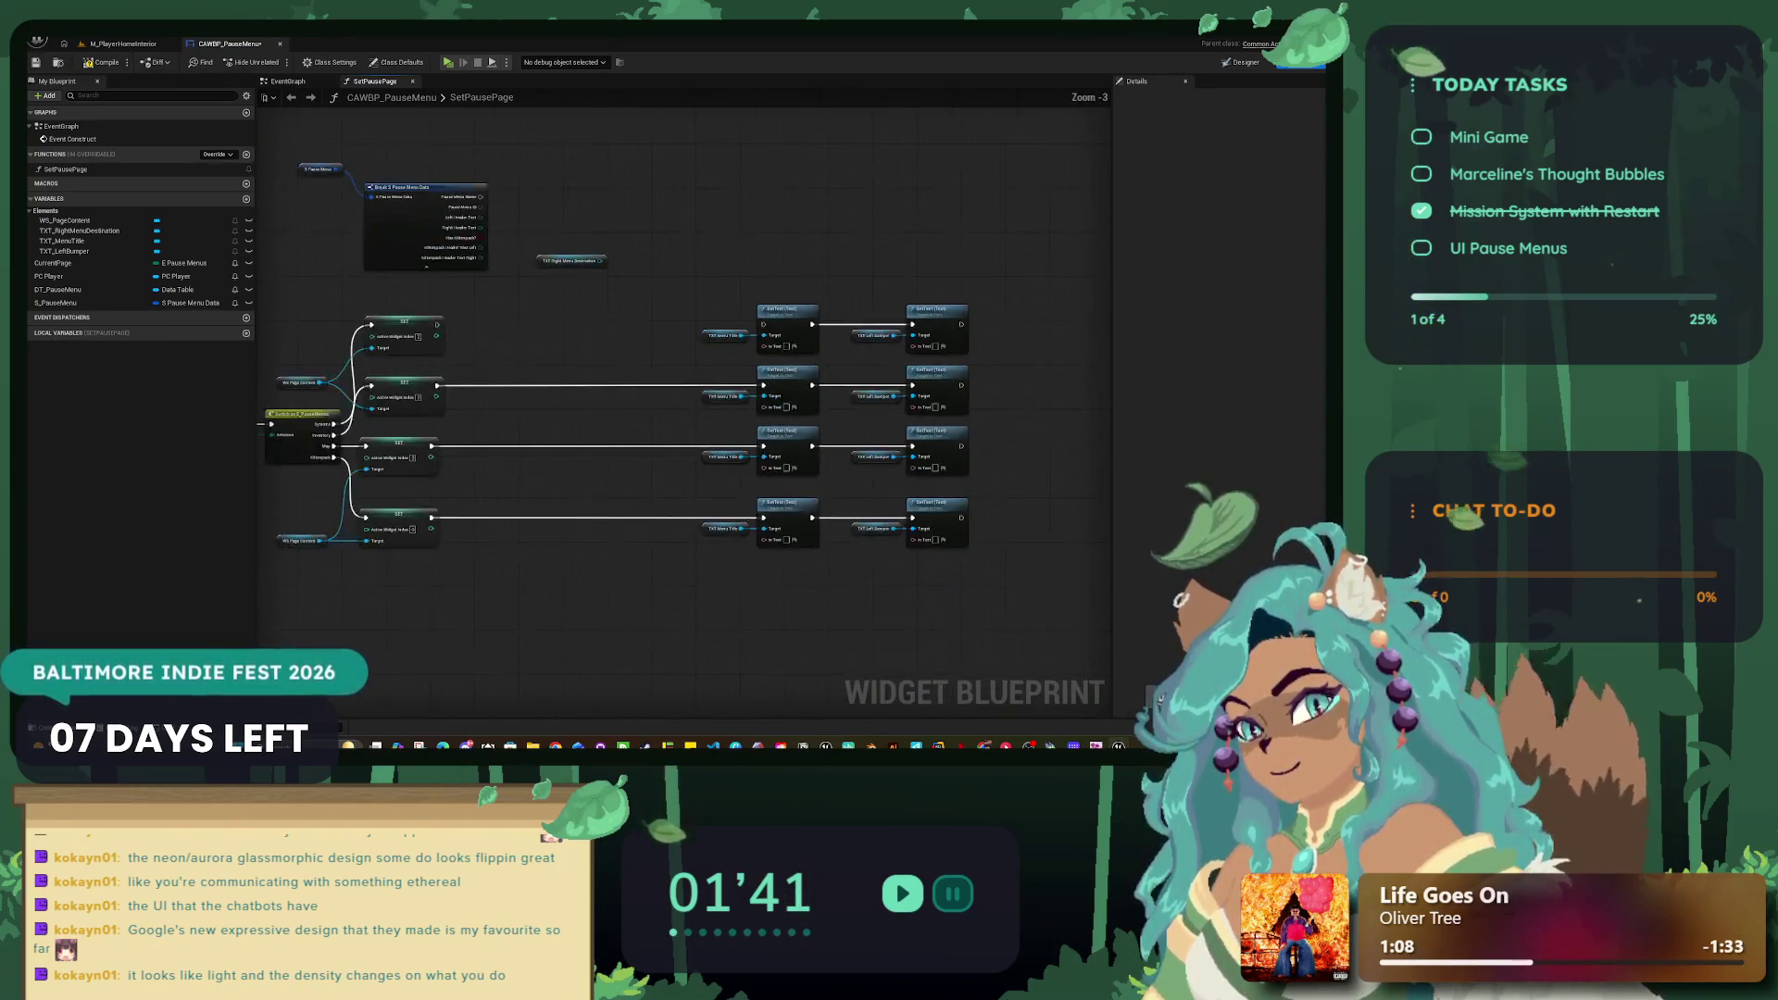
scroll(665, 330, "down", 1)
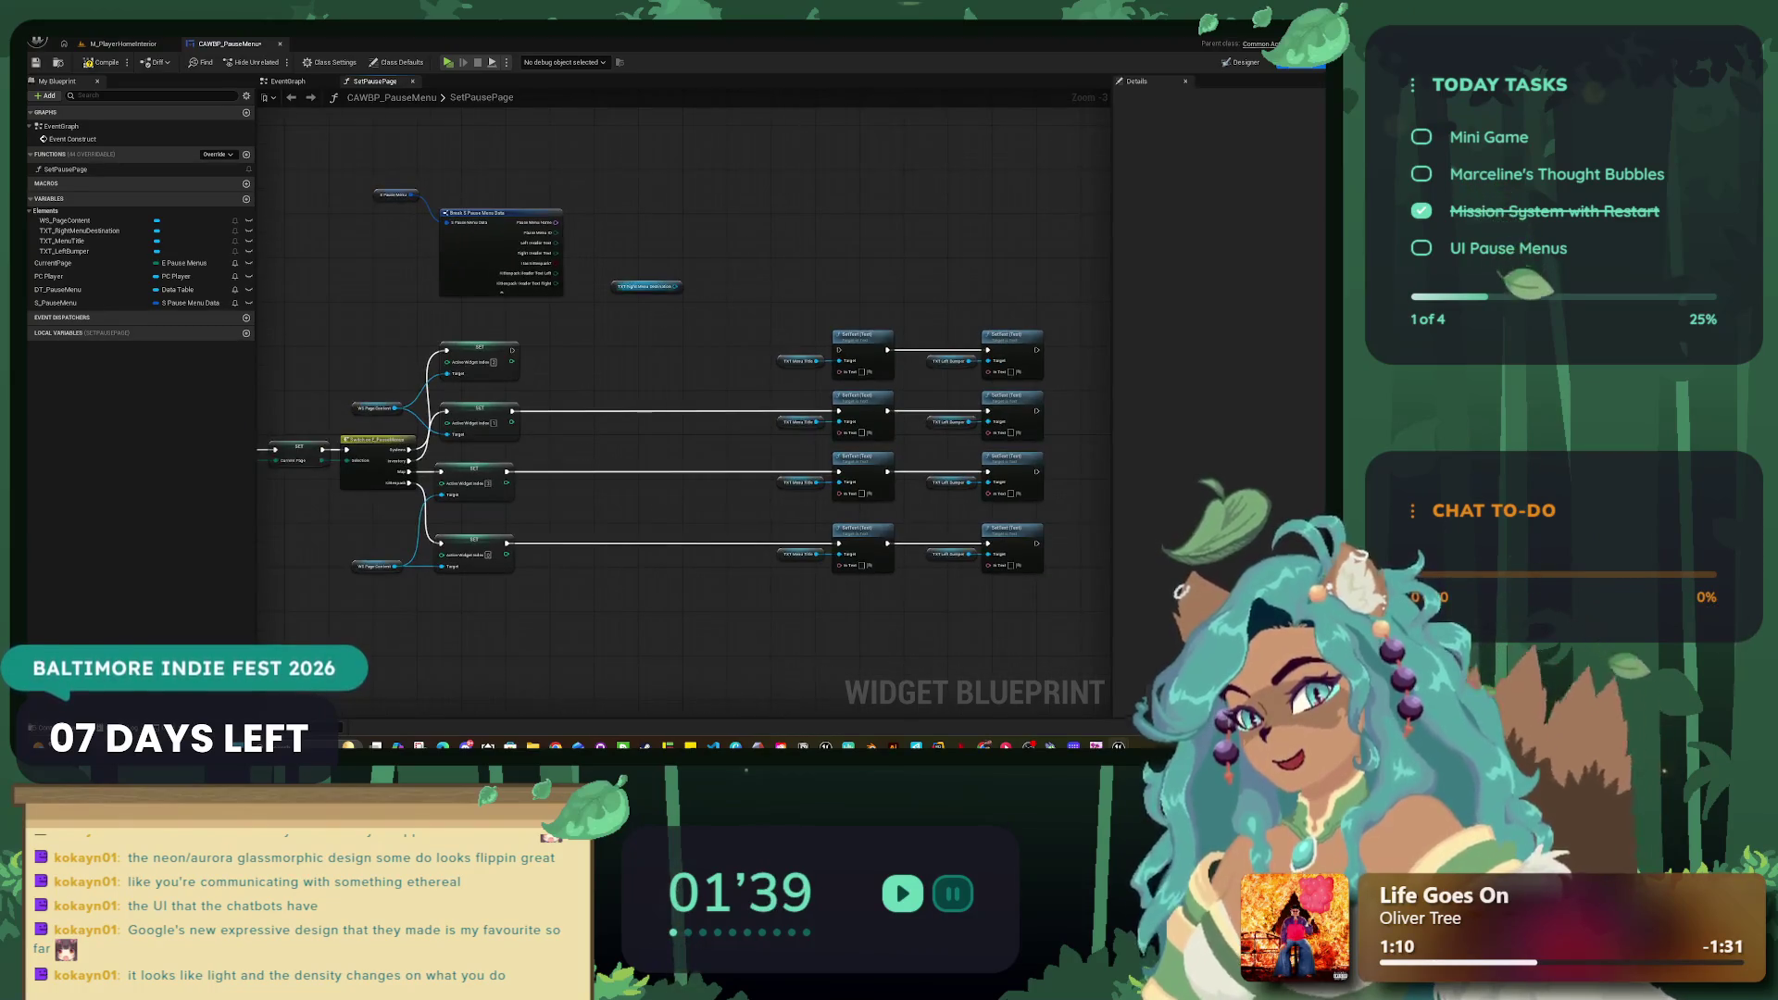
left_click_drag(646, 287, 796, 292)
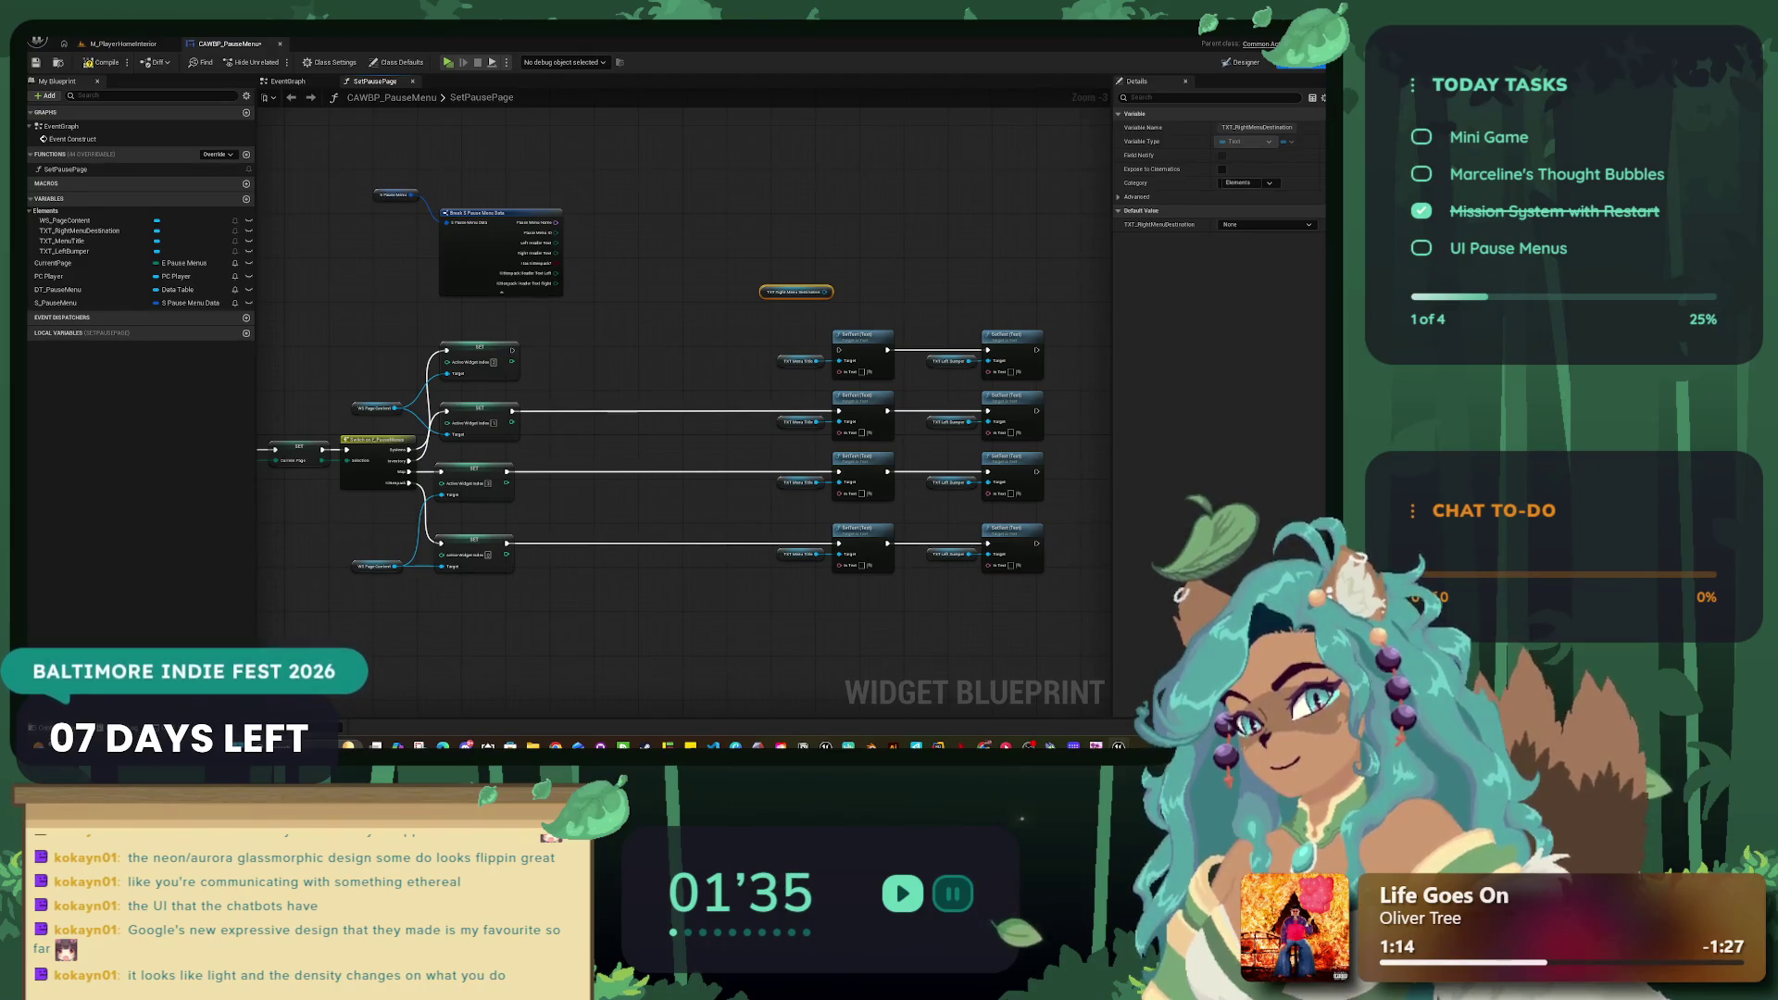
Step: Duplicate the top Left Bumper SetText, target it with Right Menu Destination and chain execution into it
left_click_drag(713, 325, 1000, 253)
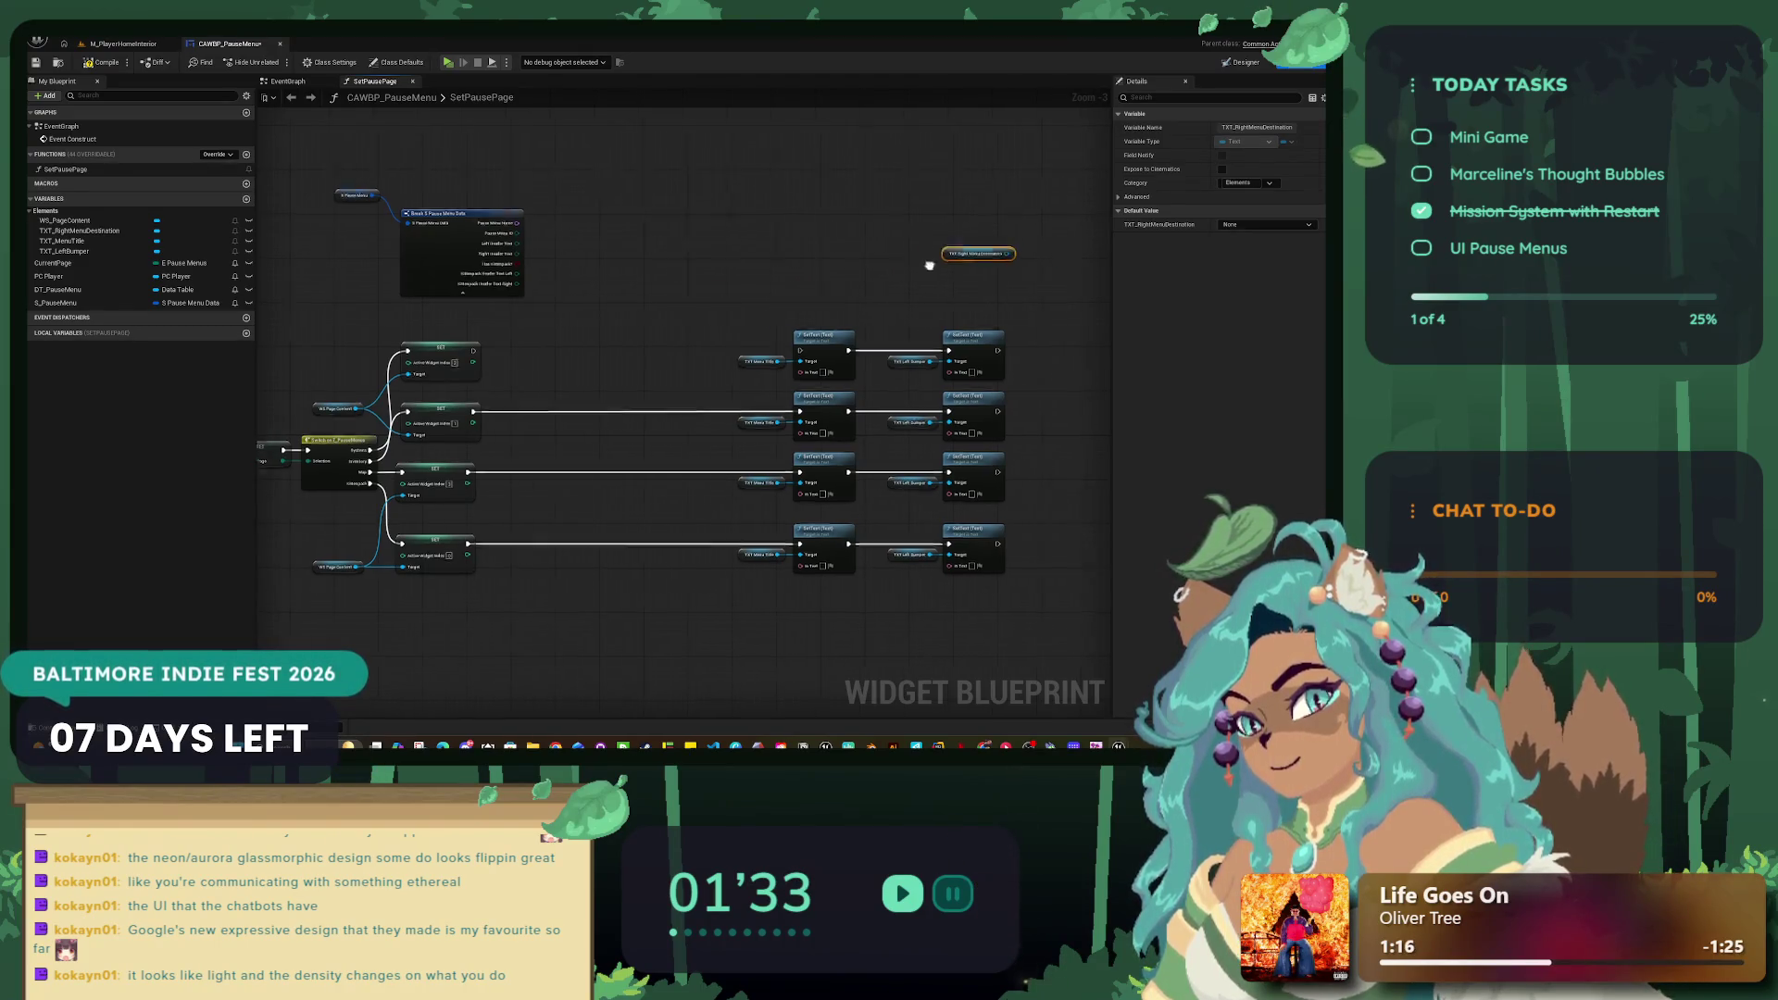
left_click(567, 319)
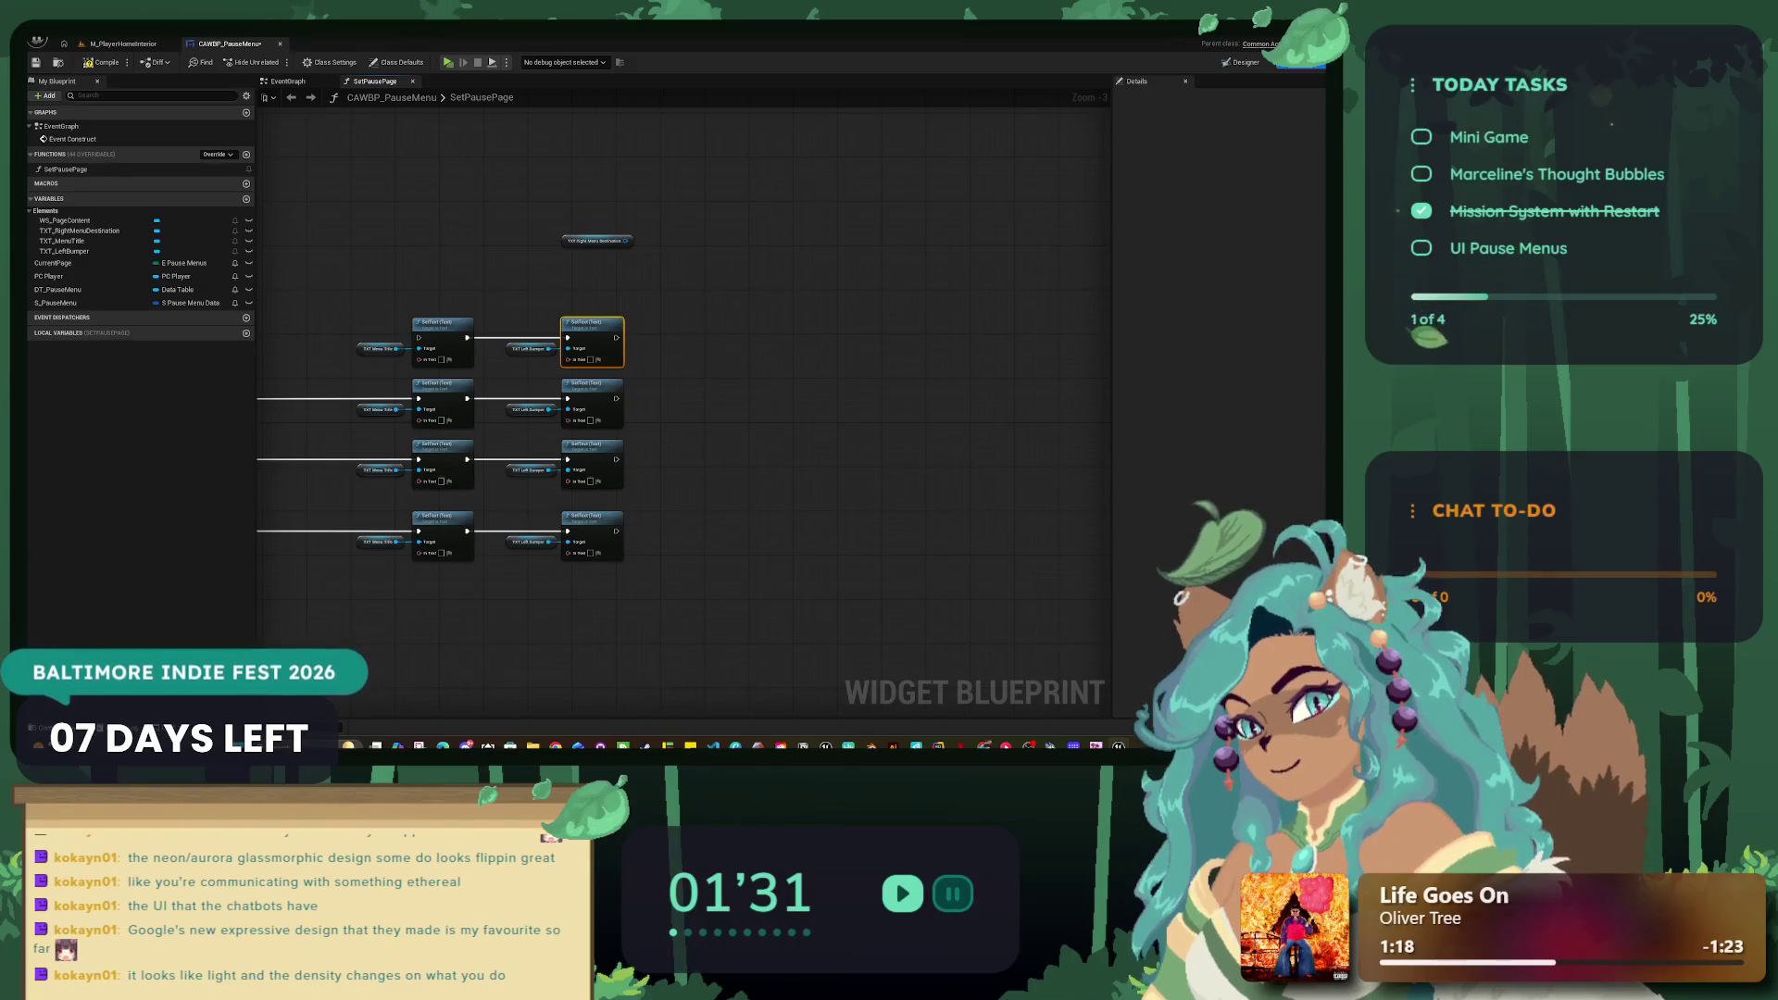
key("ctrl+c")
key("ctrl+v")
scroll(684, 321, "up", 1)
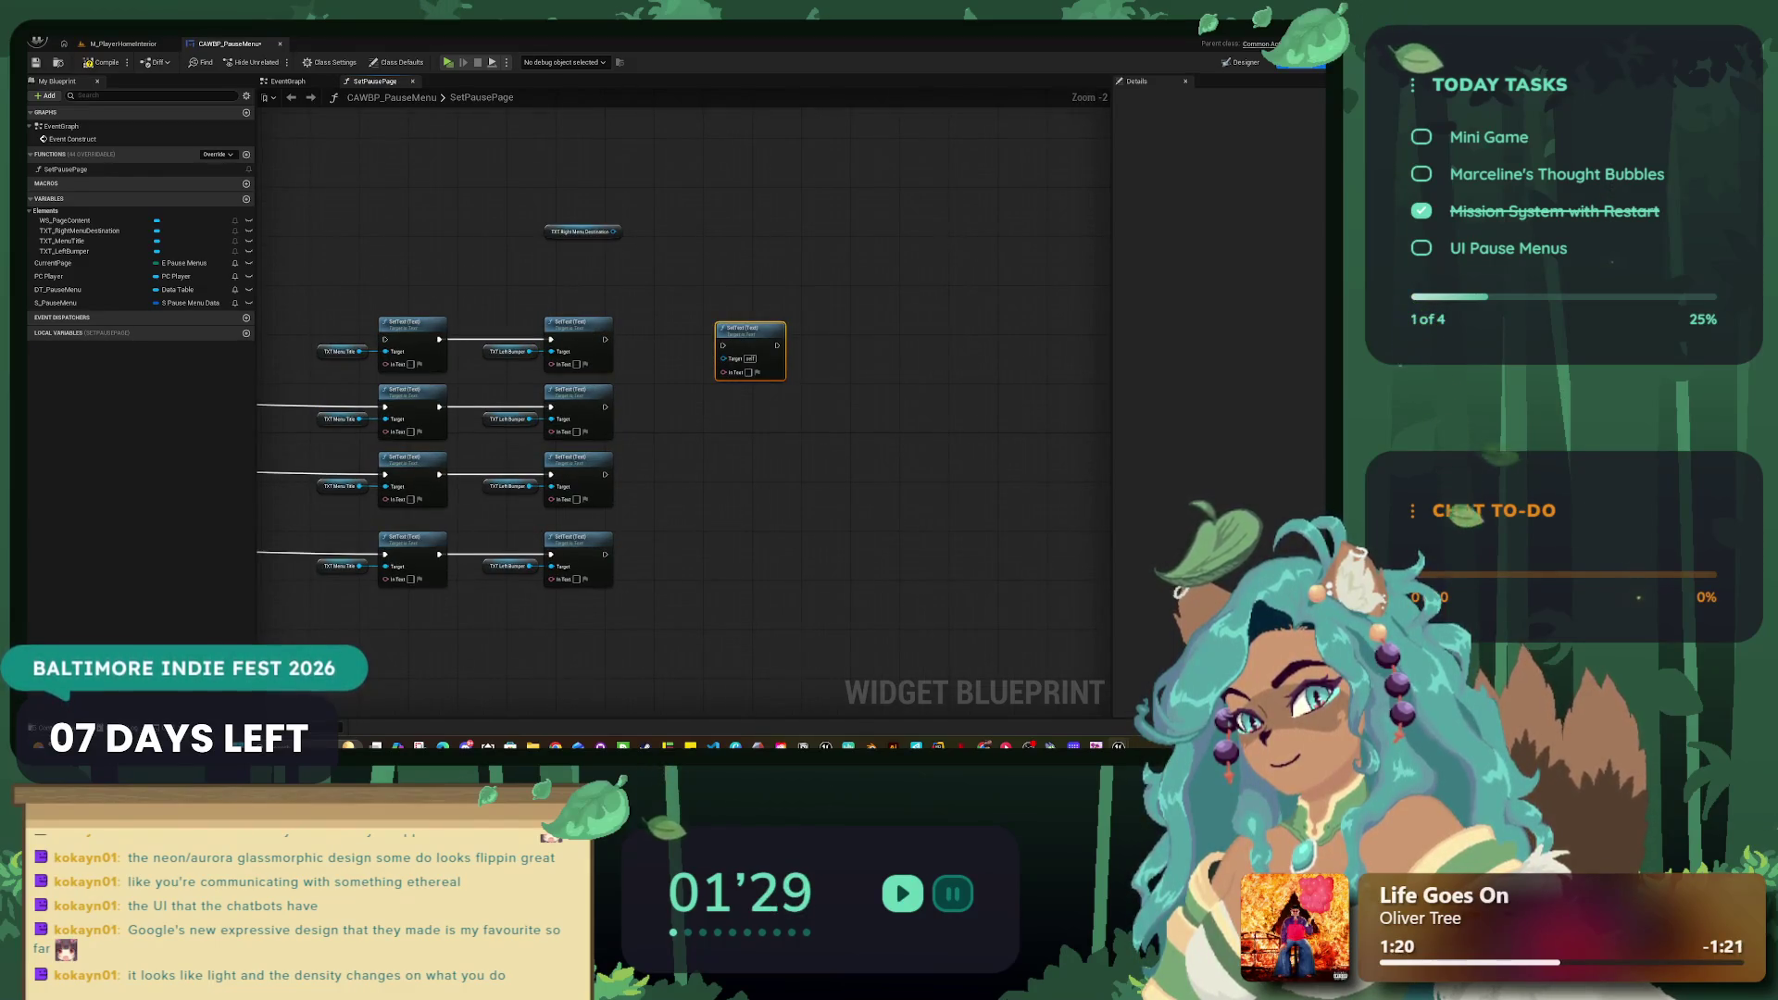
left_click_drag(583, 232, 723, 357)
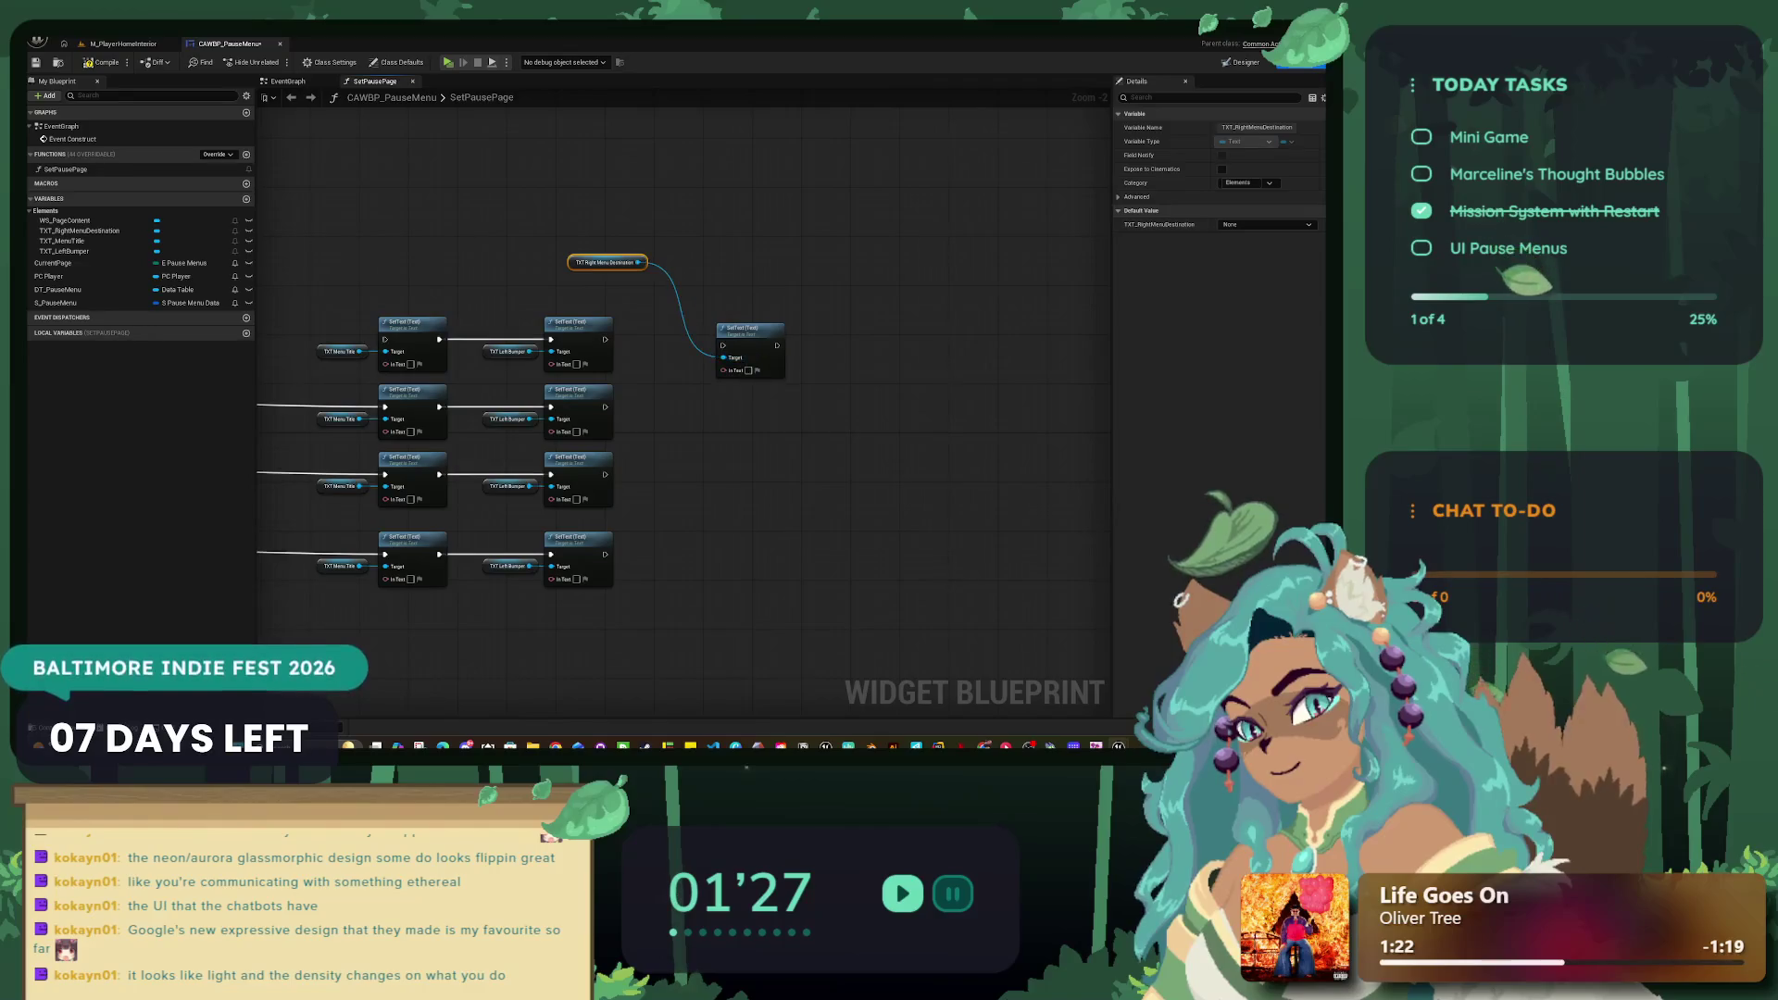
mouse_move(604, 339)
left_mouse_down()
mouse_move(676, 365)
mouse_move(738, 322)
left_mouse_up()
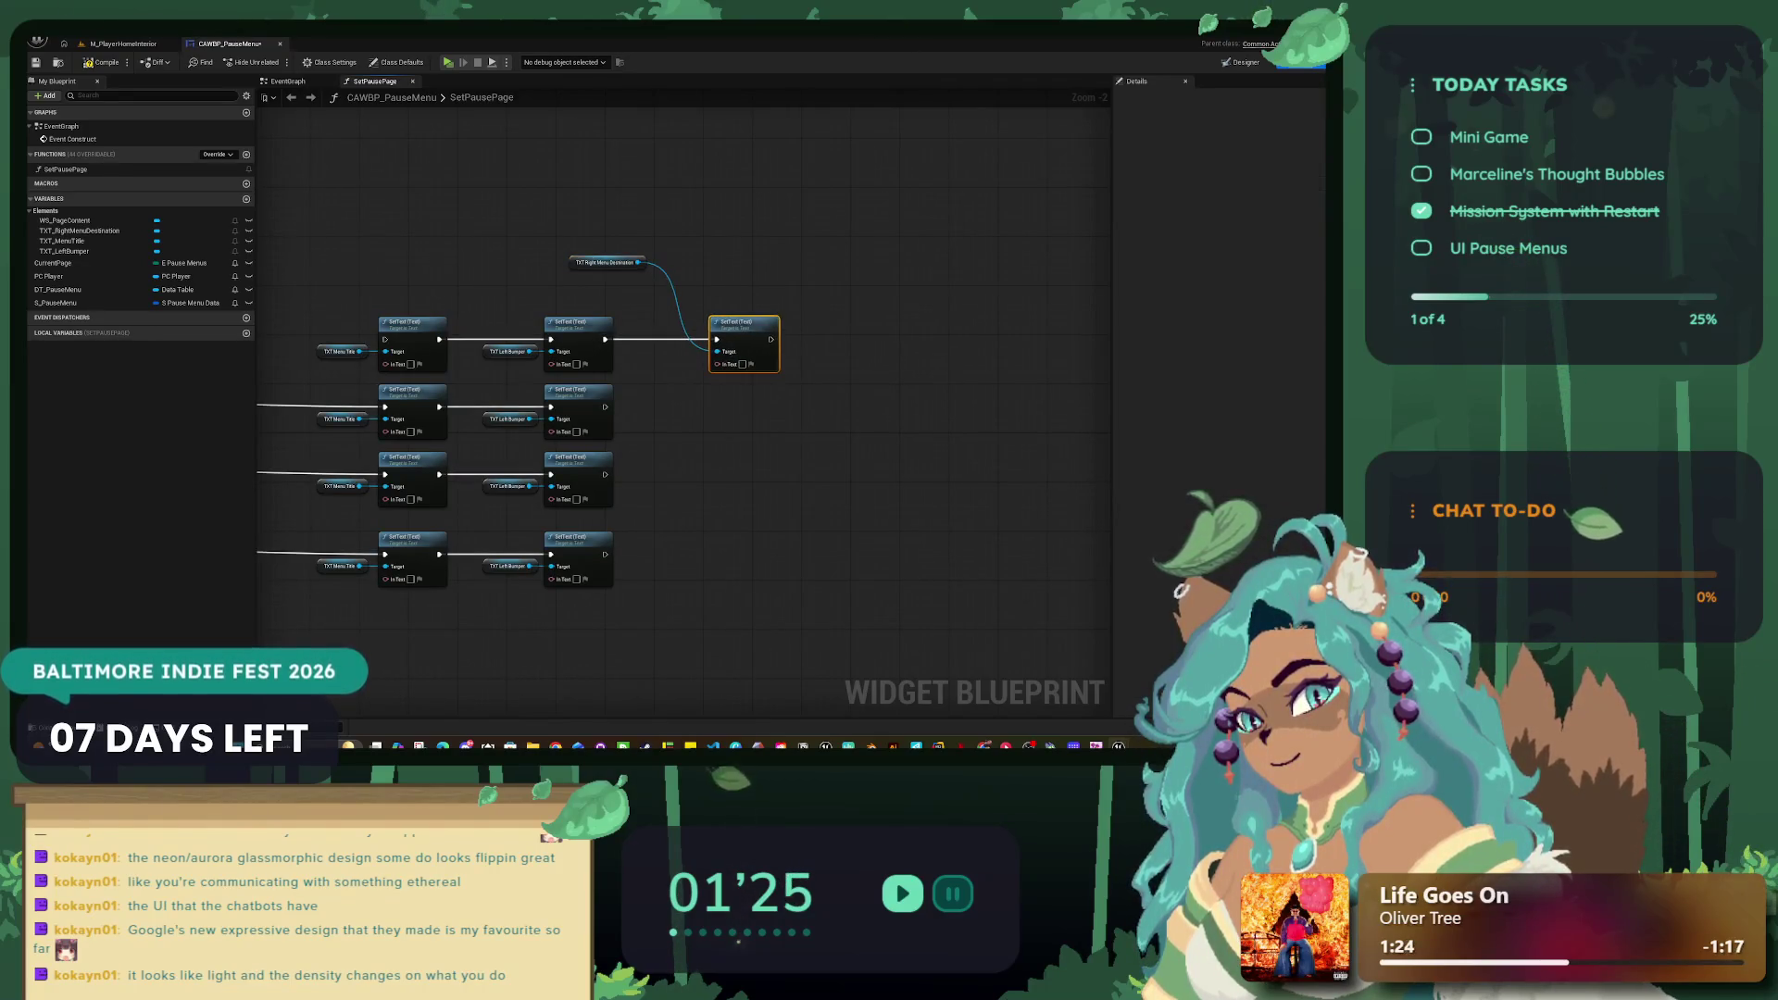
left_click_drag(593, 262, 642, 348)
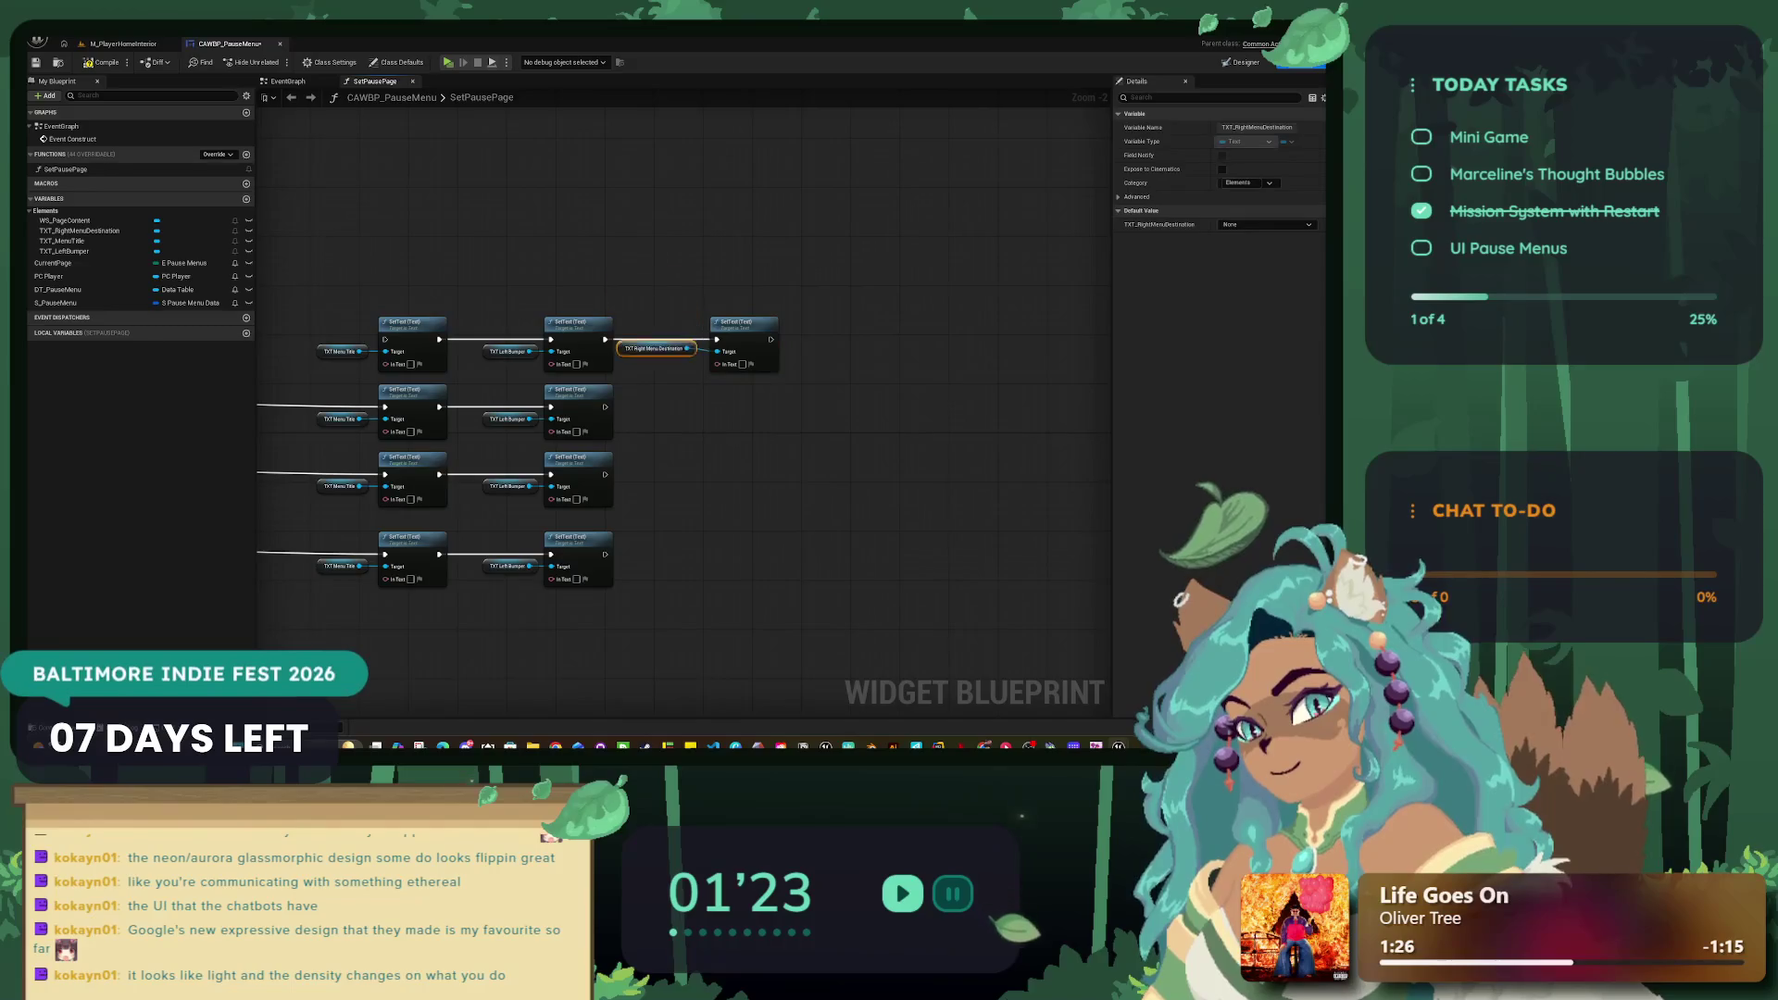
Step: Paste the Right Menu Destination getter and SetText pair into the lower rows and chain their execution
left_click_drag(751, 368, 681, 350)
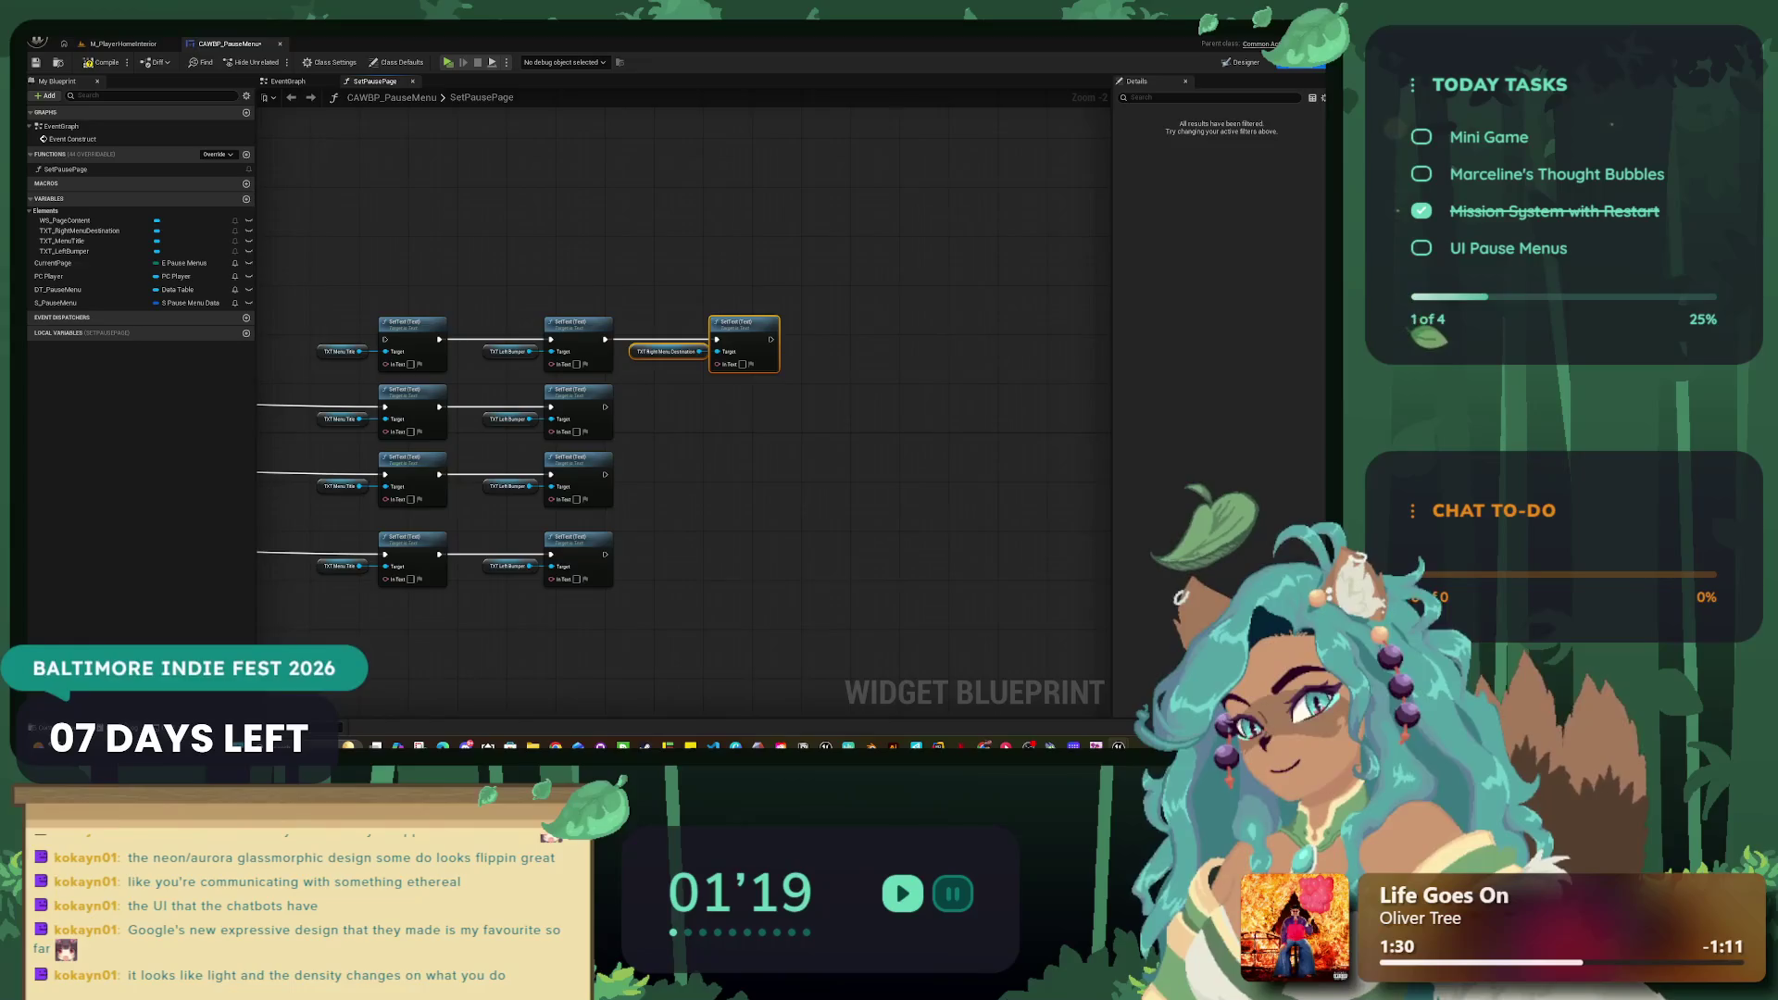
key("ctrl+v")
key("ctrl+v")
key("ctrl+v")
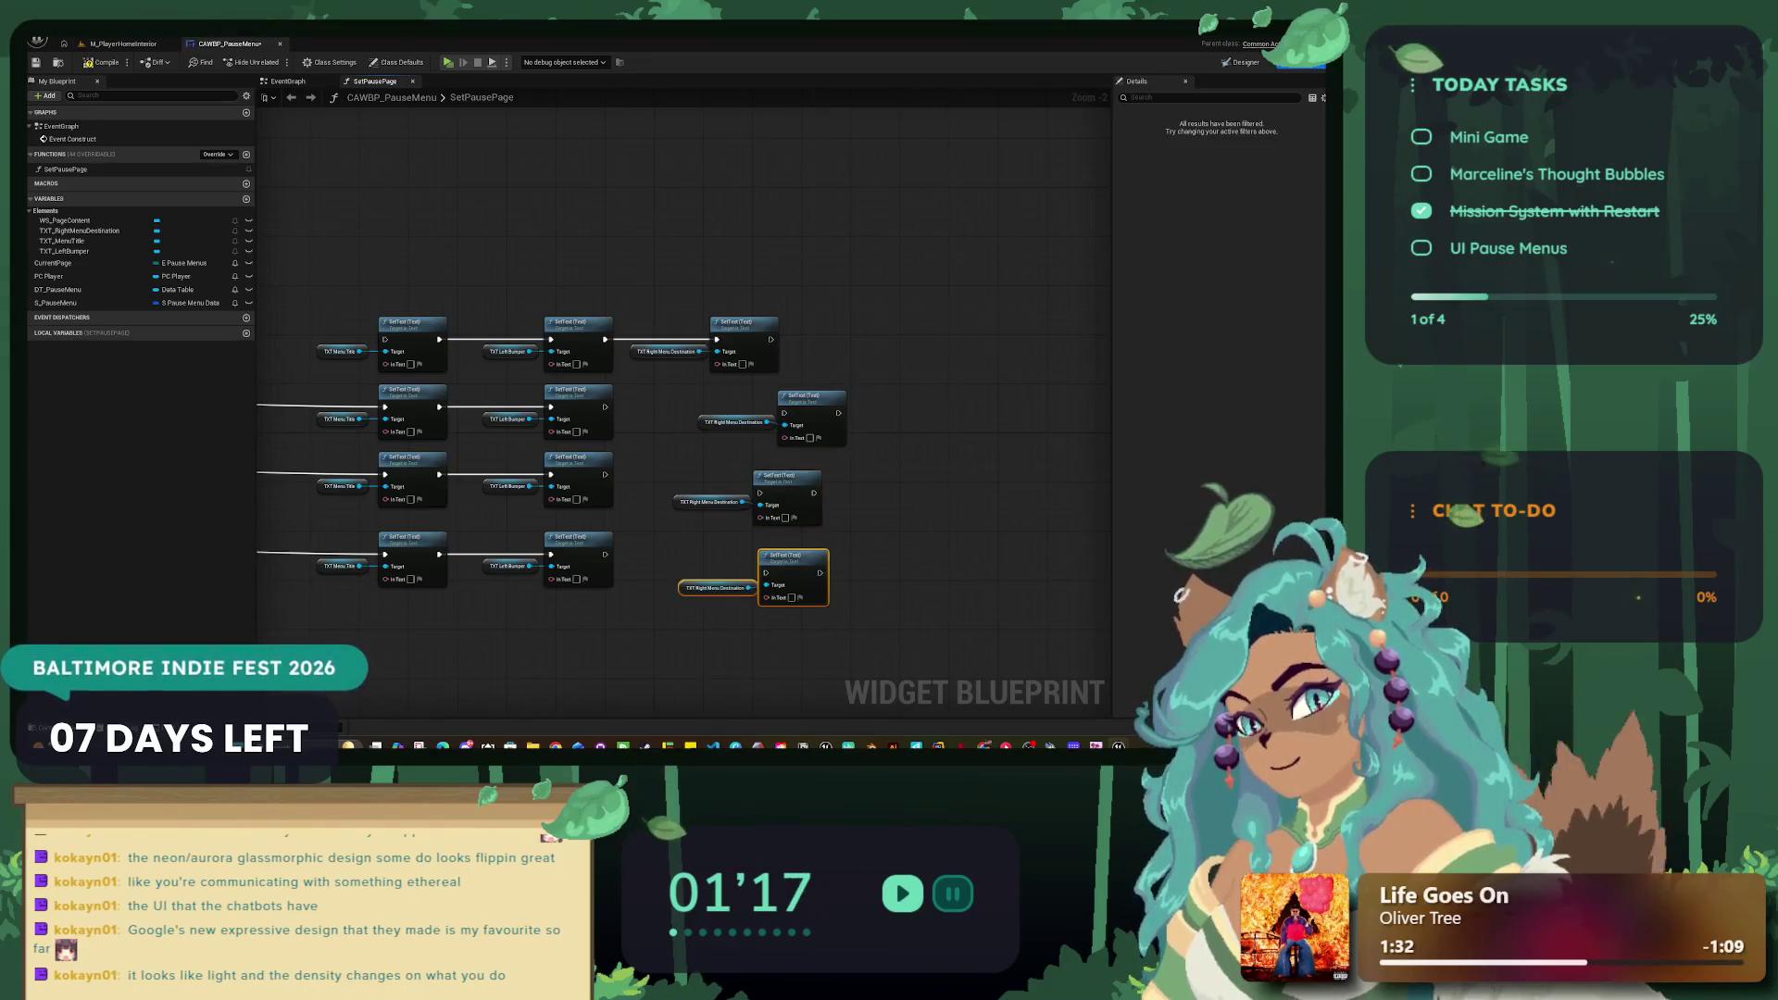
left_click_drag(604, 554, 765, 572)
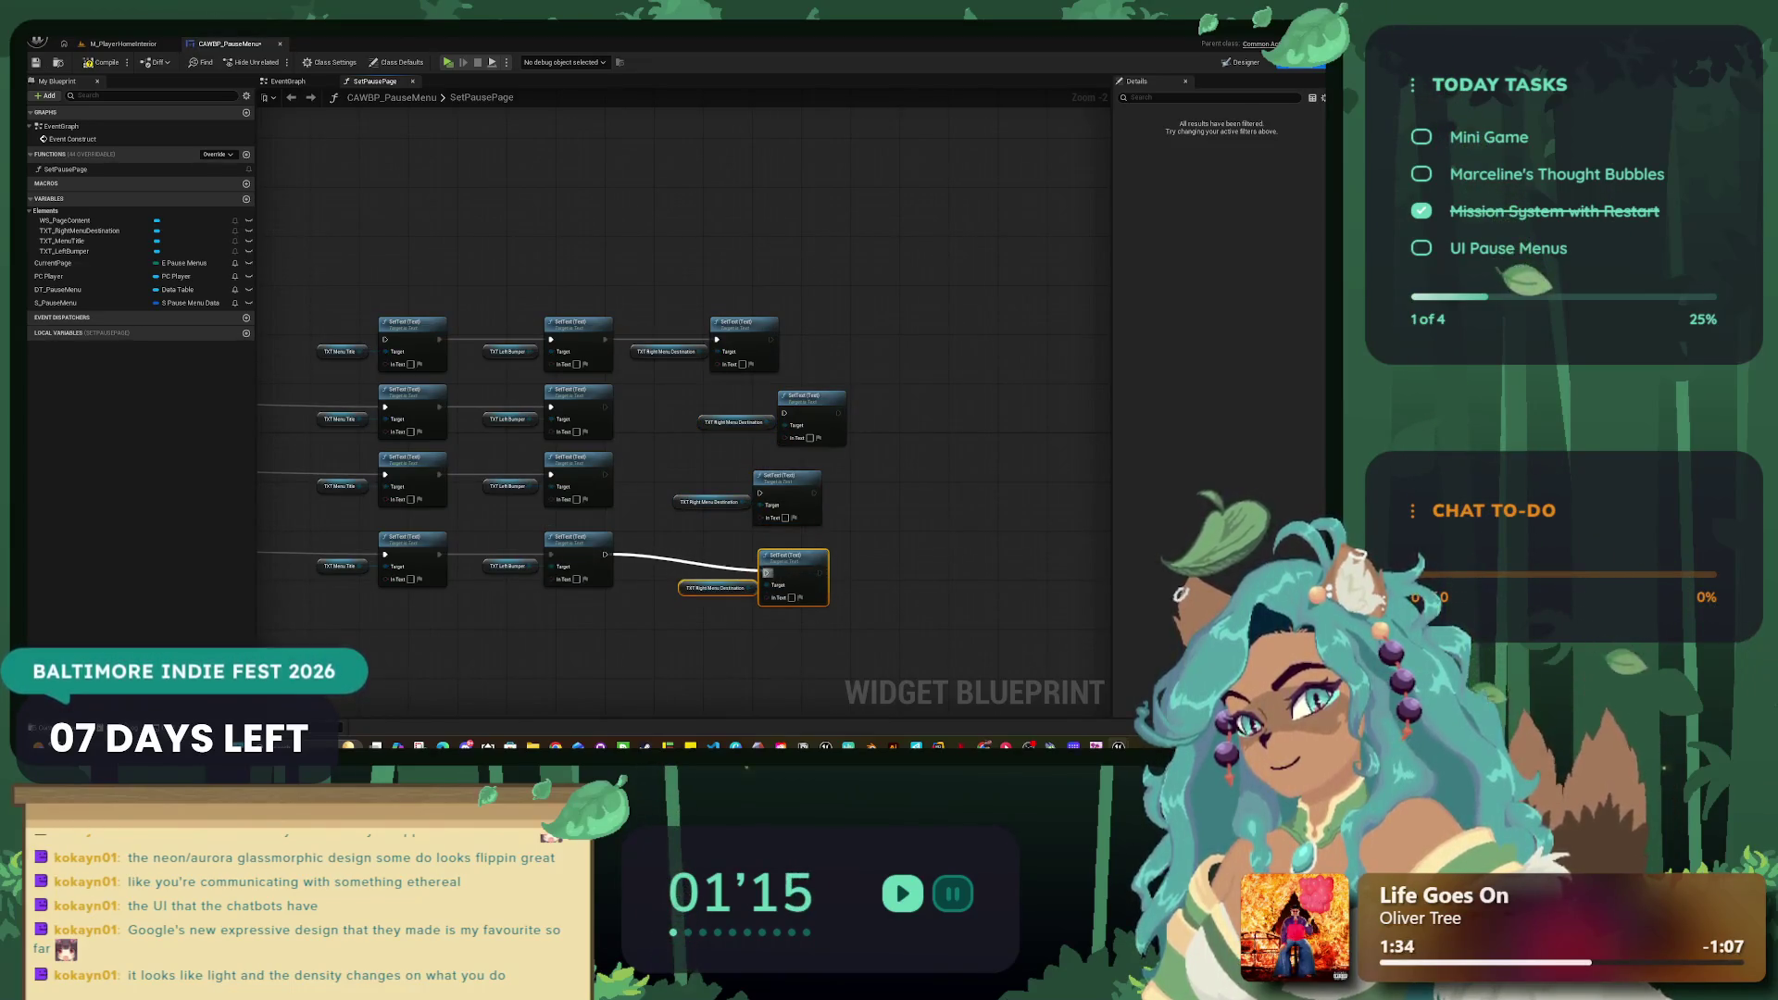
mouse_move(879, 611)
left_mouse_down()
mouse_move(547, 554)
mouse_move(565, 555)
left_mouse_up()
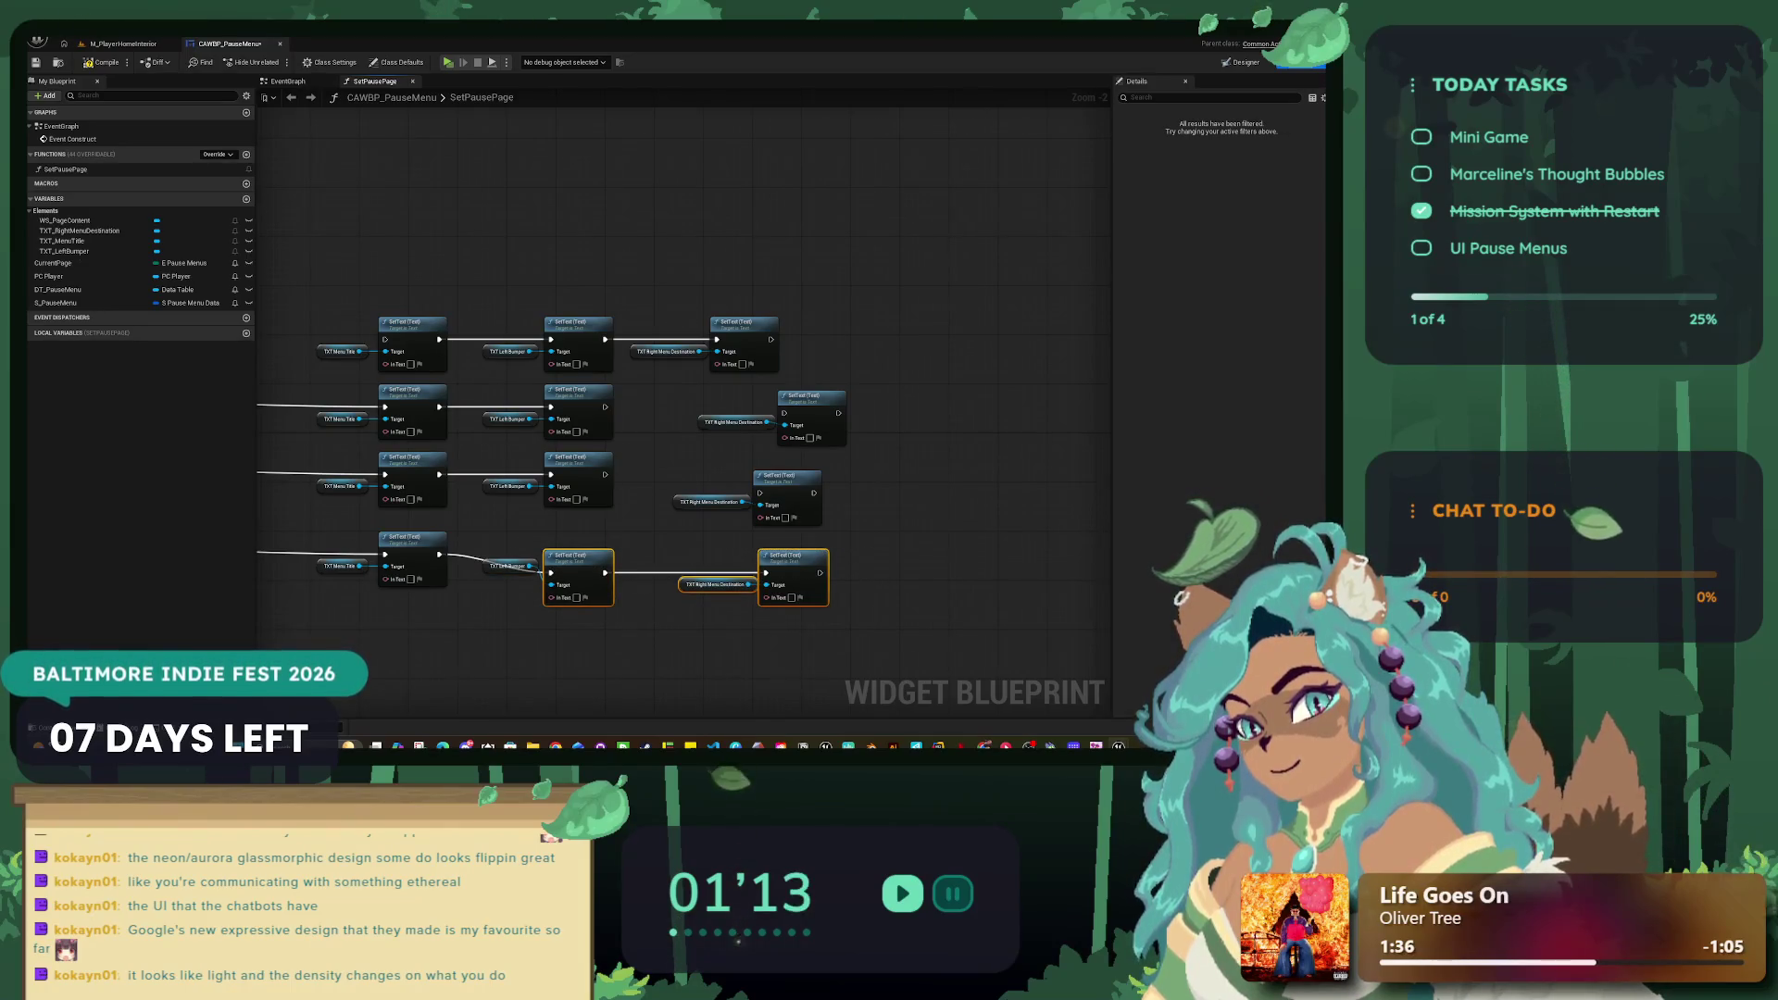
key("ctrl+z")
left_click_drag(787, 556, 781, 533)
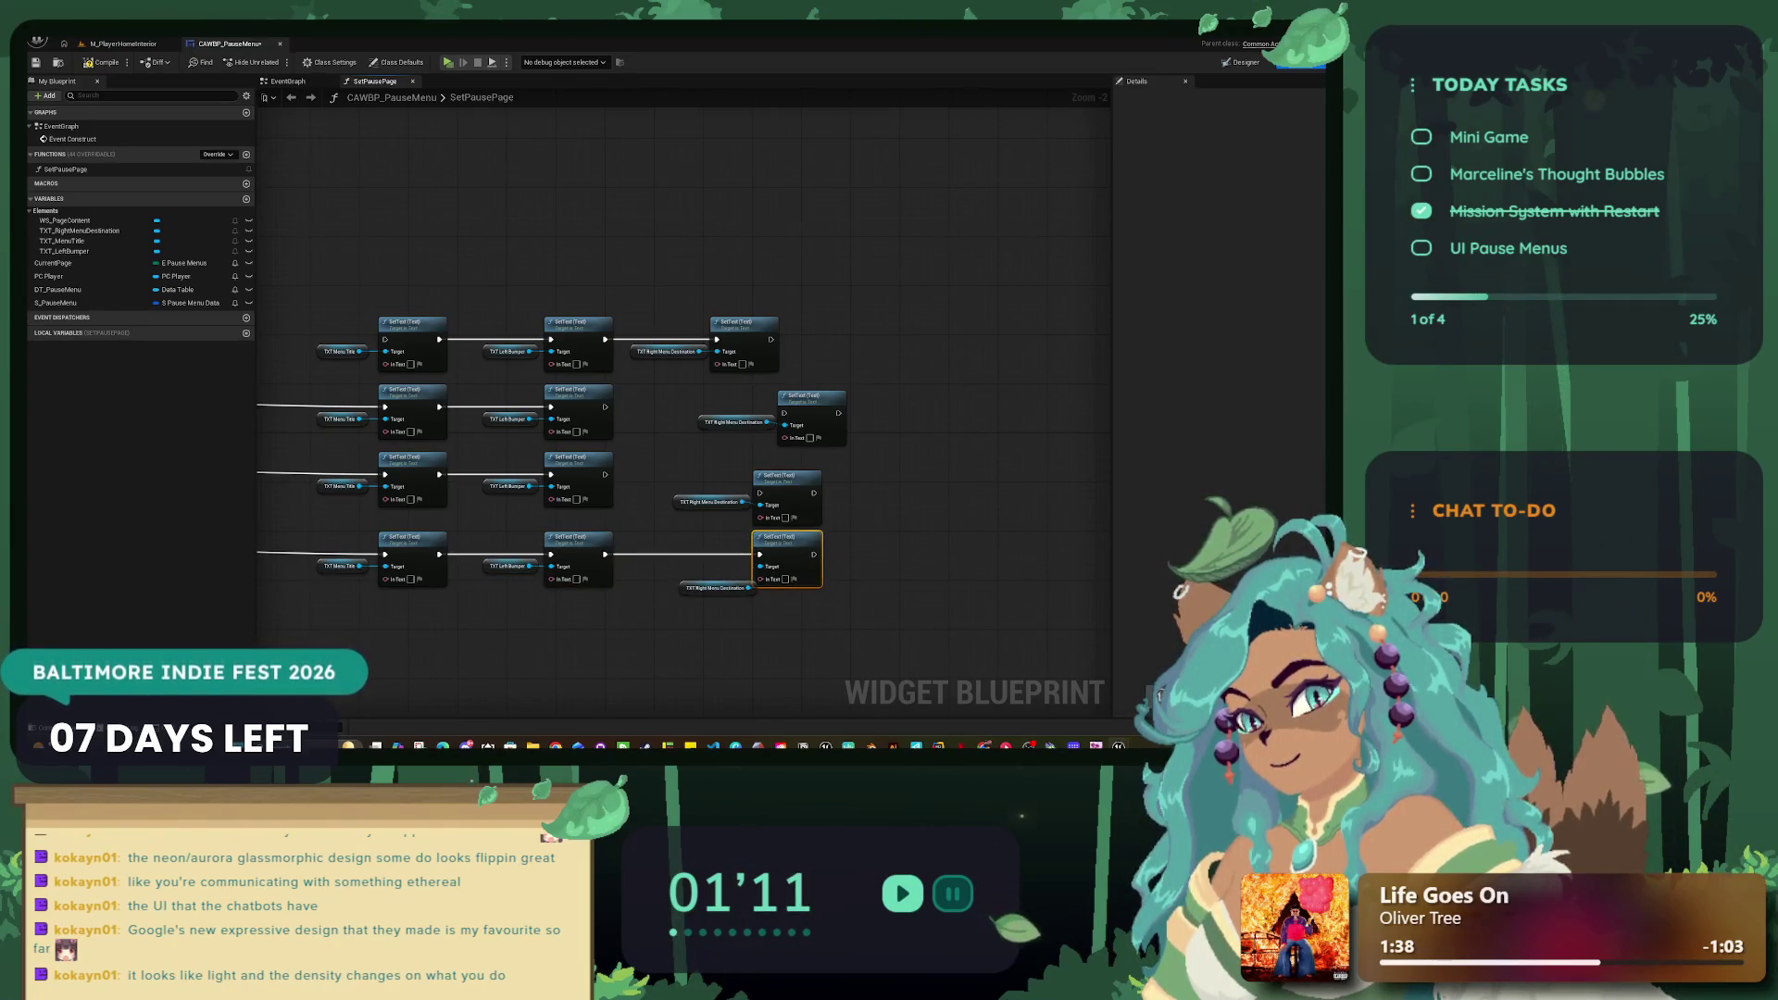
left_click_drag(537, 526, 826, 597)
key("q")
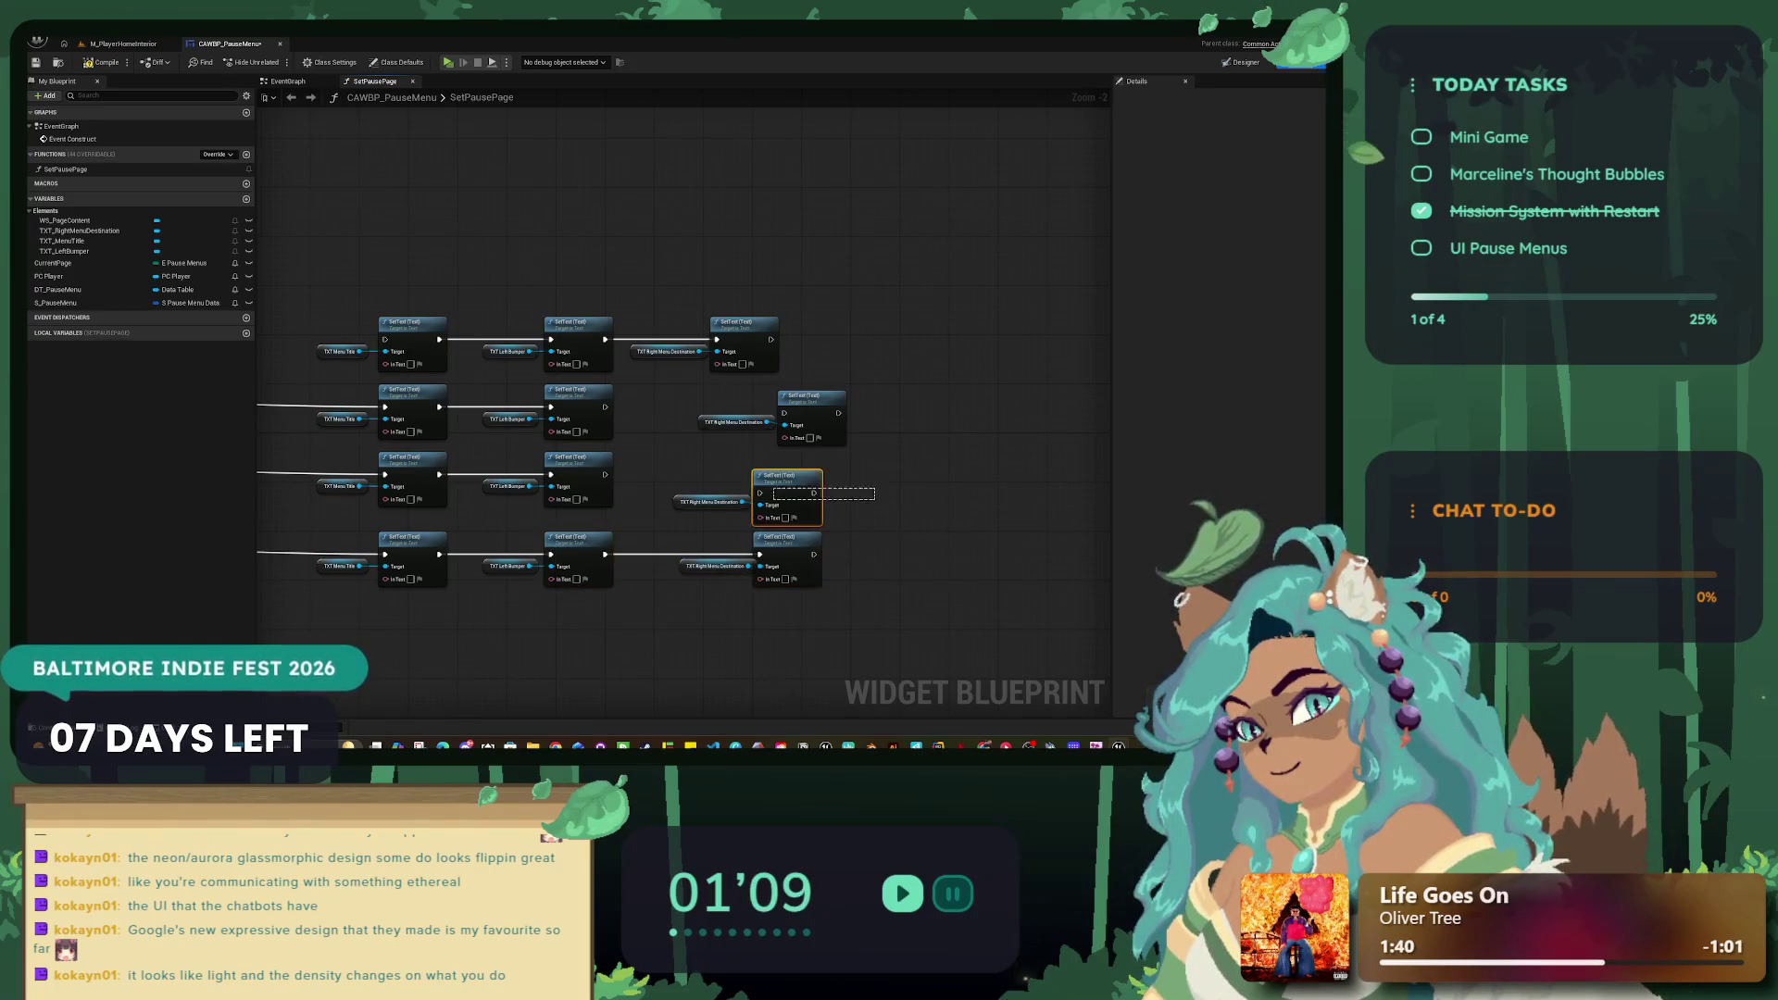
mouse_move(604, 474)
left_mouse_down()
mouse_move(761, 492)
mouse_move(754, 474)
left_mouse_up()
key("q")
Step: Align every row's Right Menu Destination SetText and getter into one column
left_click(838, 509)
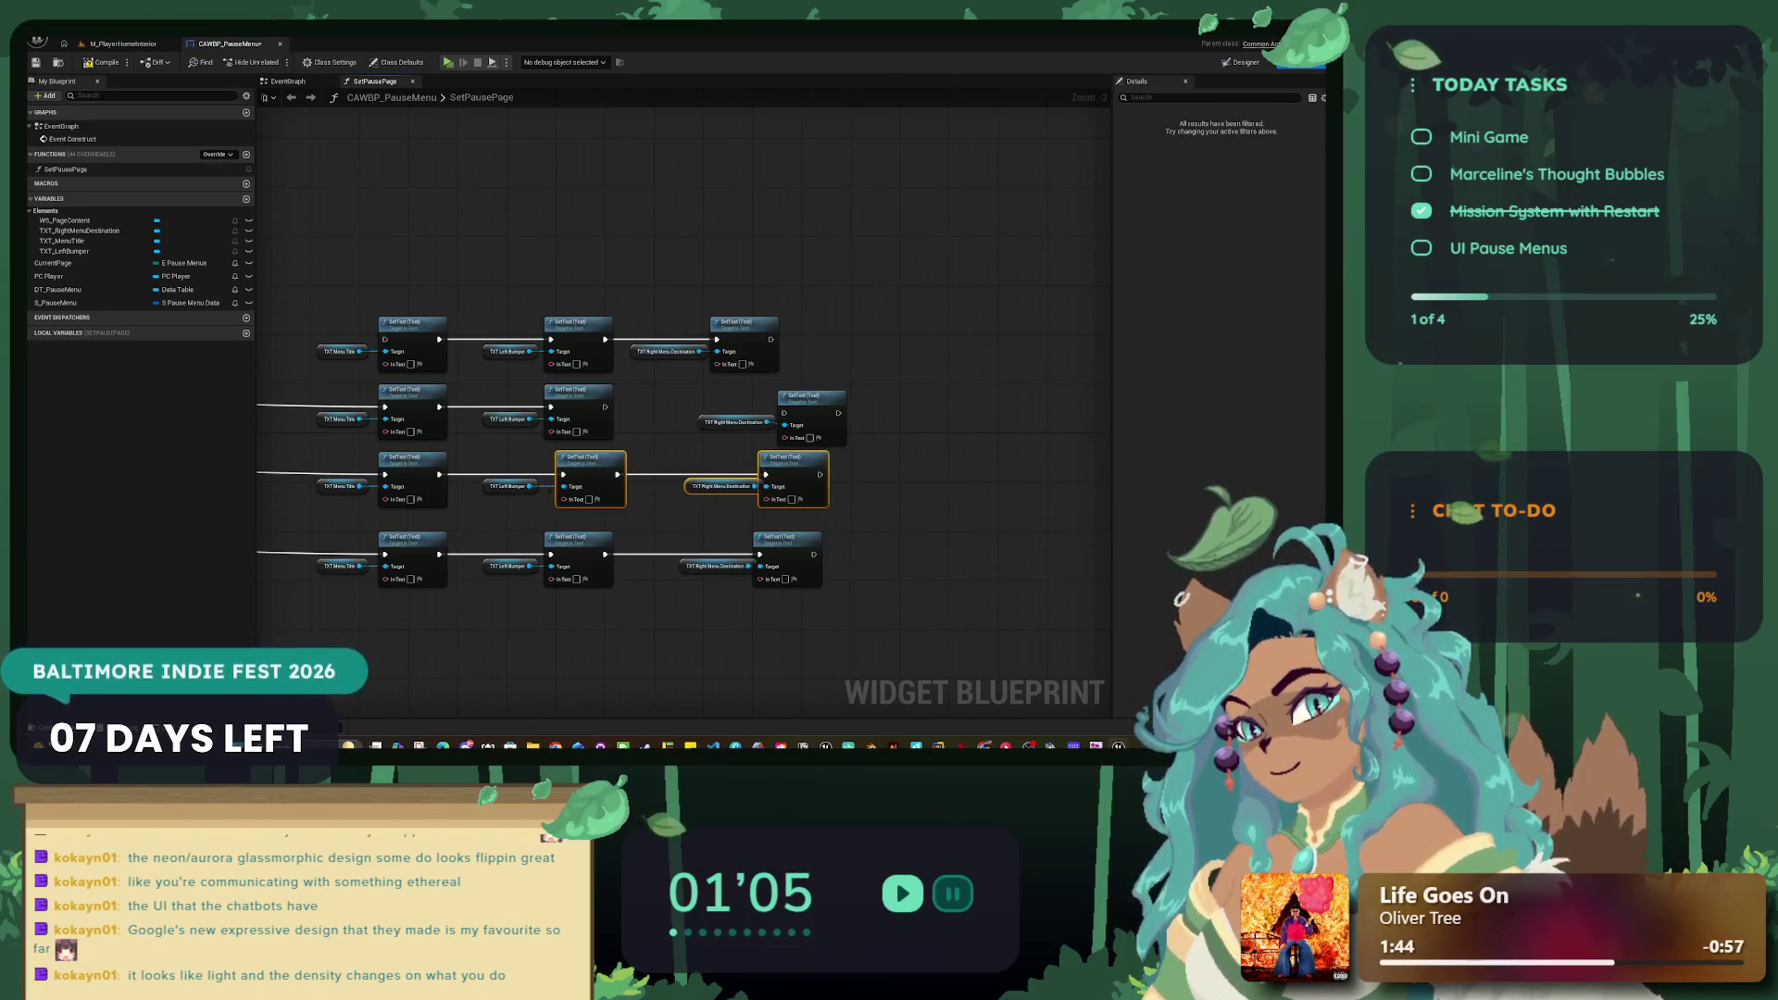
left_click_drag(778, 458, 784, 458)
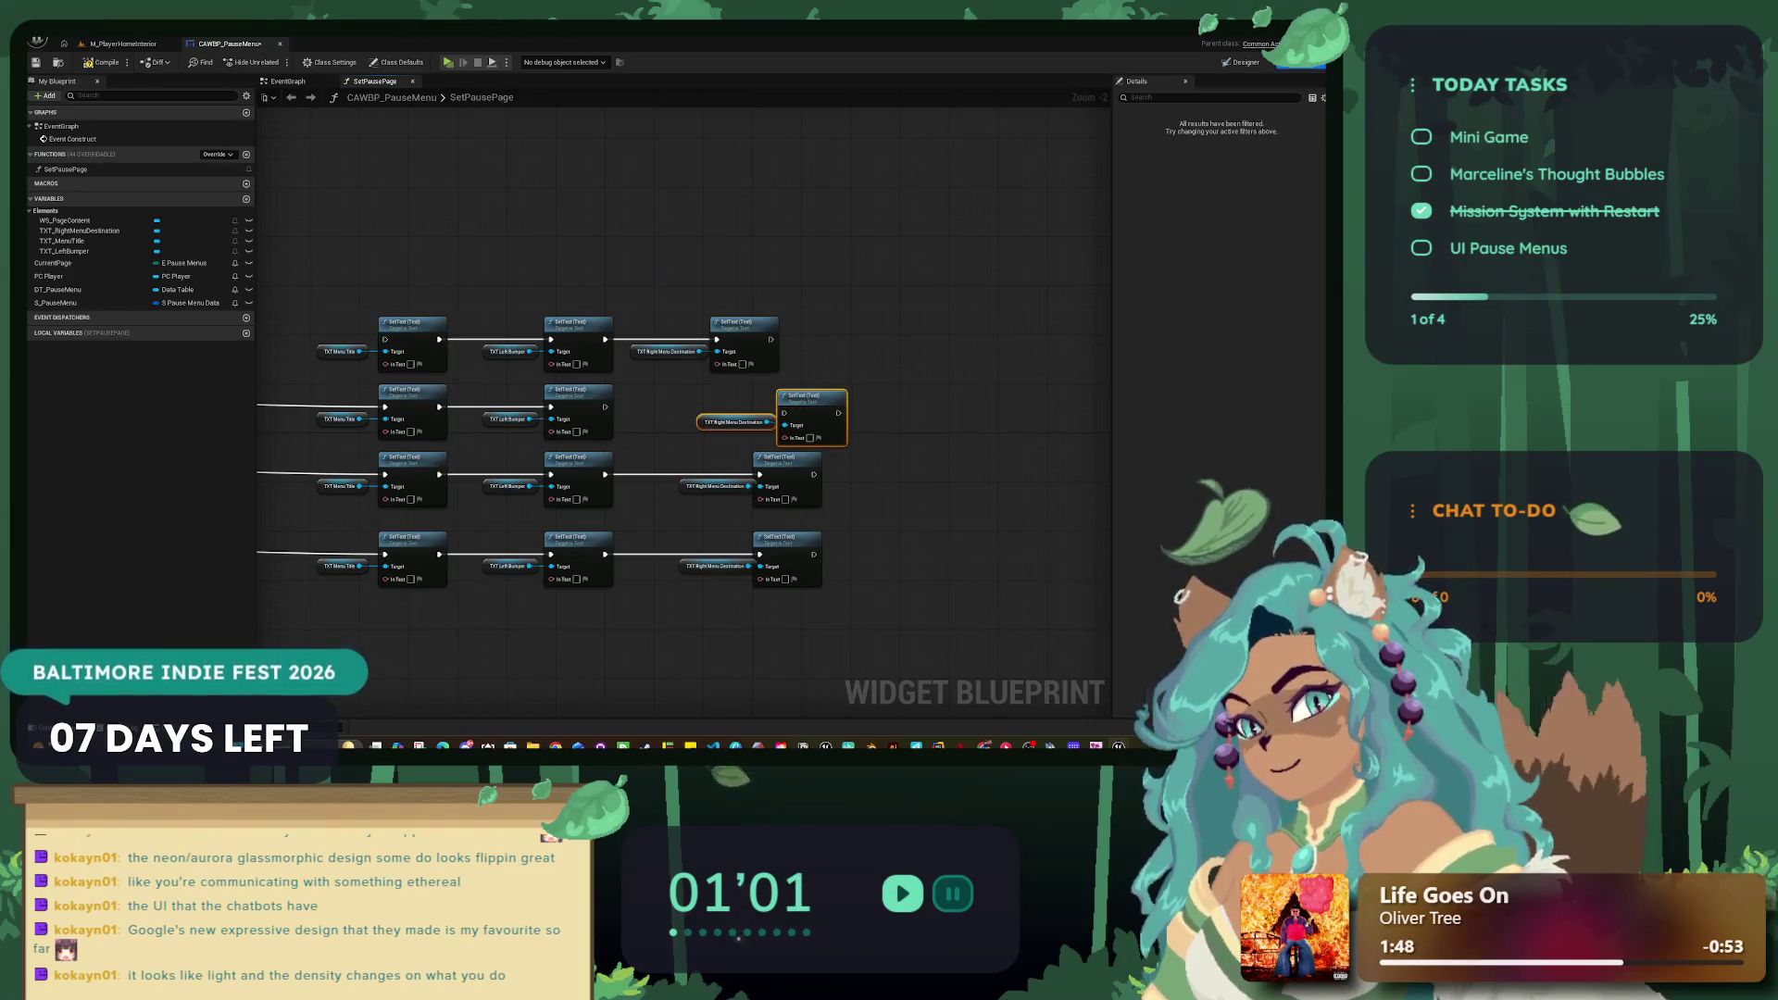
mouse_move(685, 382)
left_mouse_down()
mouse_move(848, 448)
mouse_move(786, 390)
left_mouse_up()
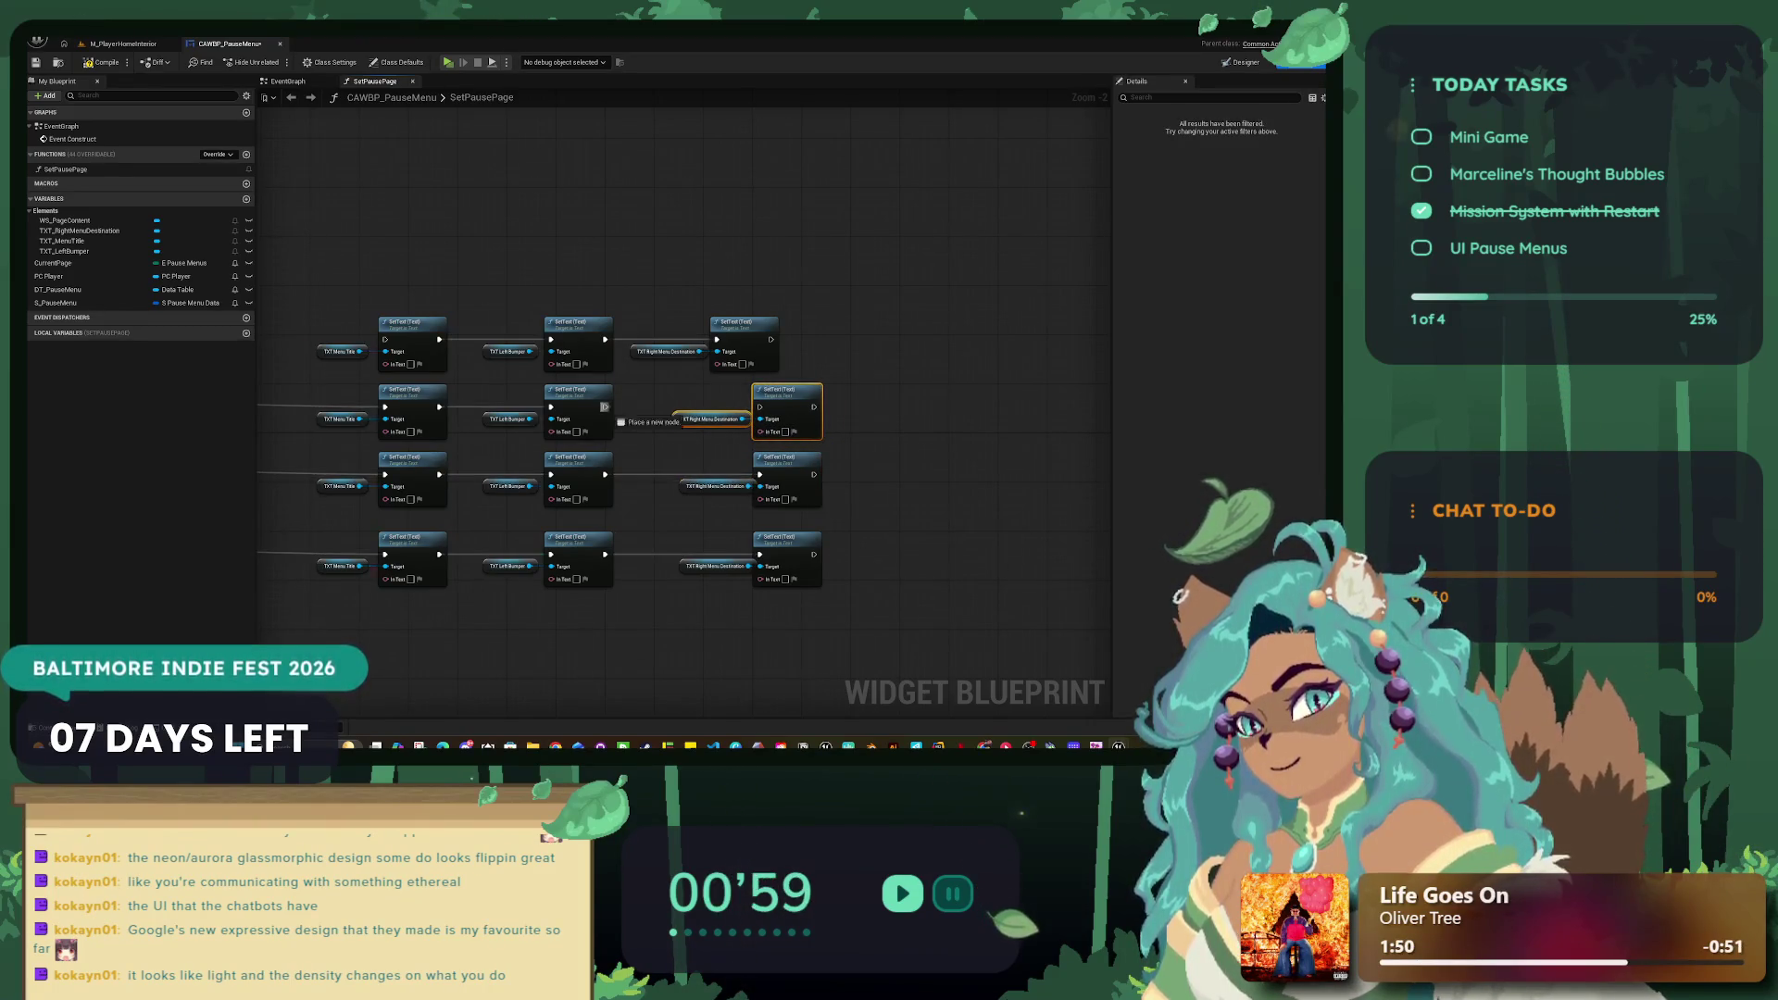
left_click(685, 445)
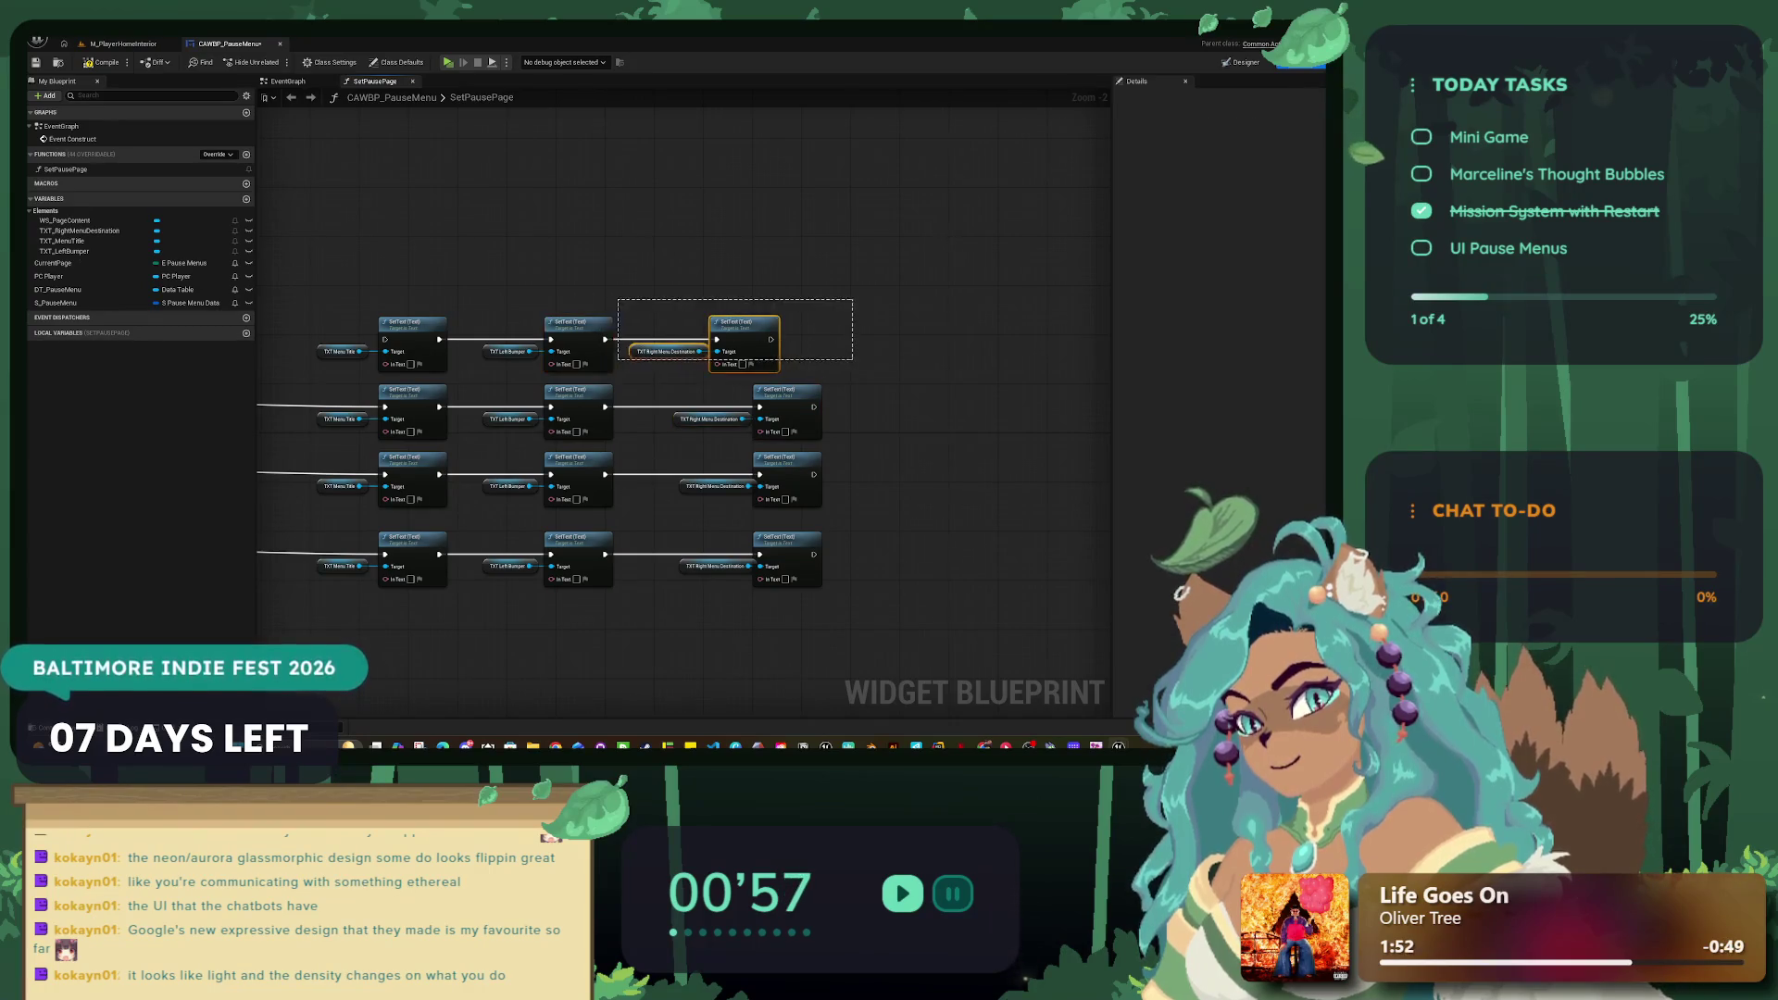
left_click_drag(852, 359, 852, 359)
left_click_drag(741, 322, 790, 322)
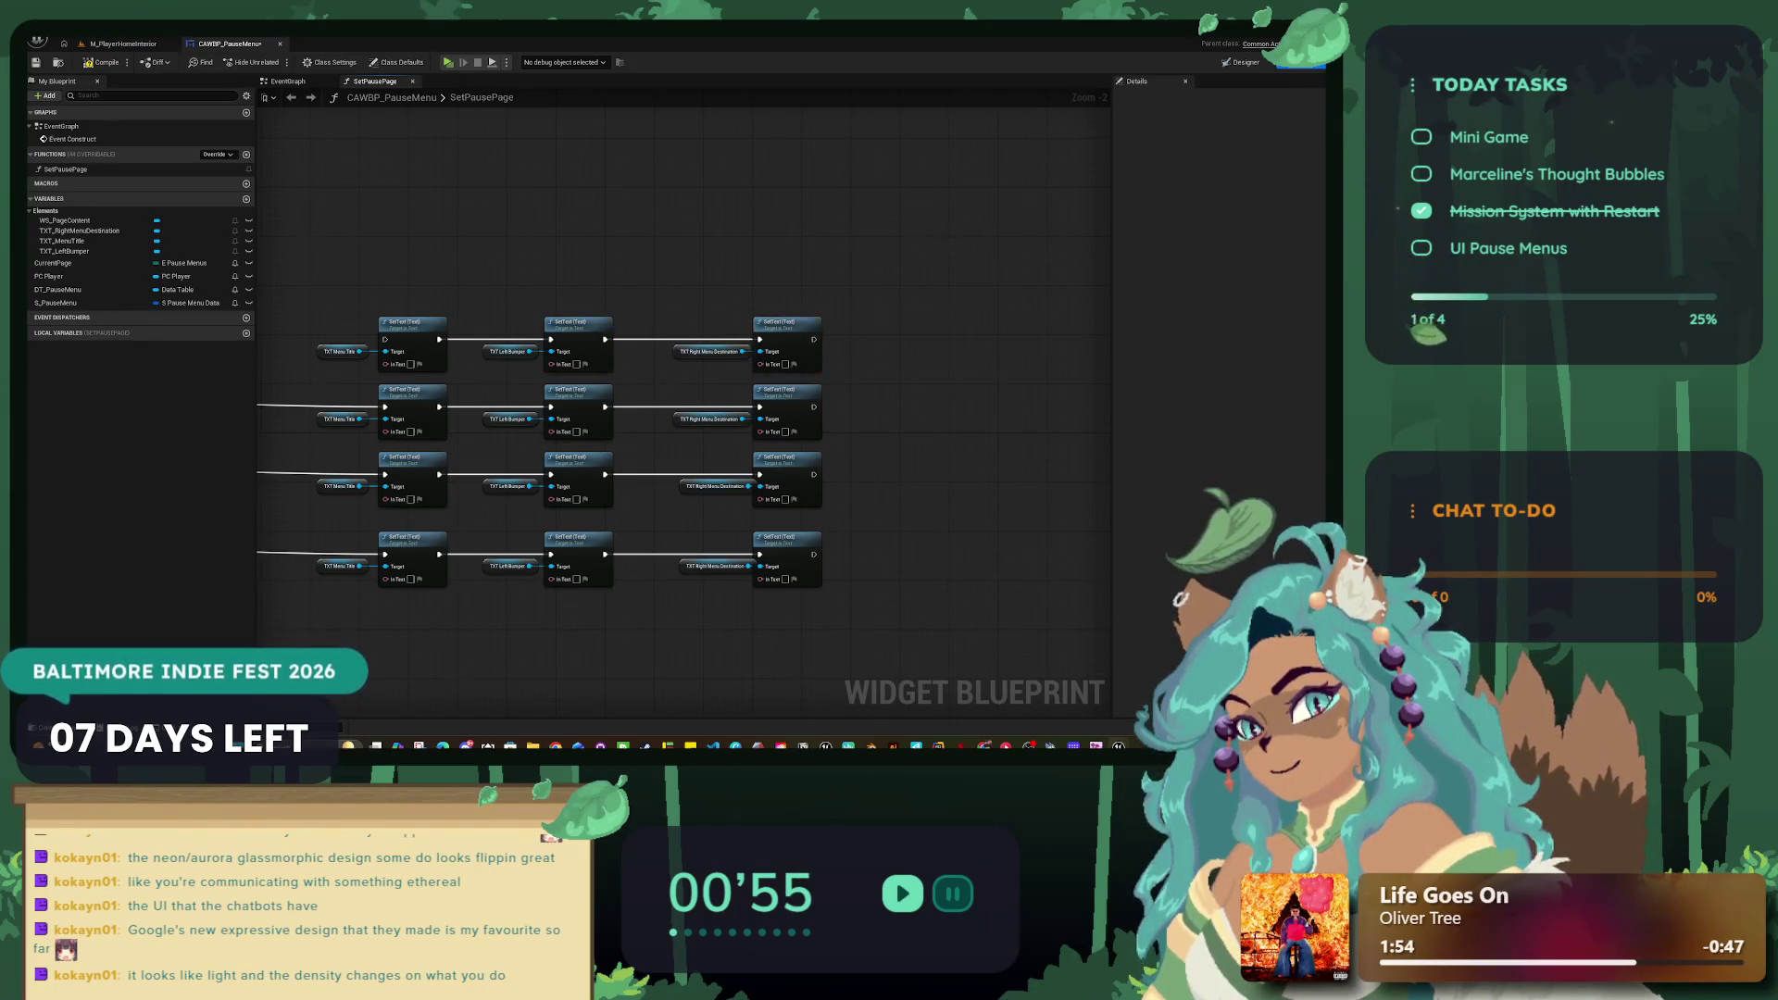
scroll(673, 321, "down", 3)
scroll(282, 317, "up", 3)
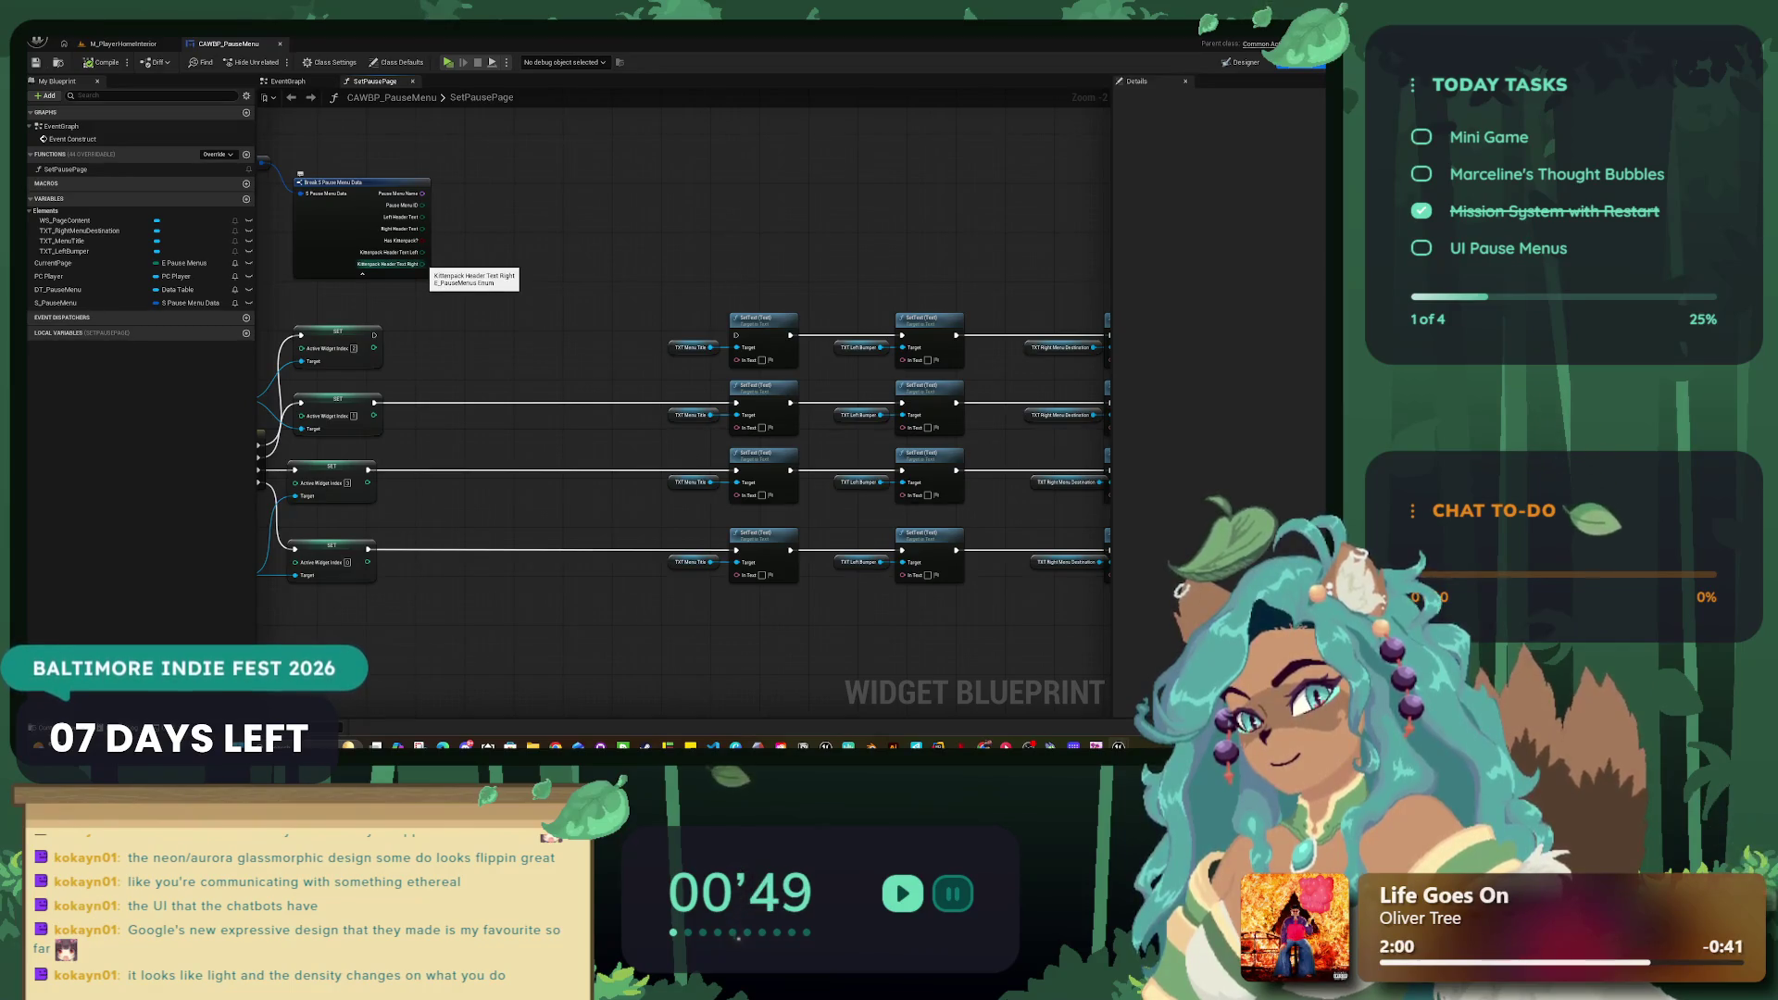
Step: Add a 'to str' conversion from Kittenpack Header Text Right, then delete the mistaken Enum to String node
mouse_move(422, 264)
left_mouse_down()
mouse_move(482, 301)
mouse_move(740, 363)
left_mouse_up()
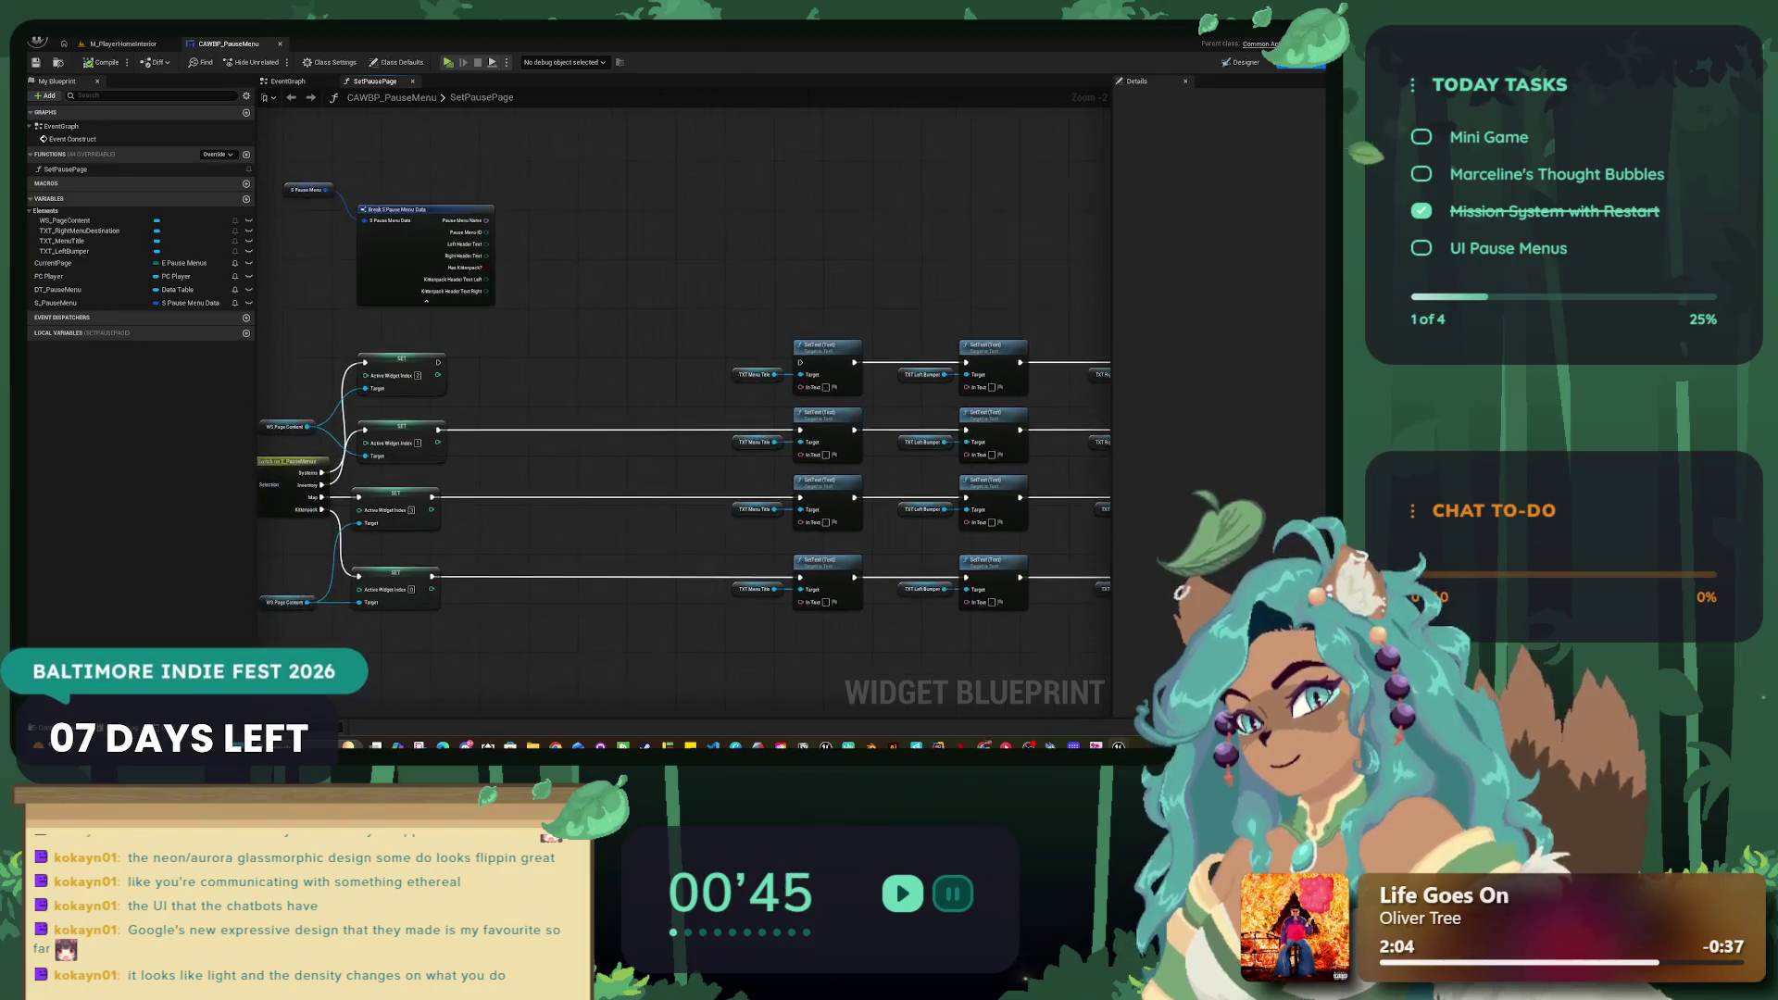
scroll(731, 361, "up", 2)
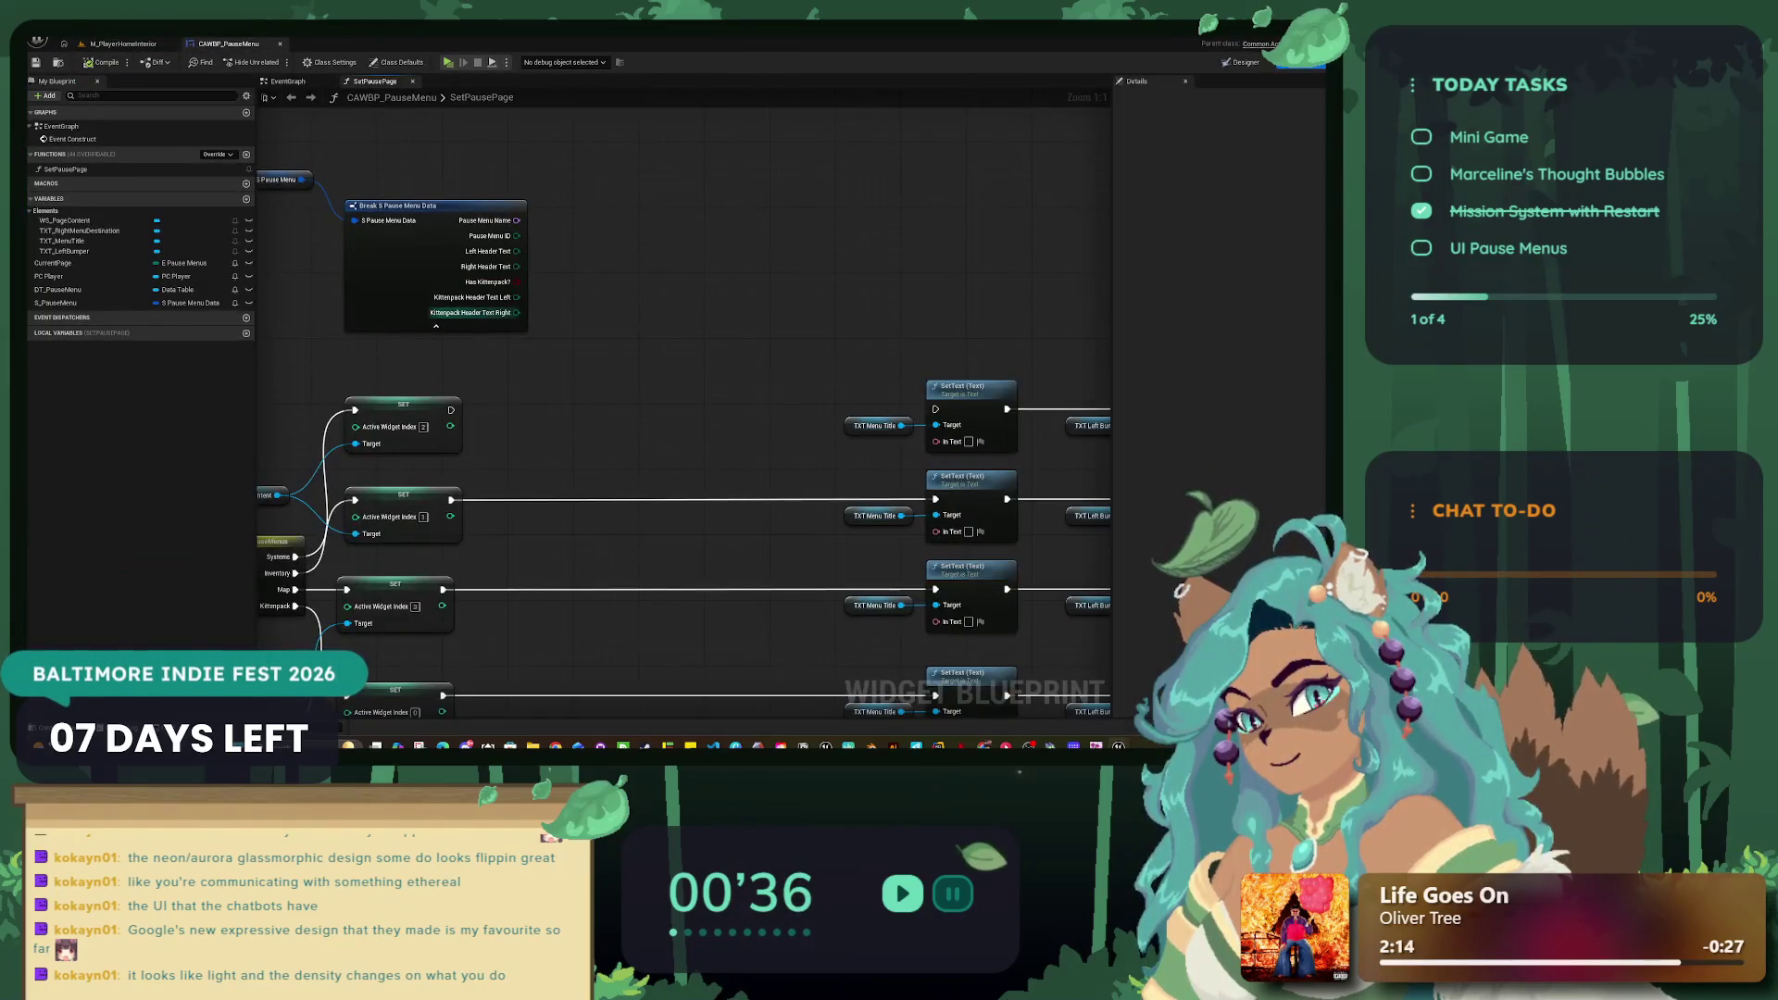
left_click_drag(515, 312, 586, 345)
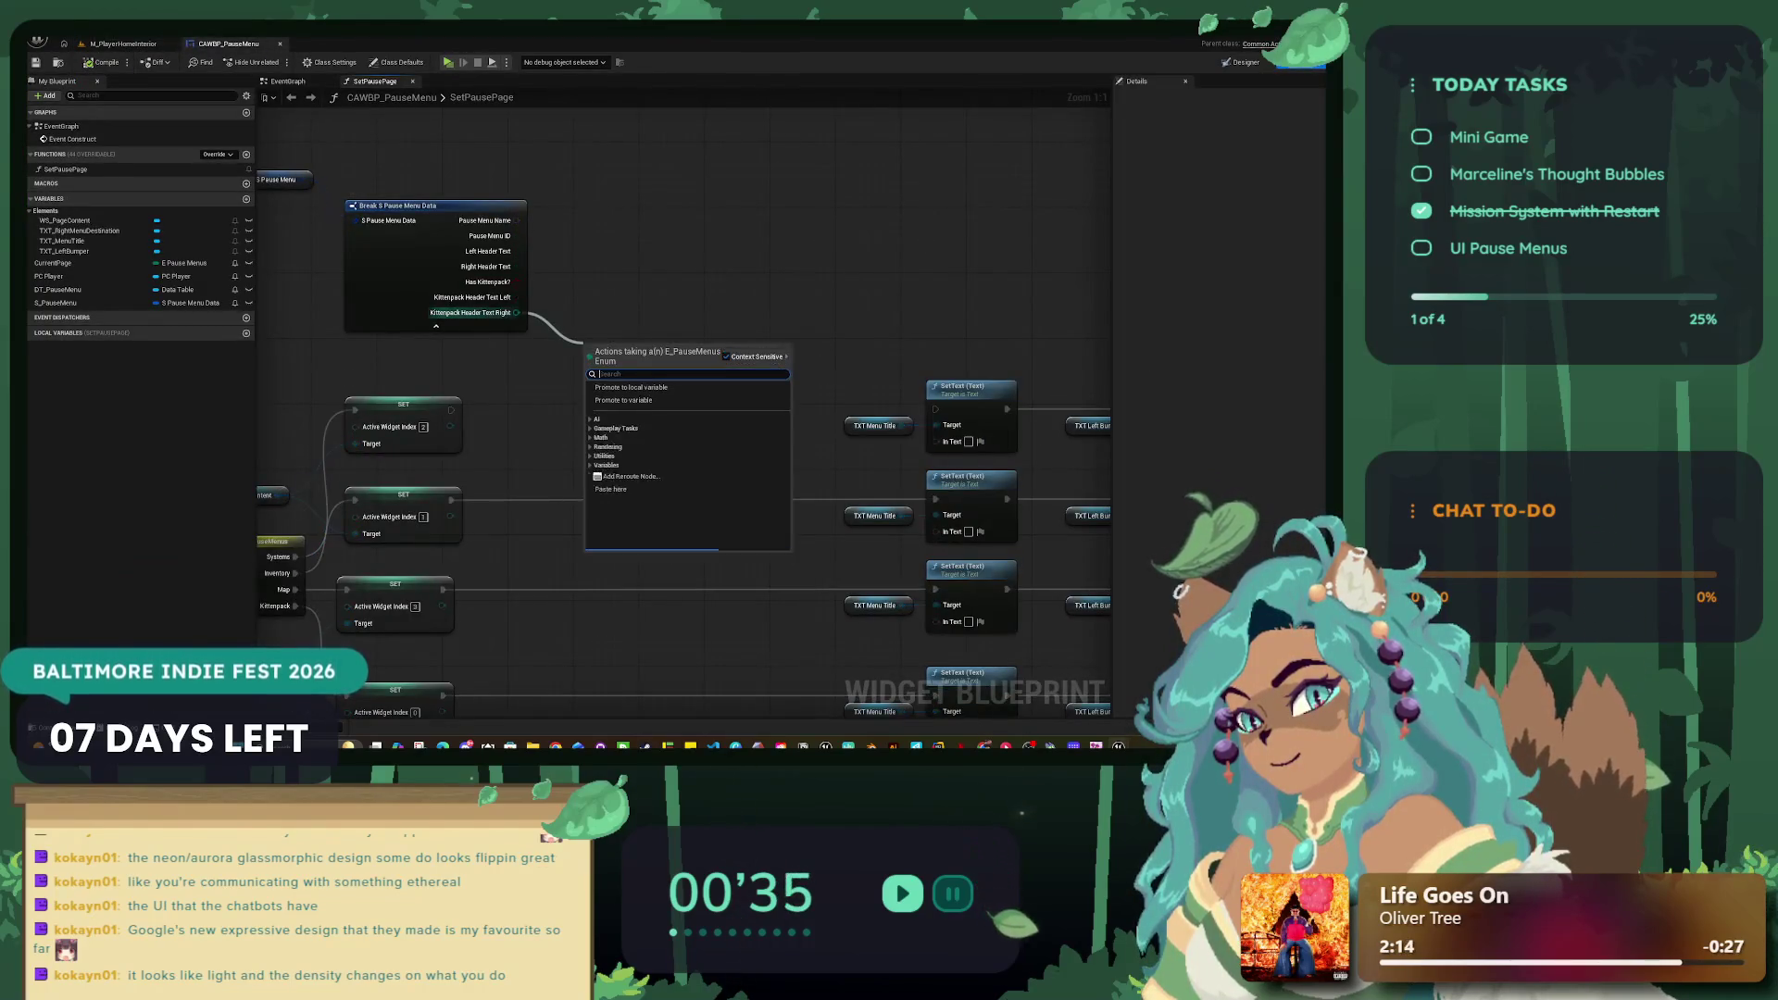
type("to str")
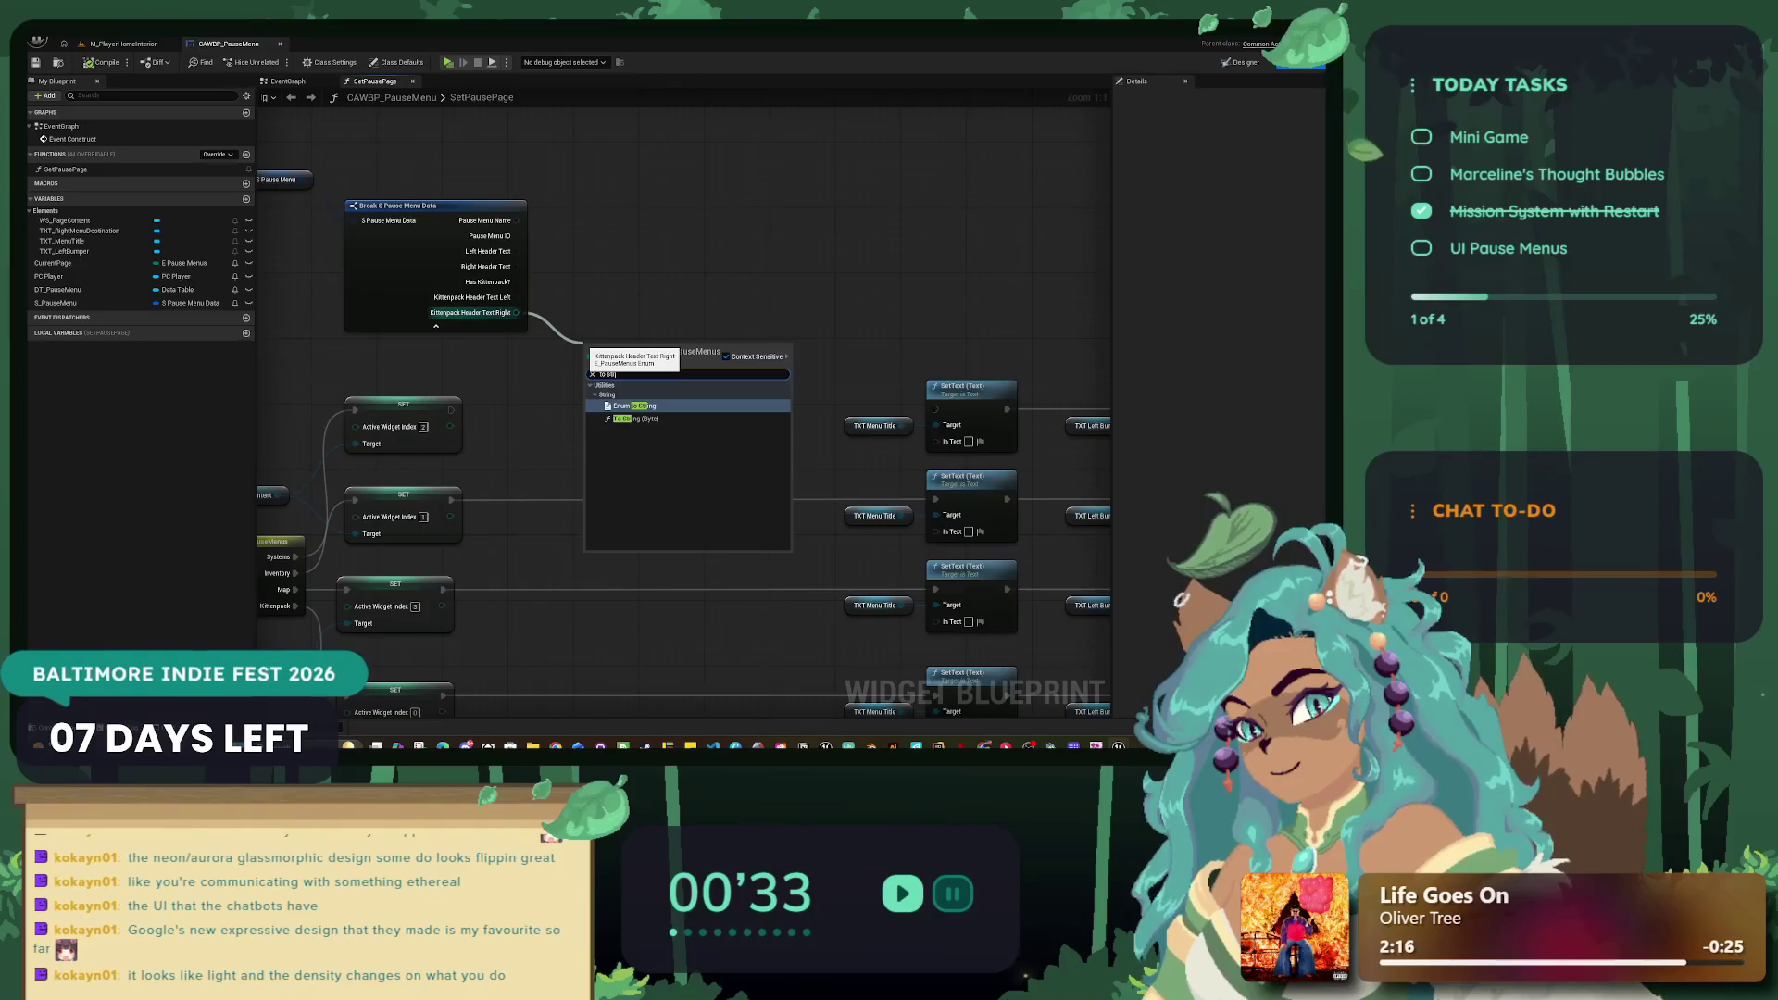
key("Return")
mouse_move(689, 360)
left_mouse_down()
mouse_move(838, 393)
mouse_move(937, 442)
left_mouse_up()
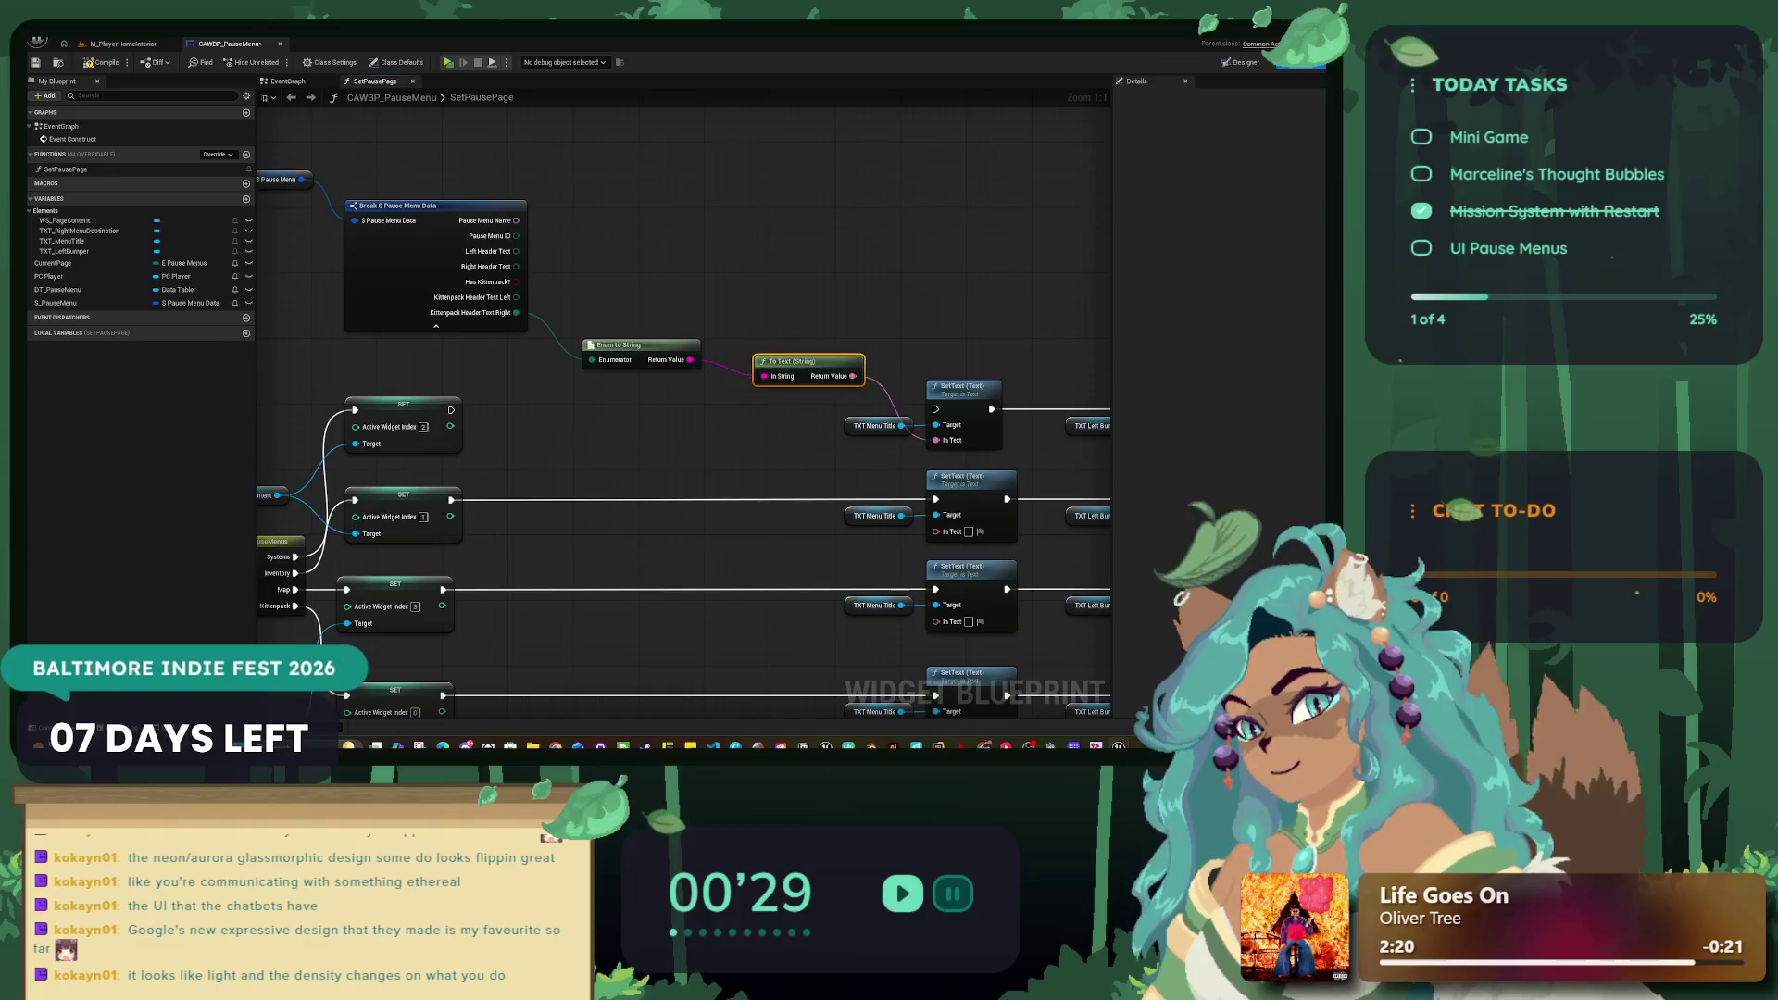
key("ctrl+z")
left_click(618, 344)
key("Delete")
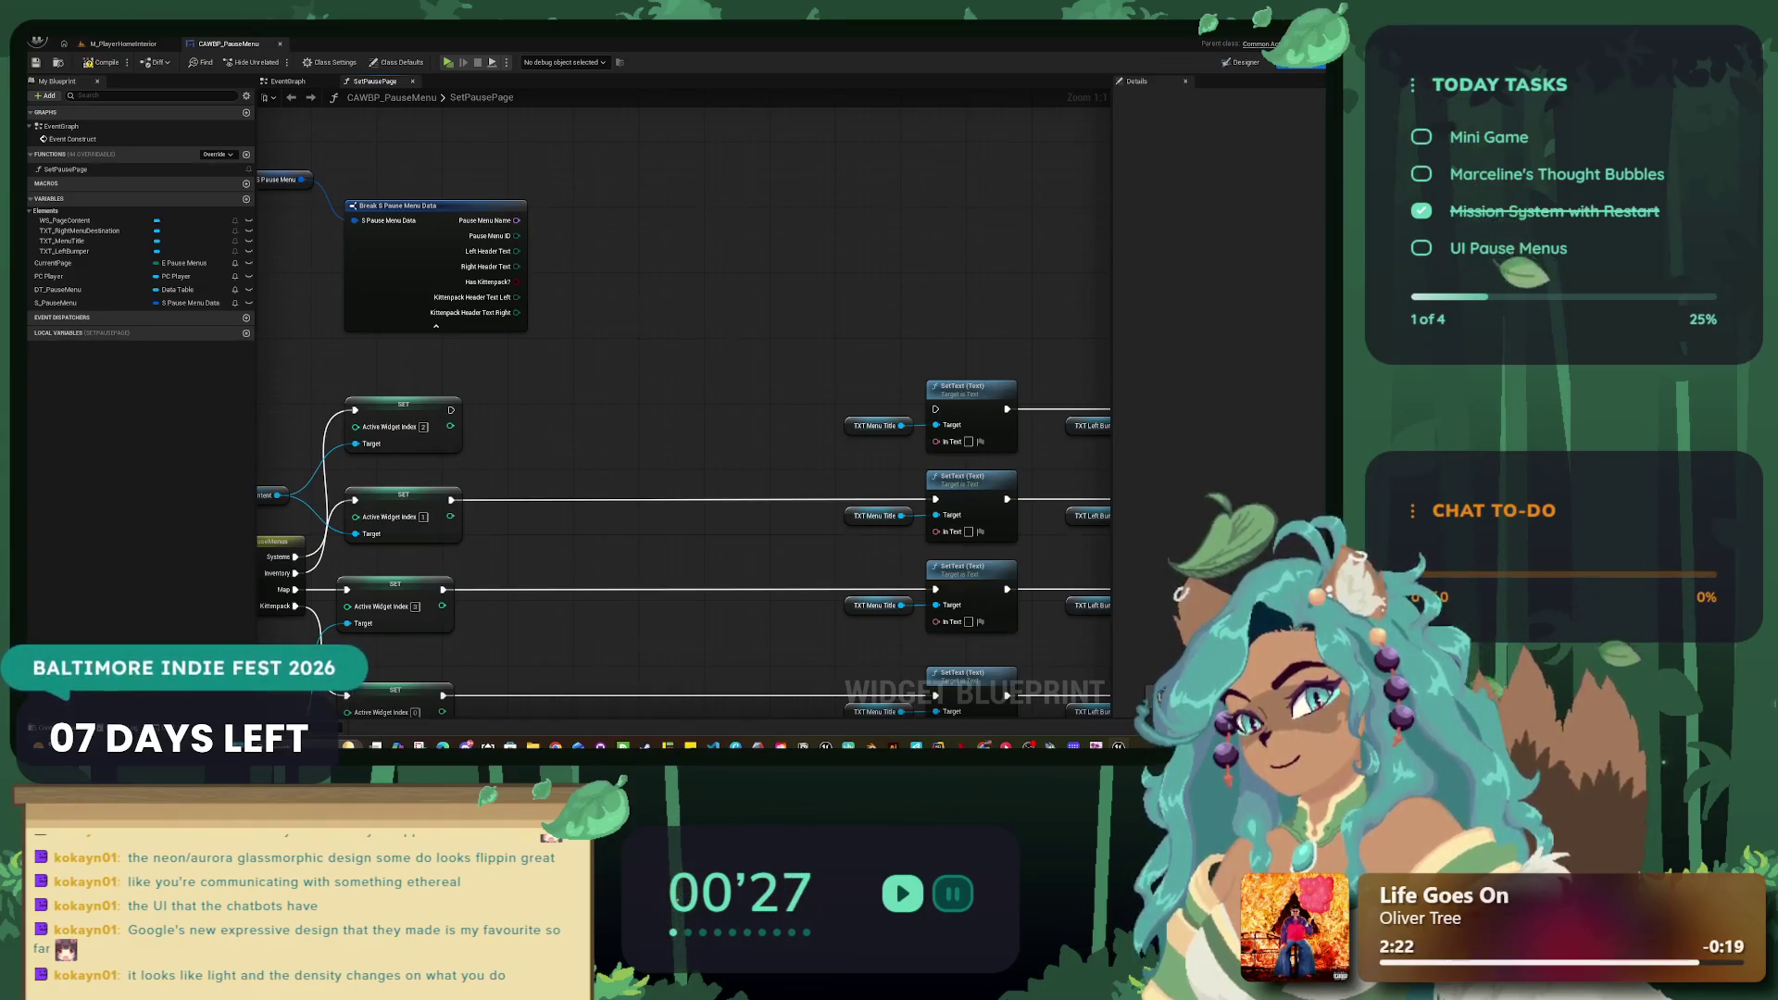
Step: Add a To Text node from Kittenpack Header Text Right and place it beside the Break node
mouse_move(417, 206)
left_mouse_down()
mouse_move(441, 221)
mouse_move(418, 205)
left_mouse_up()
left_click_drag(517, 312, 717, 378)
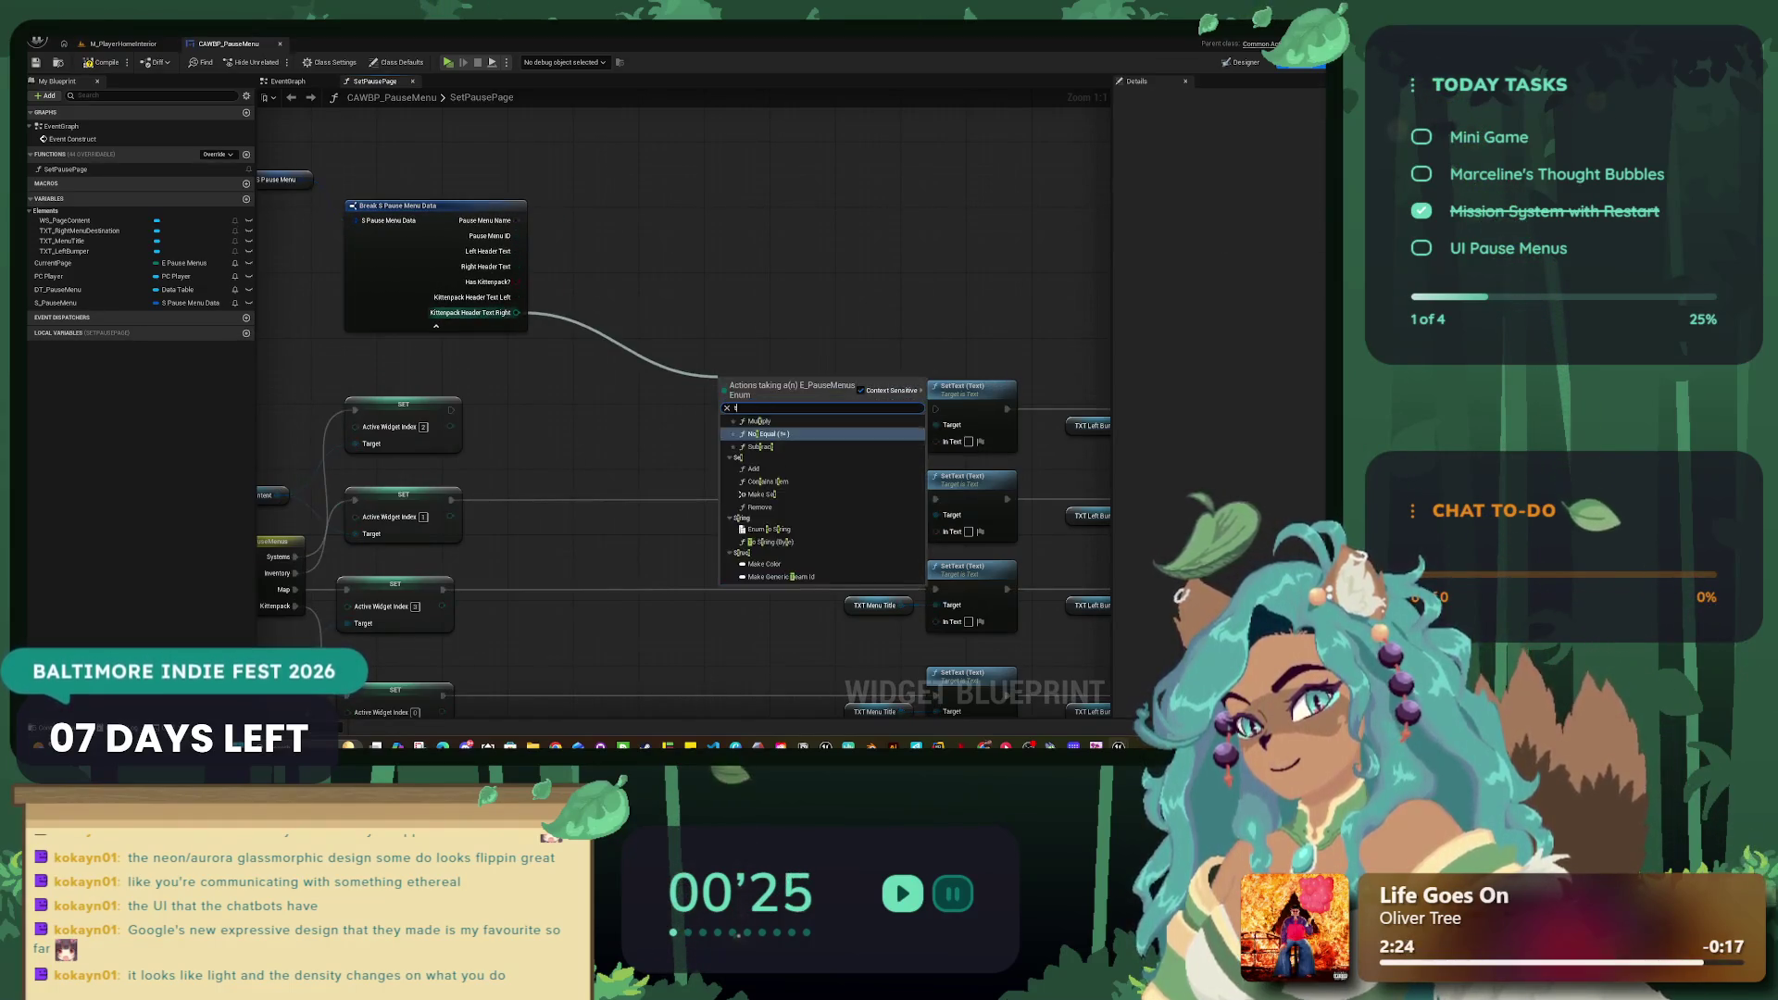
type("to text")
key("Return")
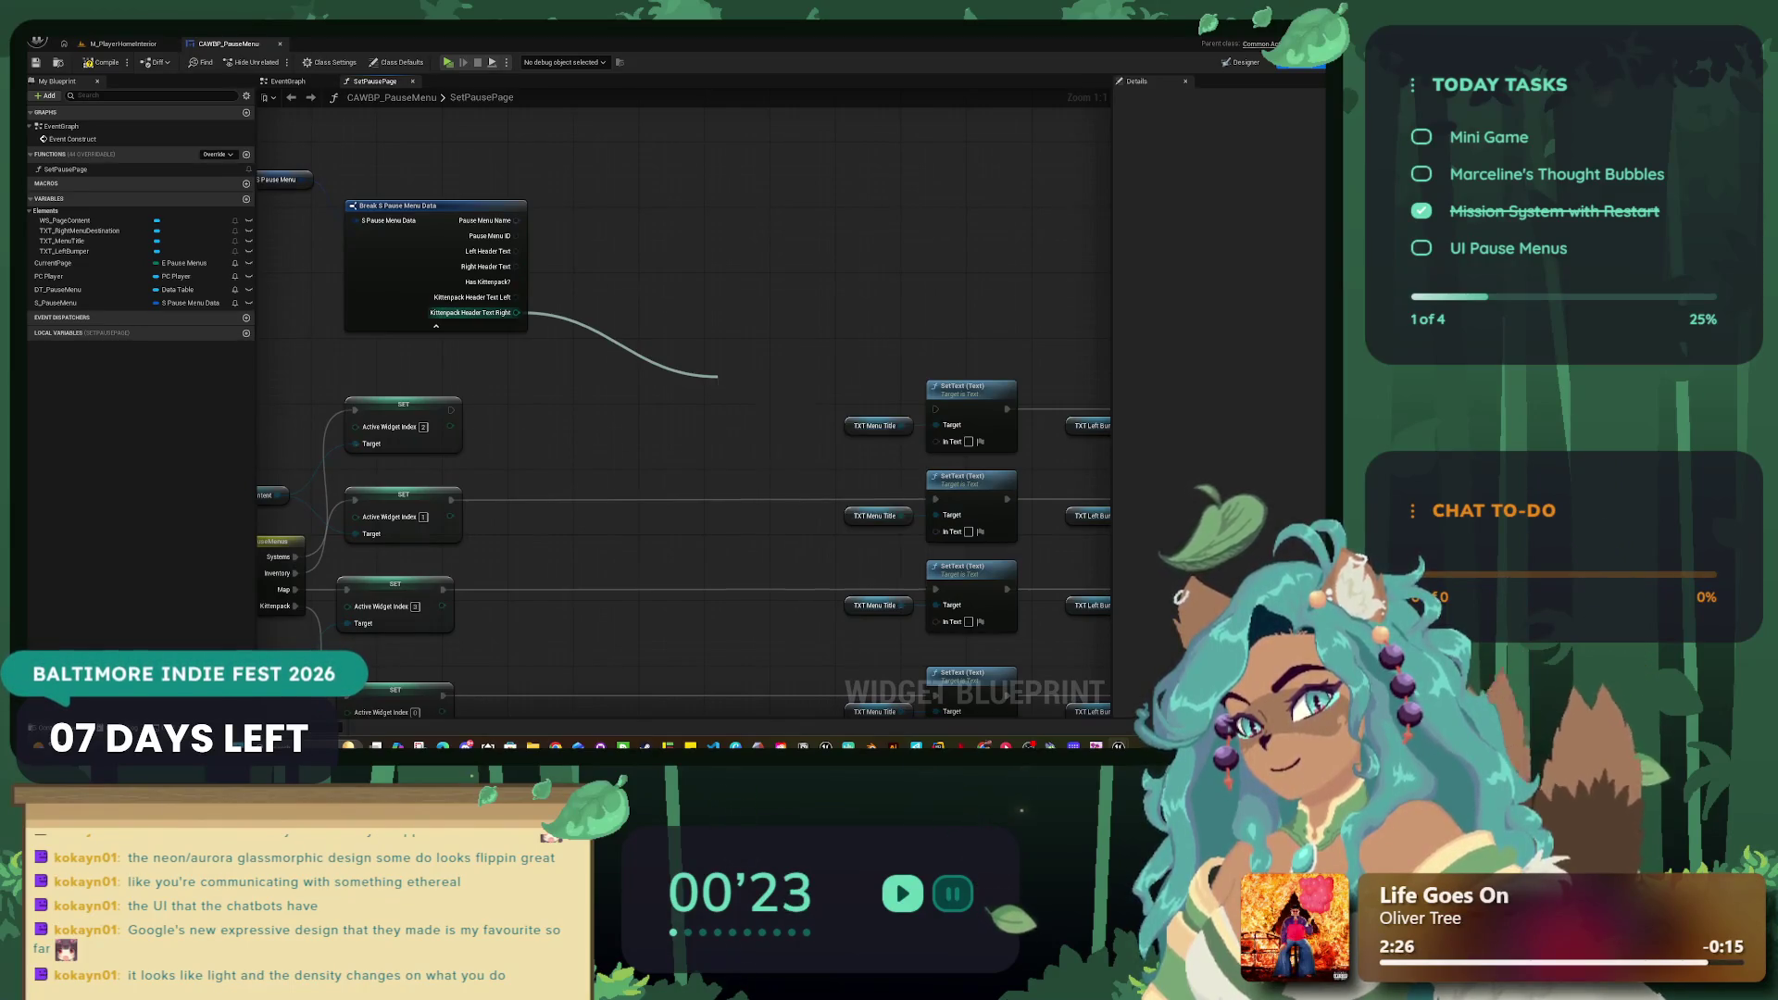
mouse_move(745, 384)
left_mouse_down()
mouse_move(862, 425)
mouse_move(616, 353)
mouse_move(625, 329)
left_mouse_up()
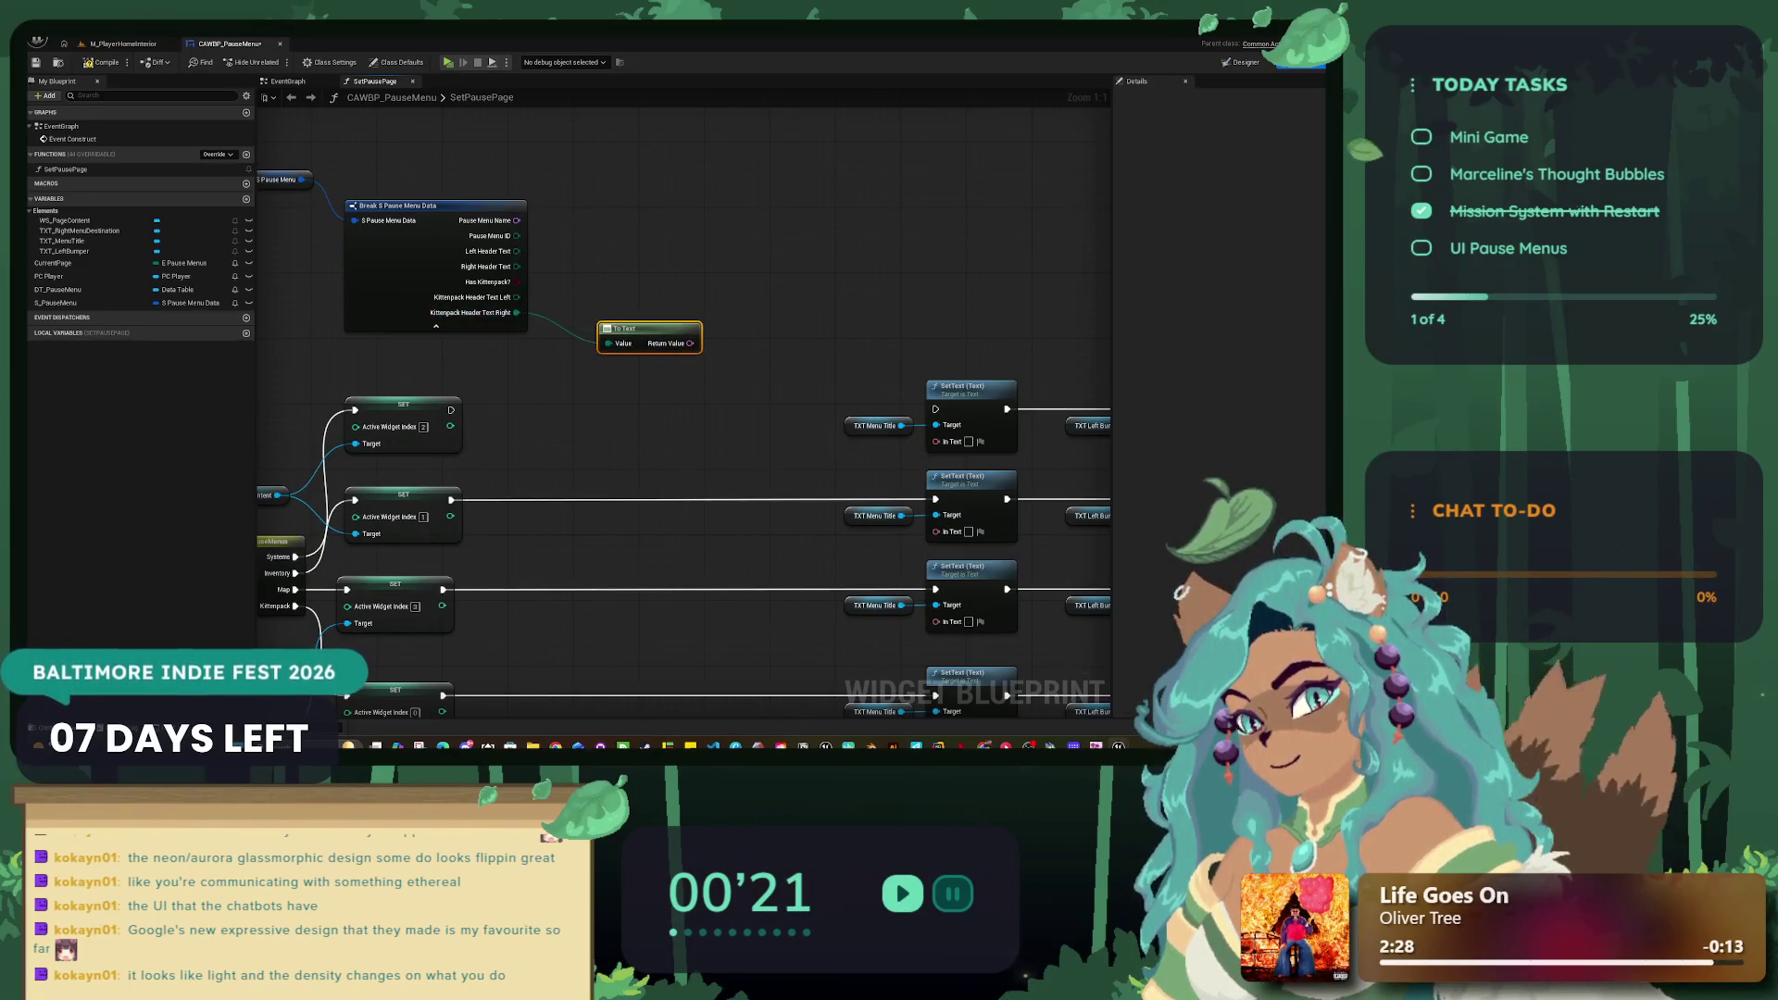
Step: Move the SetPausePage entry and SET nodes further left
scroll(632, 541, "down", 4)
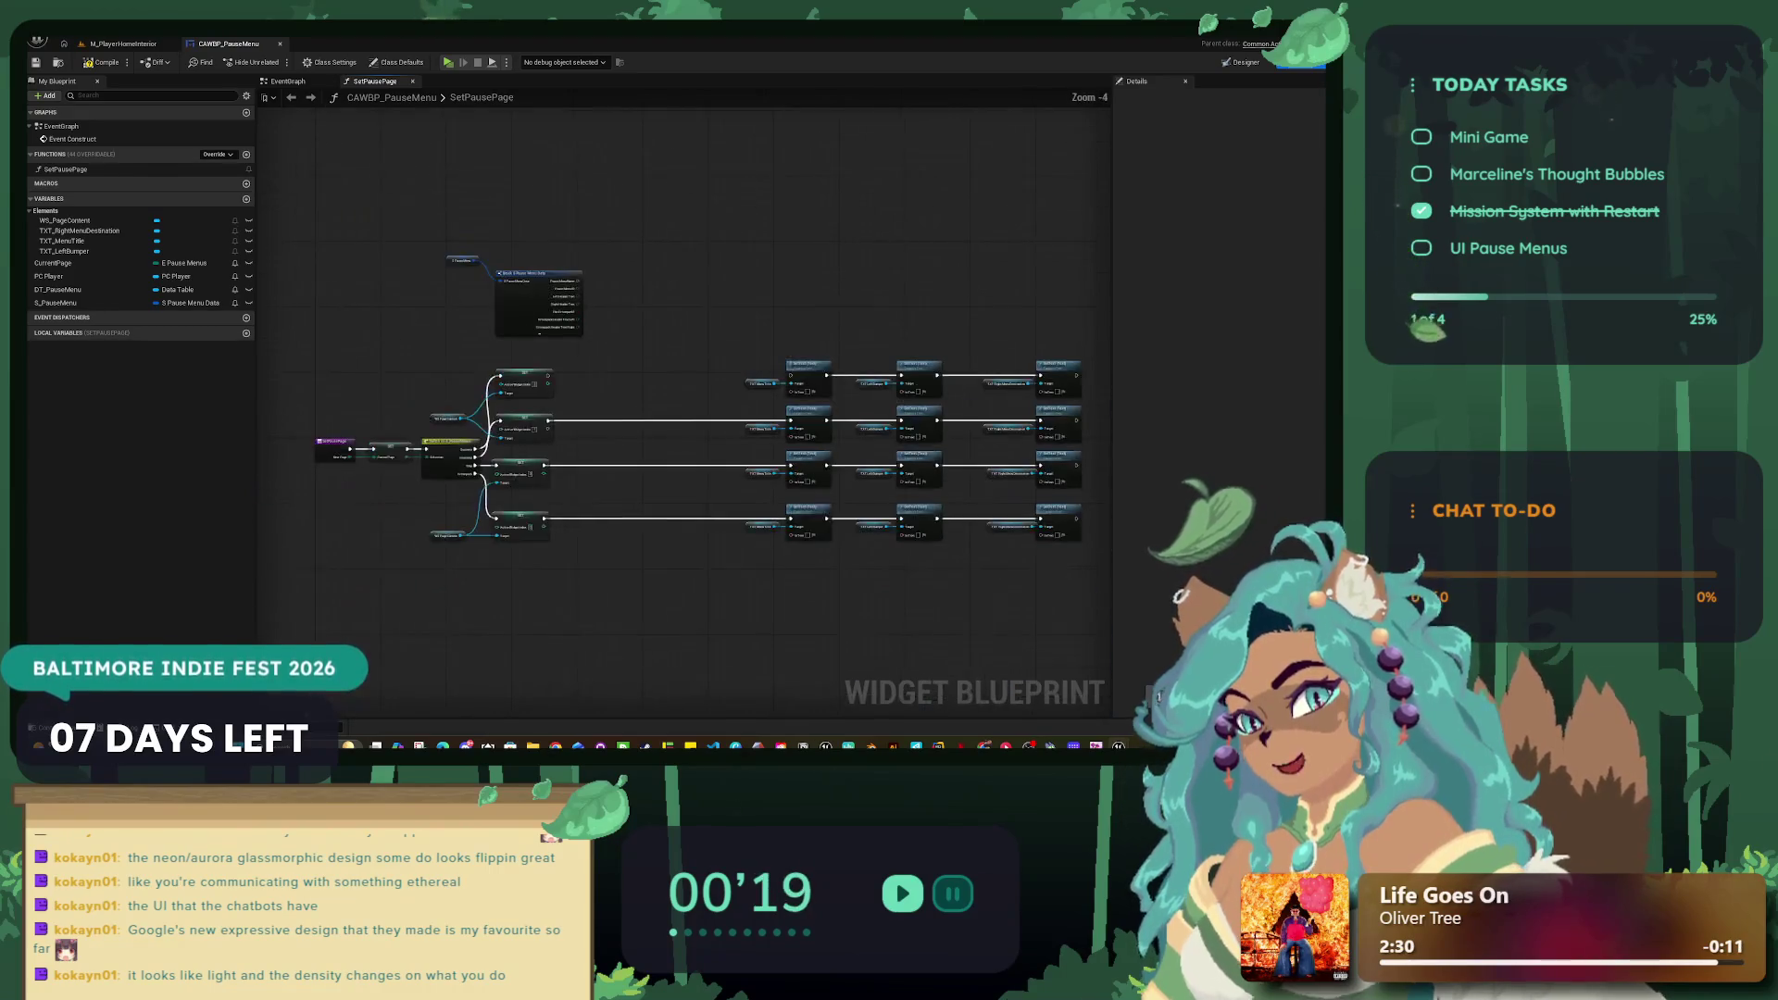
scroll(632, 541, "up", 2)
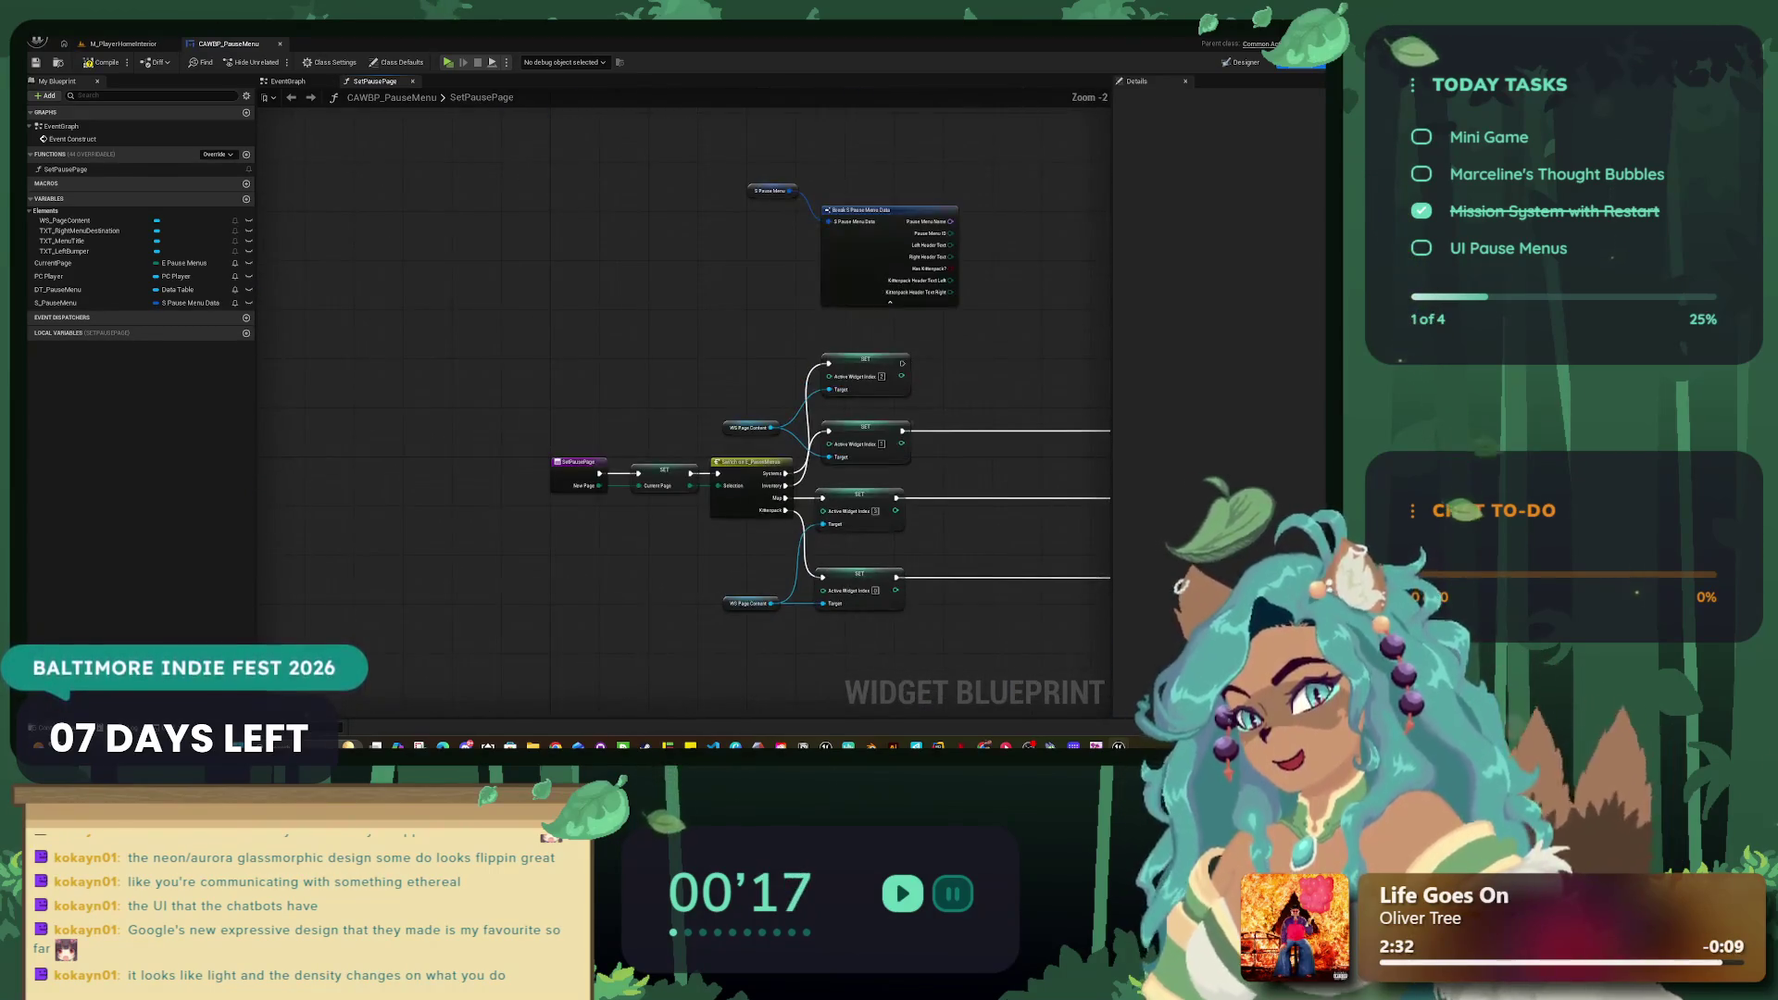
left_click_drag(607, 359, 898, 634)
left_click_drag(750, 472, 533, 462)
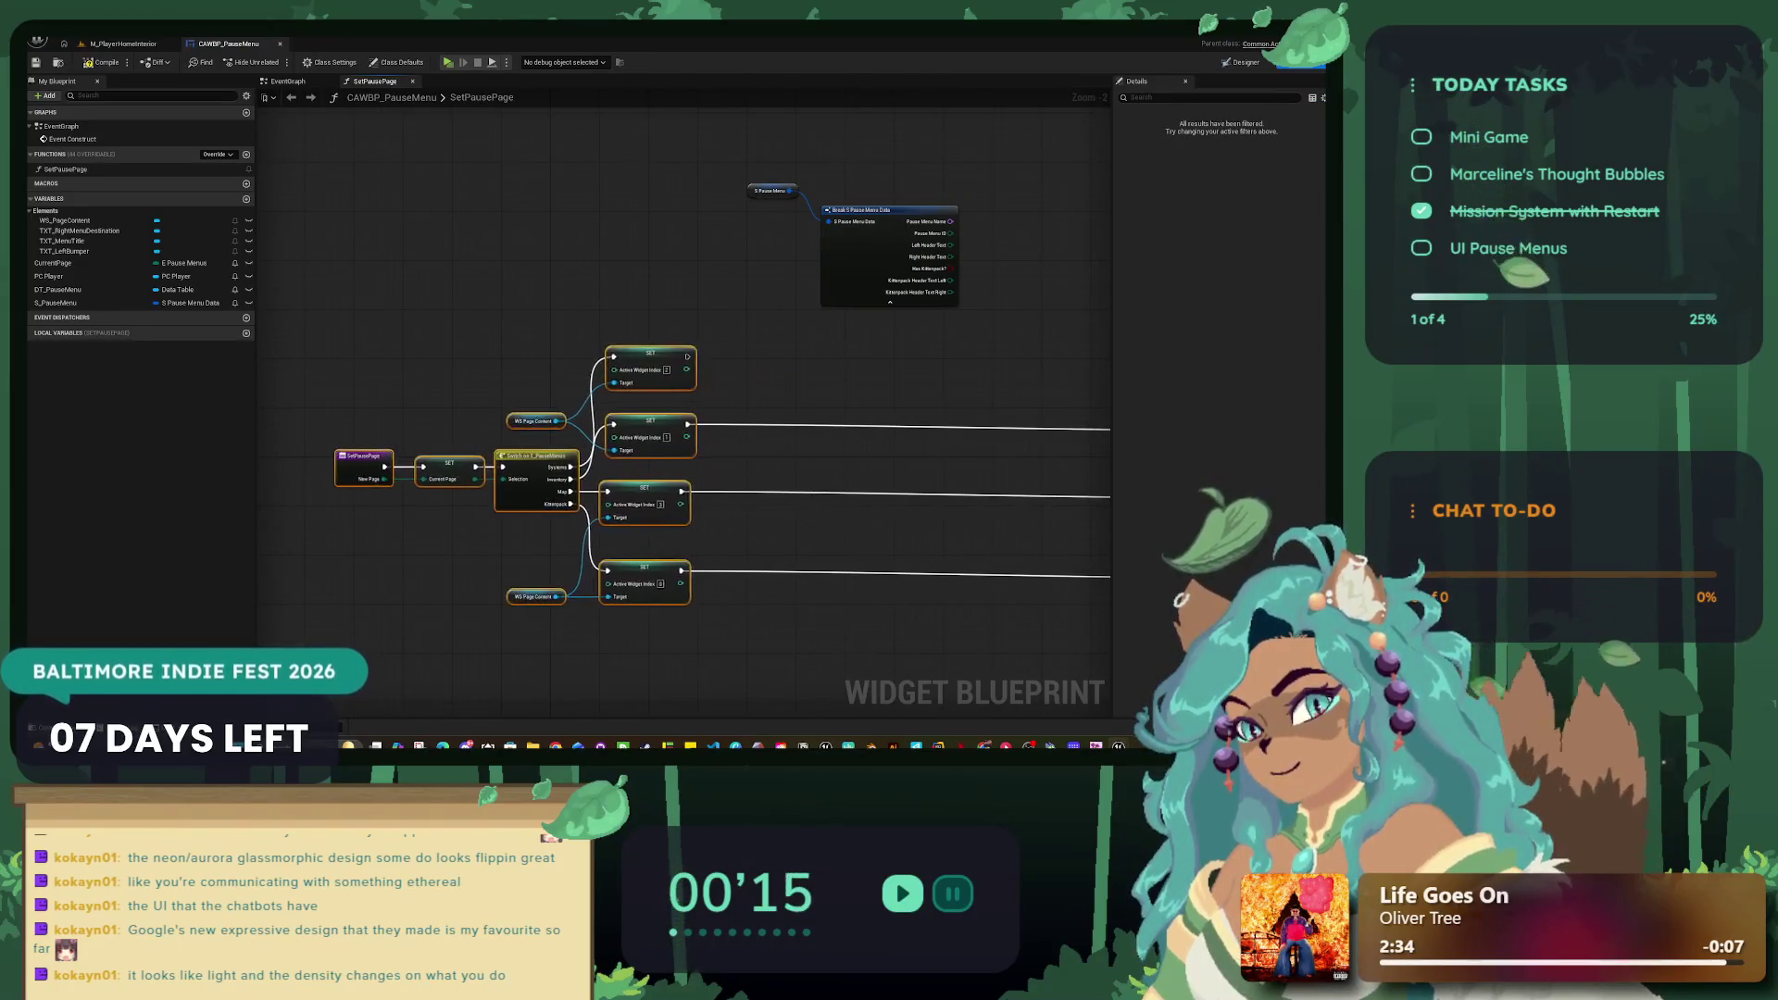
scroll(532, 463, "down", 1)
scroll(648, 417, "down", 2)
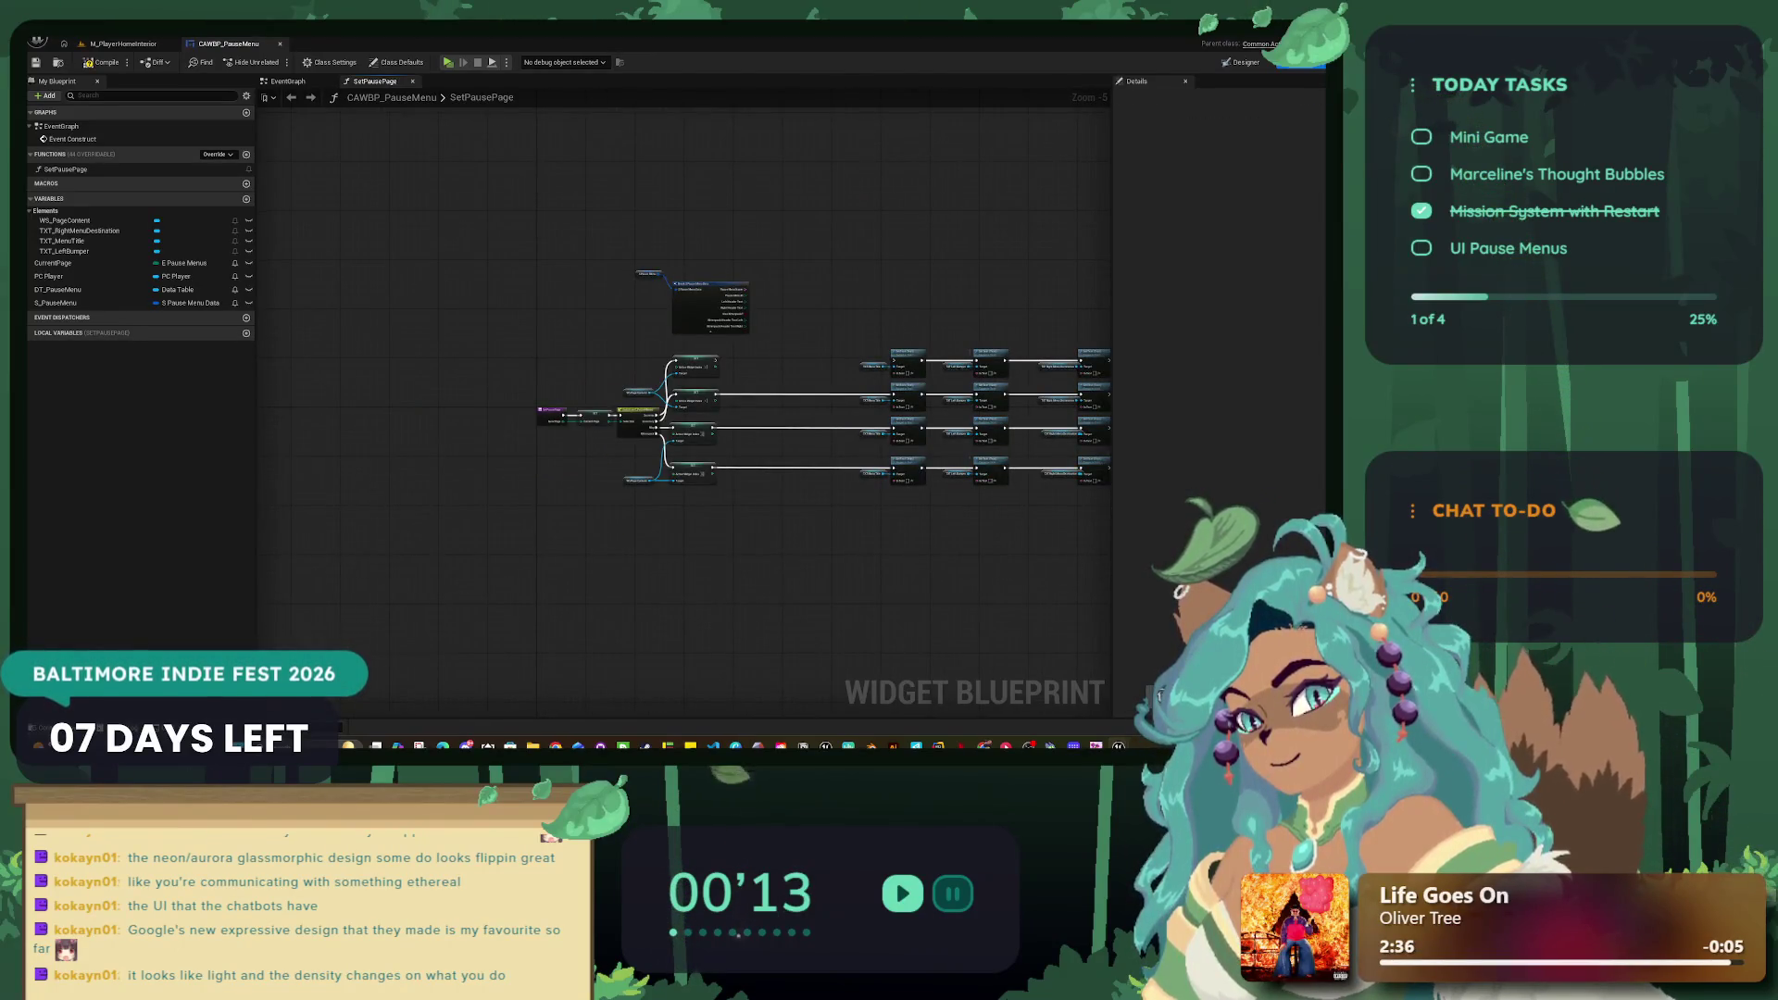
mouse_move(694, 431)
left_mouse_down()
mouse_move(555, 431)
mouse_move(571, 430)
left_mouse_up()
scroll(812, 298, "up", 5)
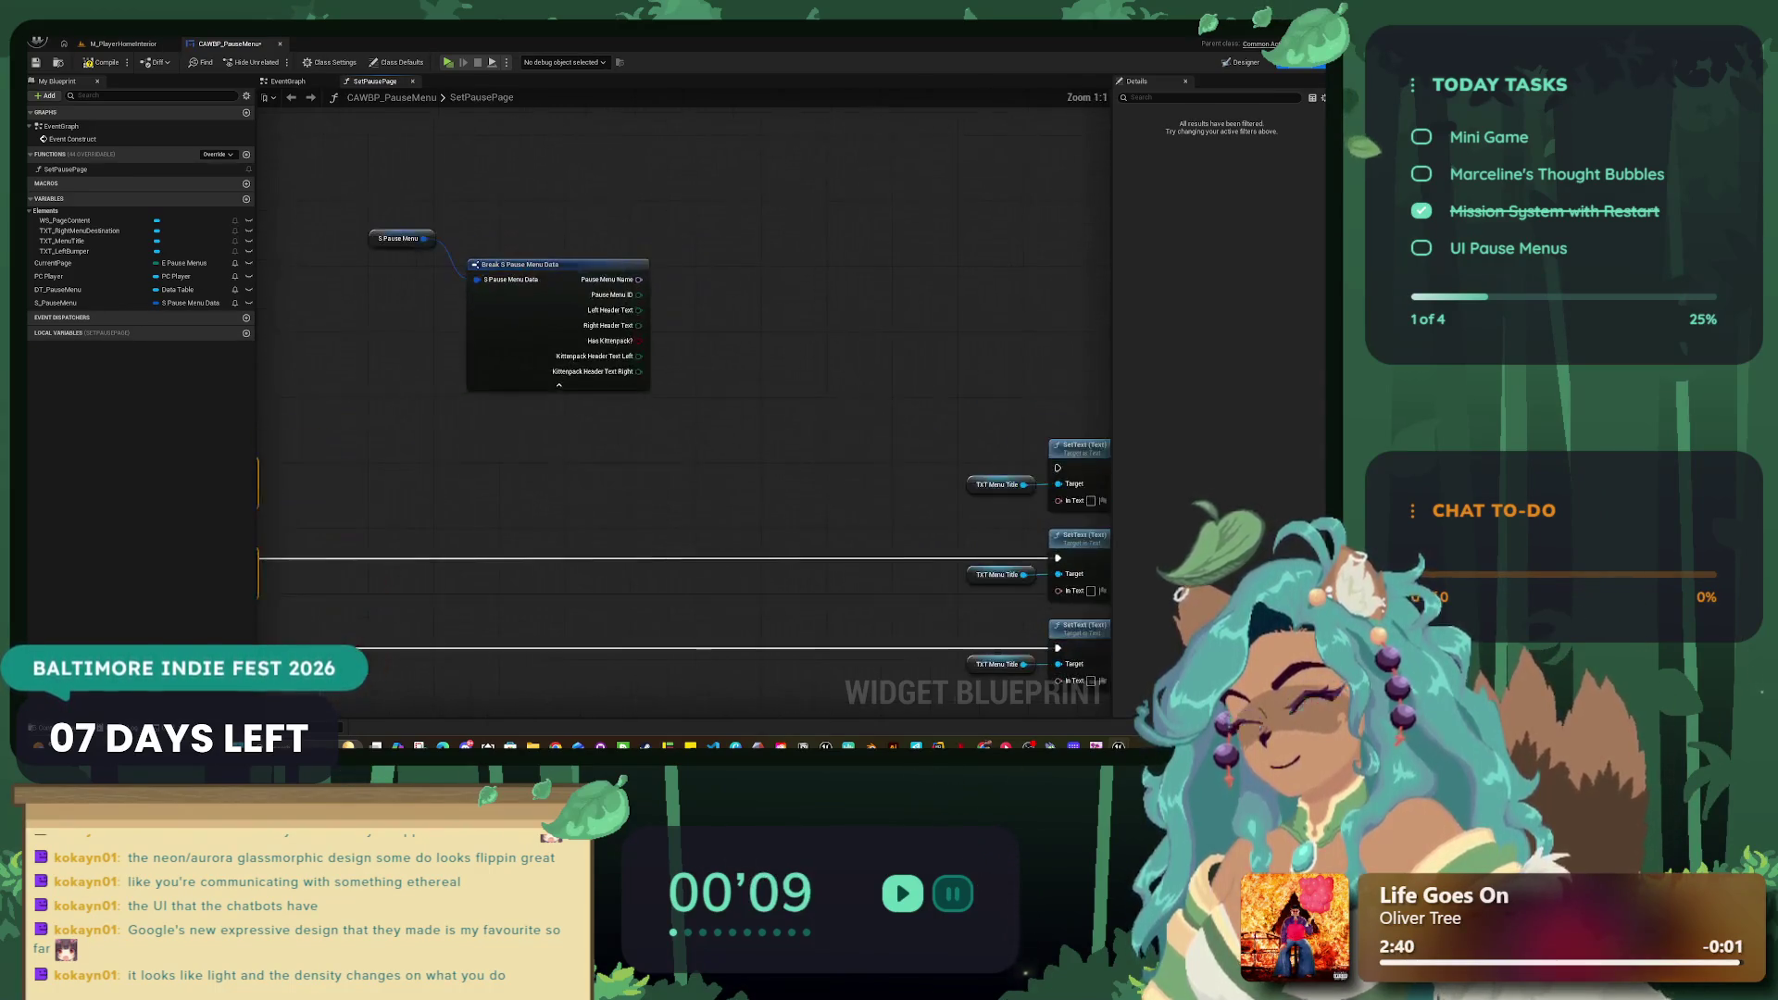
Step: Add a Break S Pause Menu Data node from S Pause Menu and save the blueprint
mouse_move(567, 267)
left_mouse_down()
mouse_move(441, 304)
mouse_move(565, 245)
left_mouse_up()
type("get")
key("BackSpace")
key("BackSpace")
key("BackSpace")
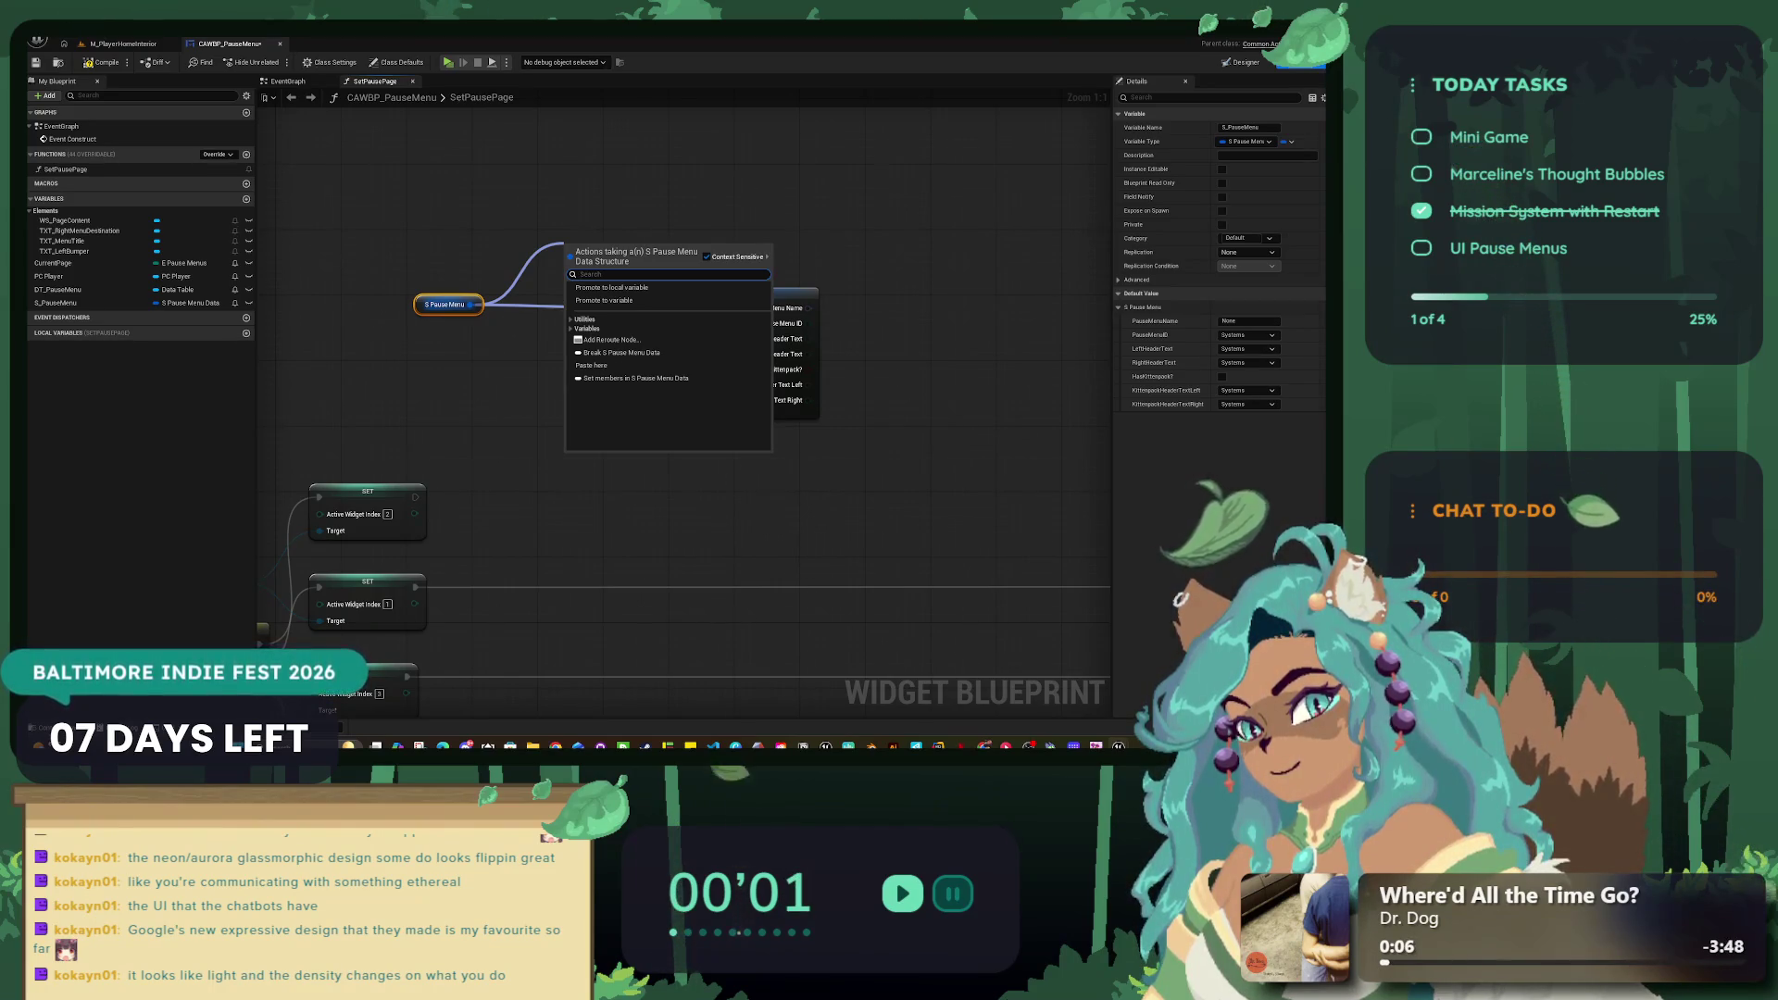
type("kit")
key("BackSpace")
key("BackSpace")
key("BackSpace")
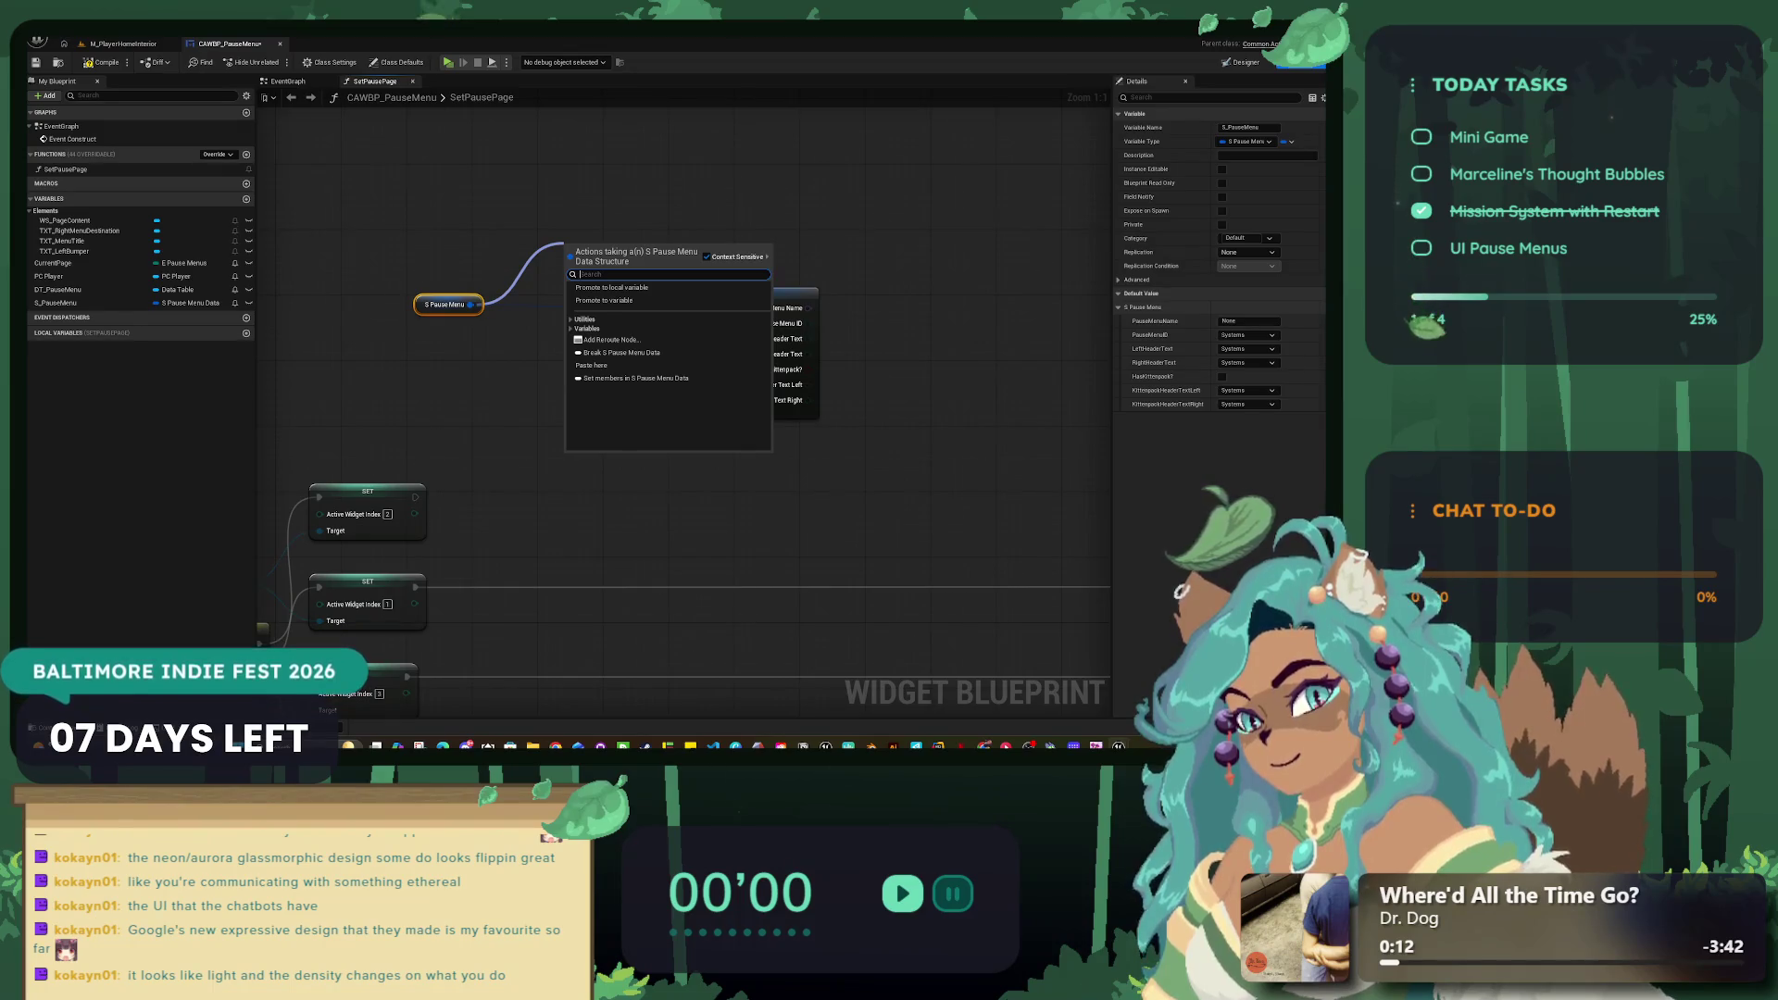
left_click(621, 353)
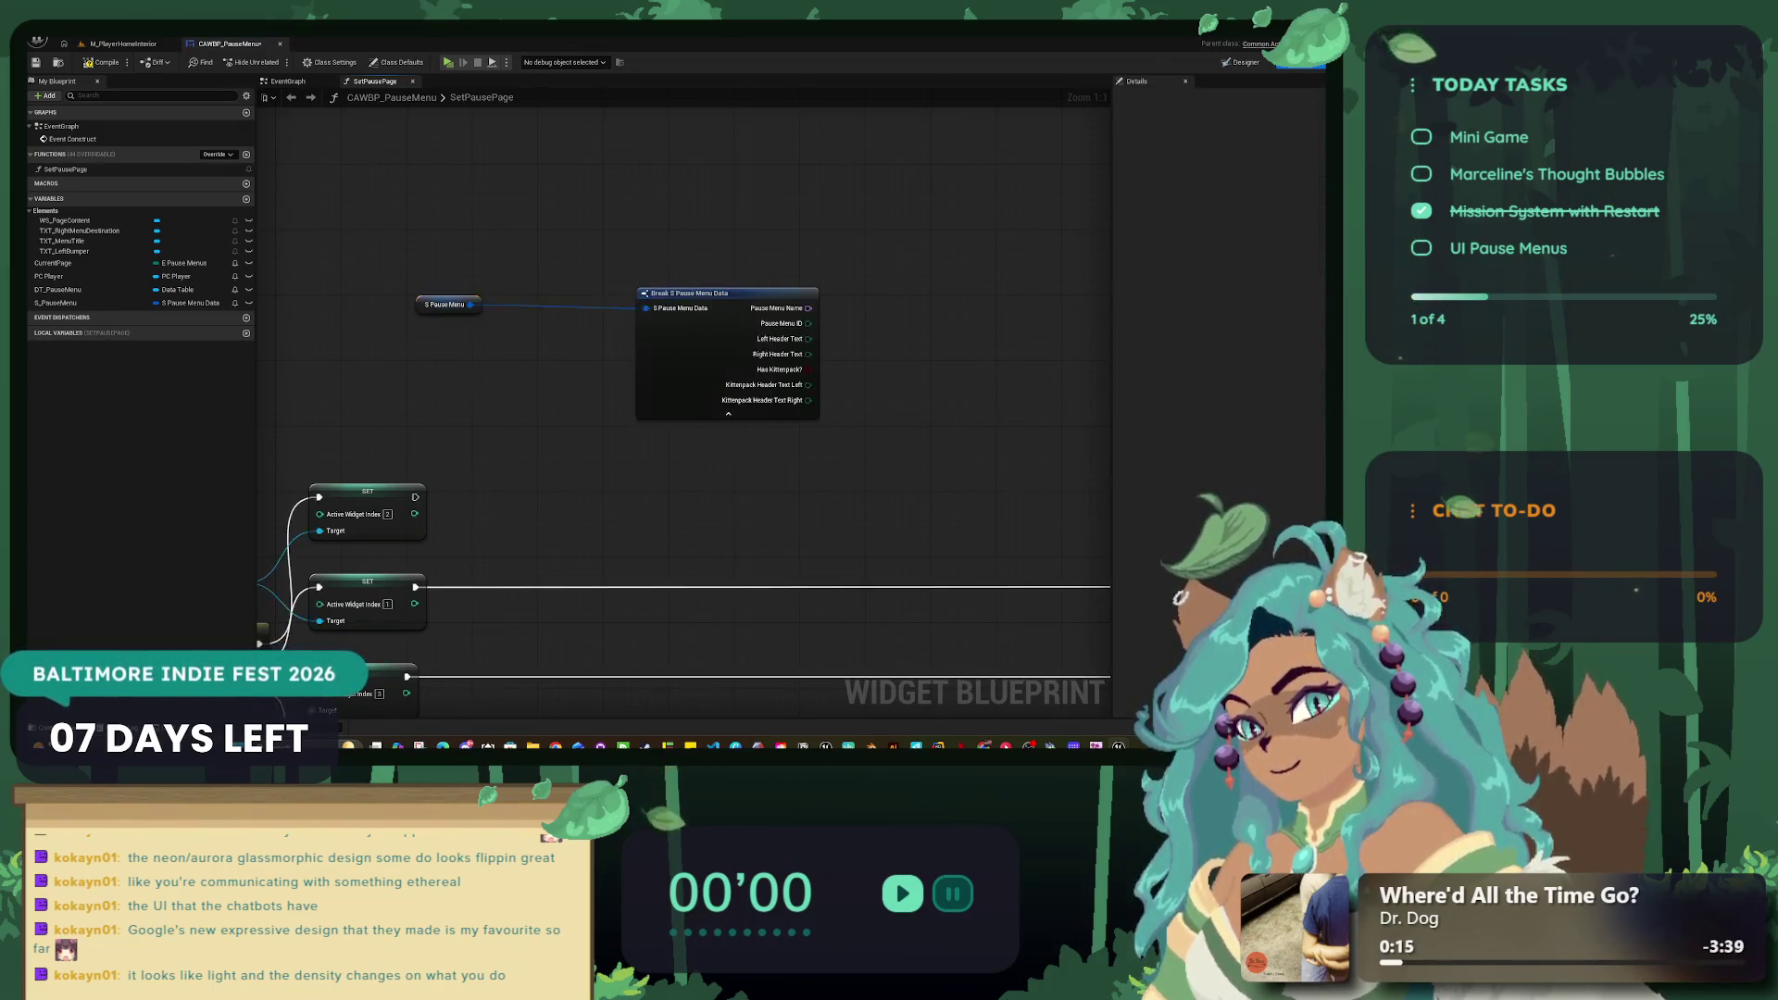
scroll(386, 189, "down", 3)
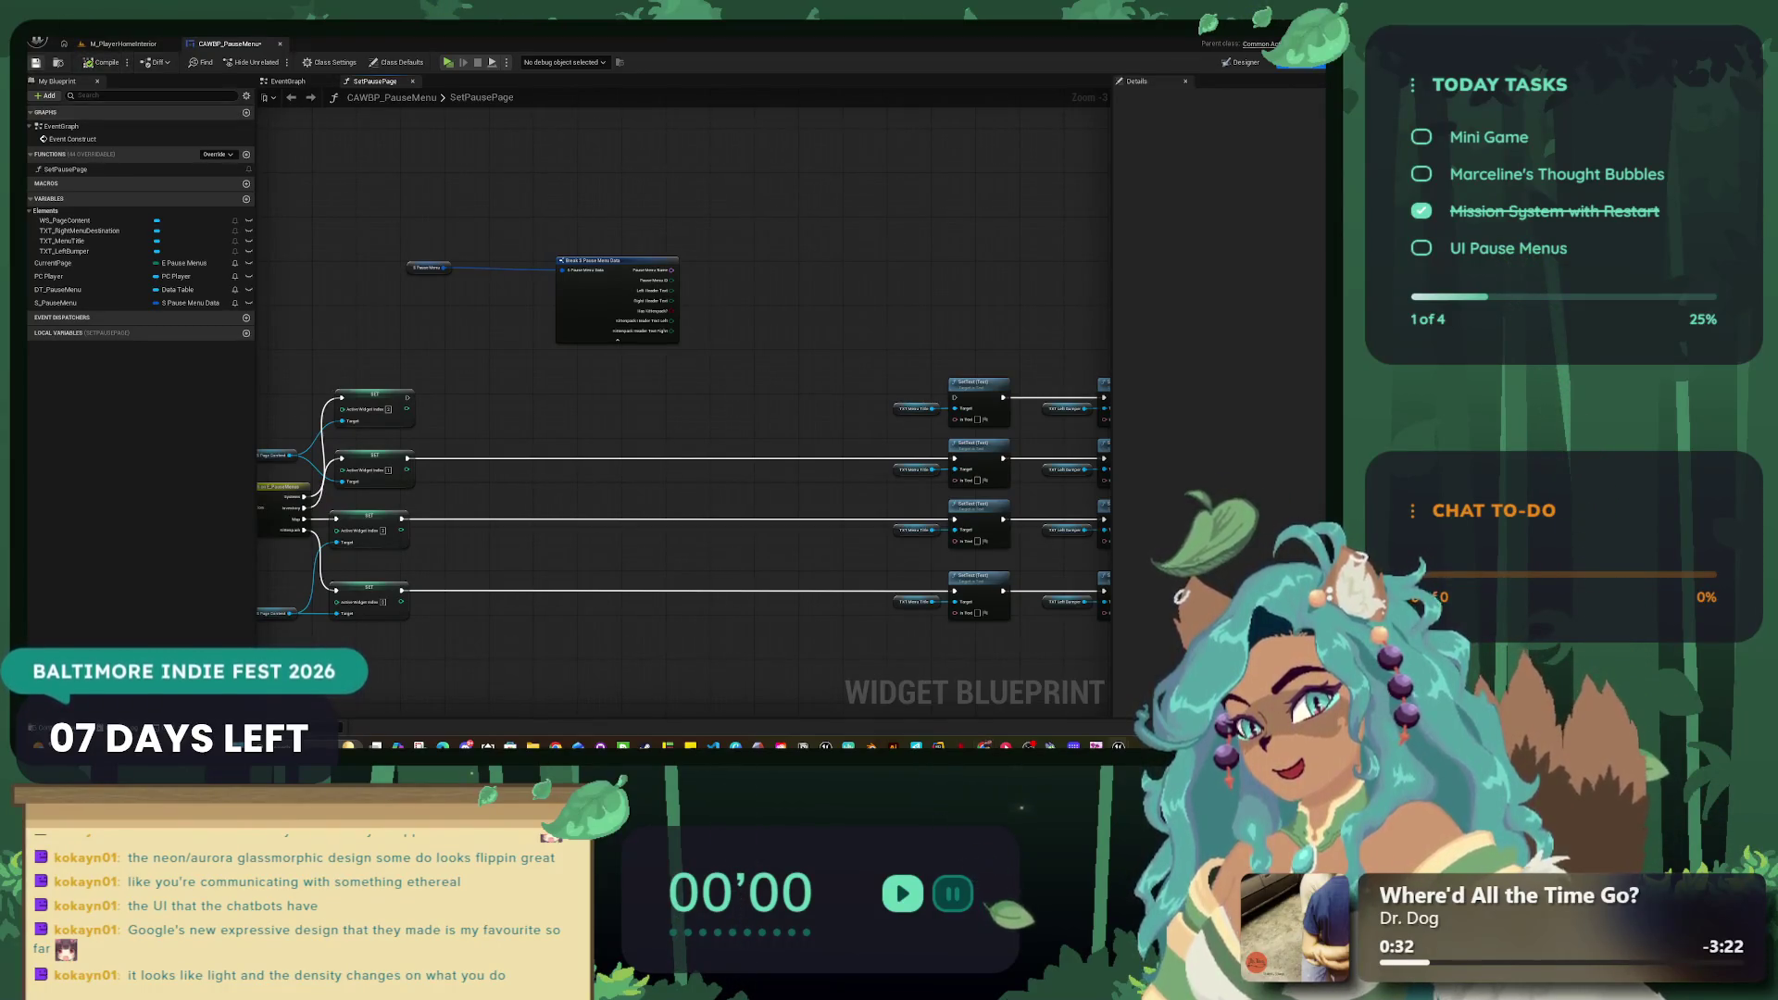
left_click(37, 40)
left_click(130, 113)
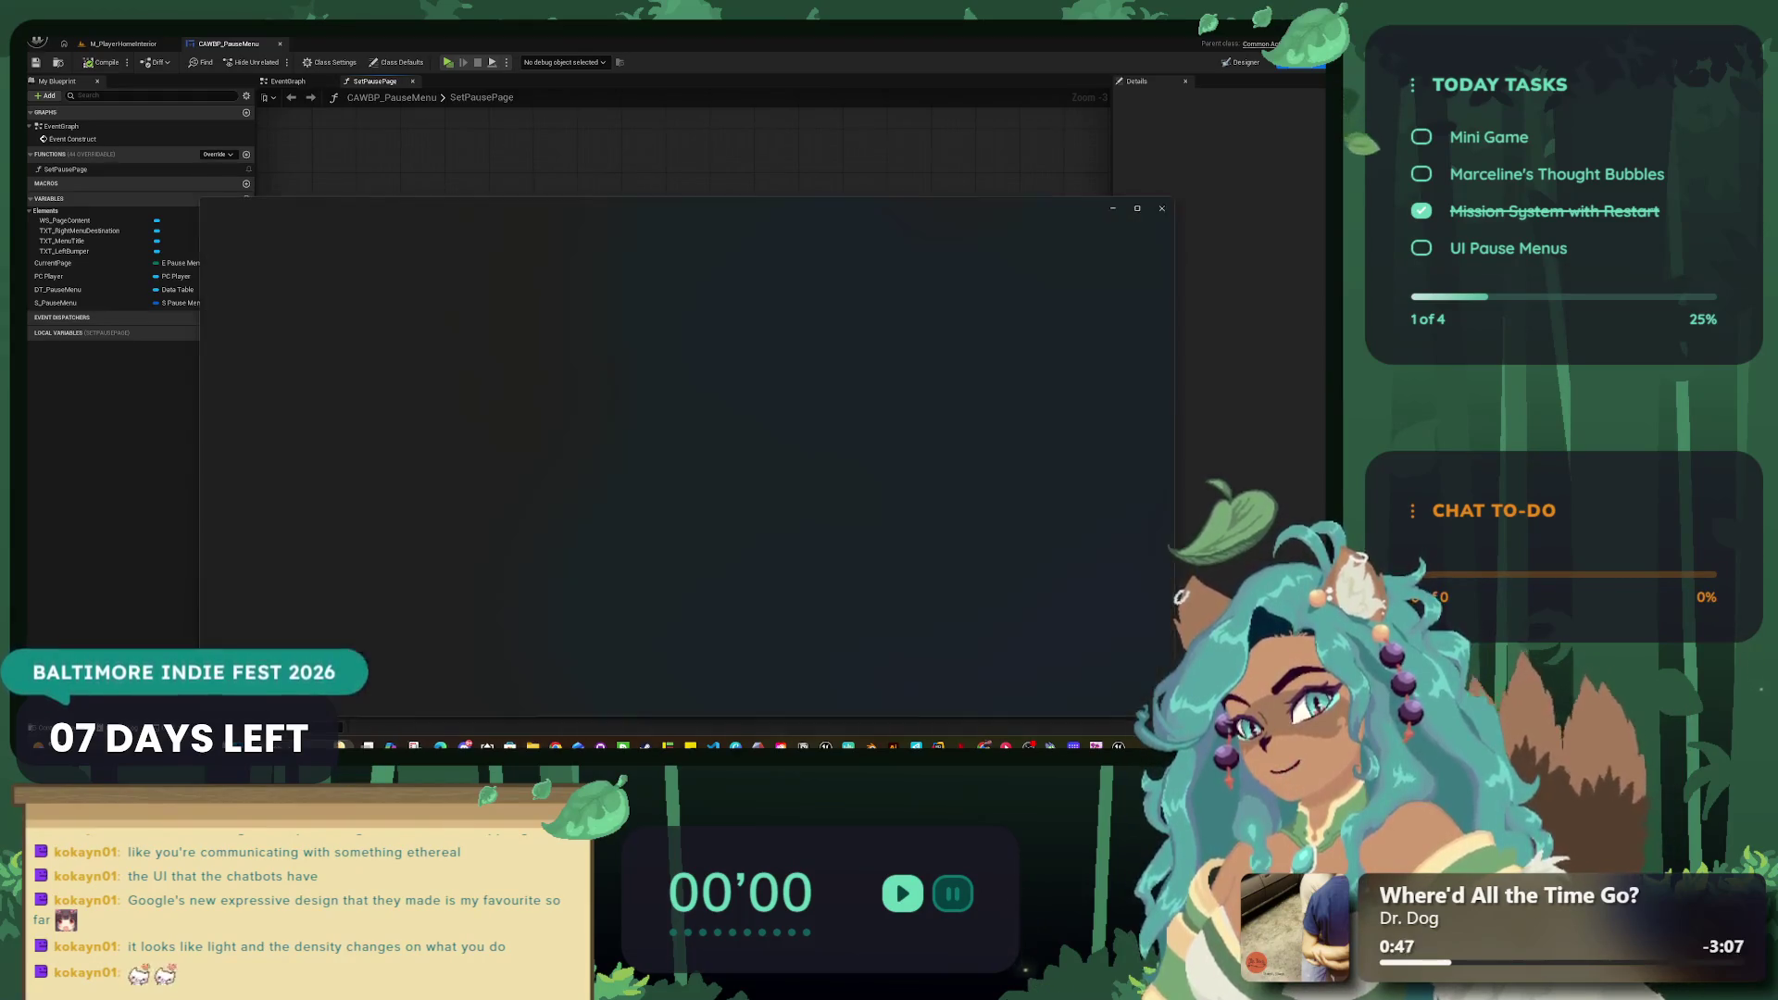
Step: Maximize the window showing the Marceline and the Night of Enlightenment key art
key("super+Up")
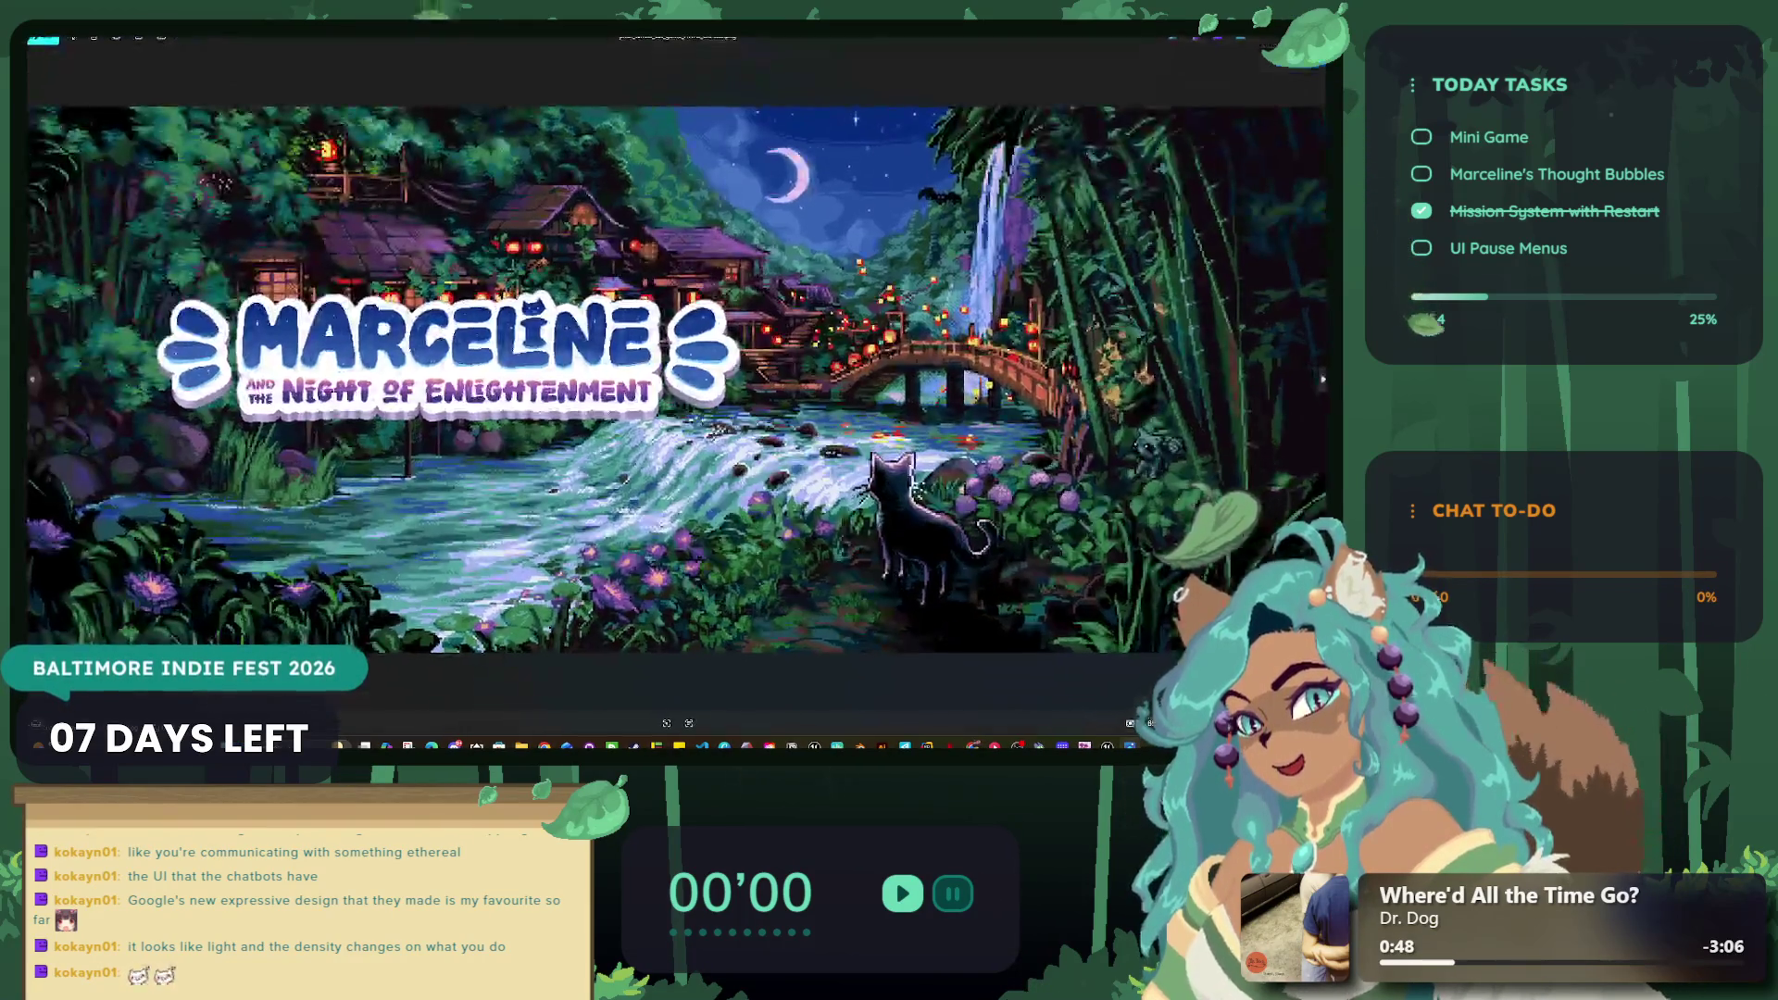